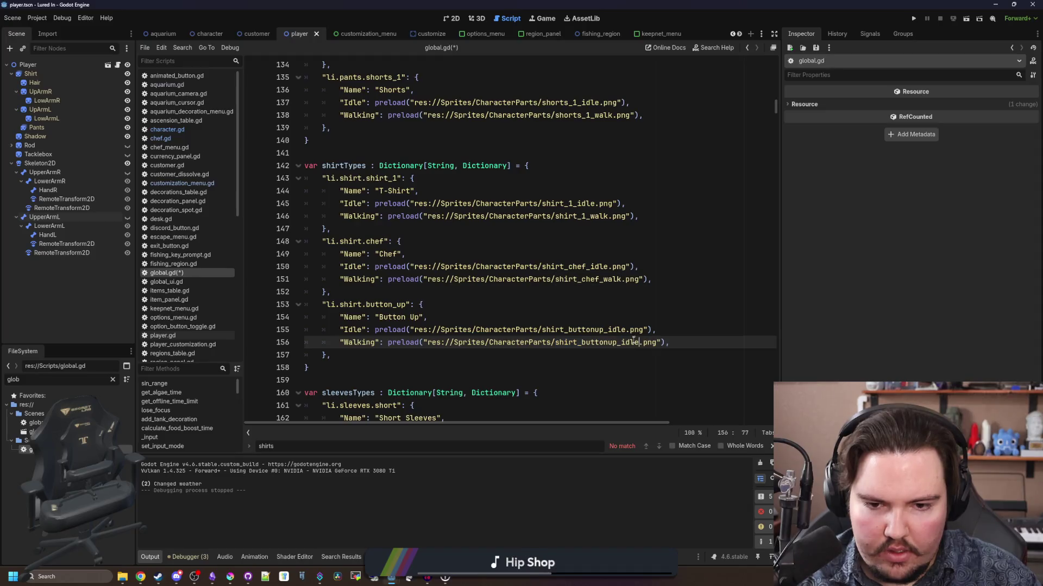
- Change the Button Up walking entry to shirt_buttonup_walk.png, save the script and run the project
{"action": "type", "text": "lk"}
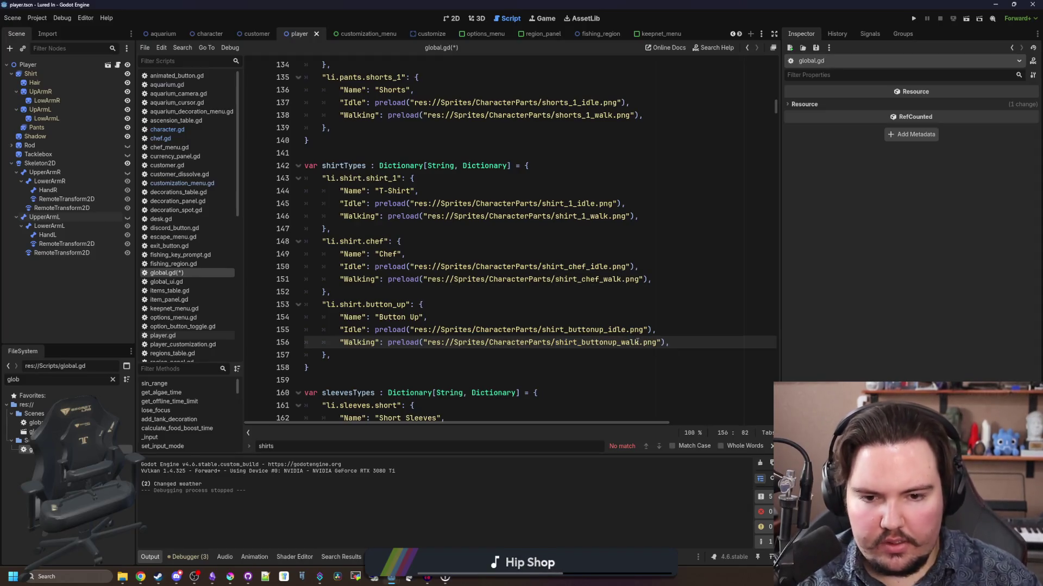
{"action": "key", "text": "Up"}
{"action": "key", "text": "Up"}
{"action": "key", "text": "ctrl+s"}
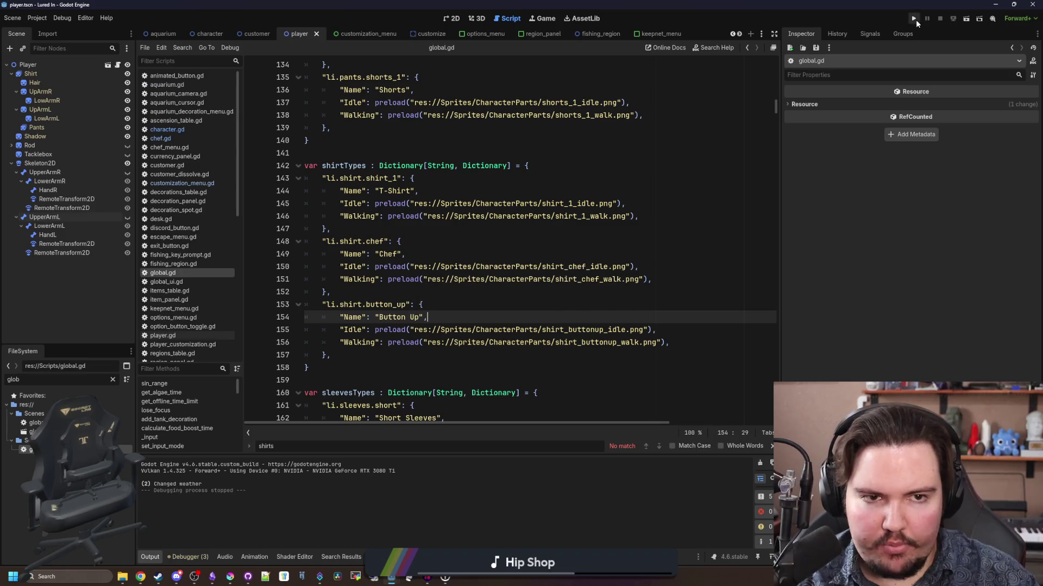
{"action": "left_click", "coordinate": [915, 20]}
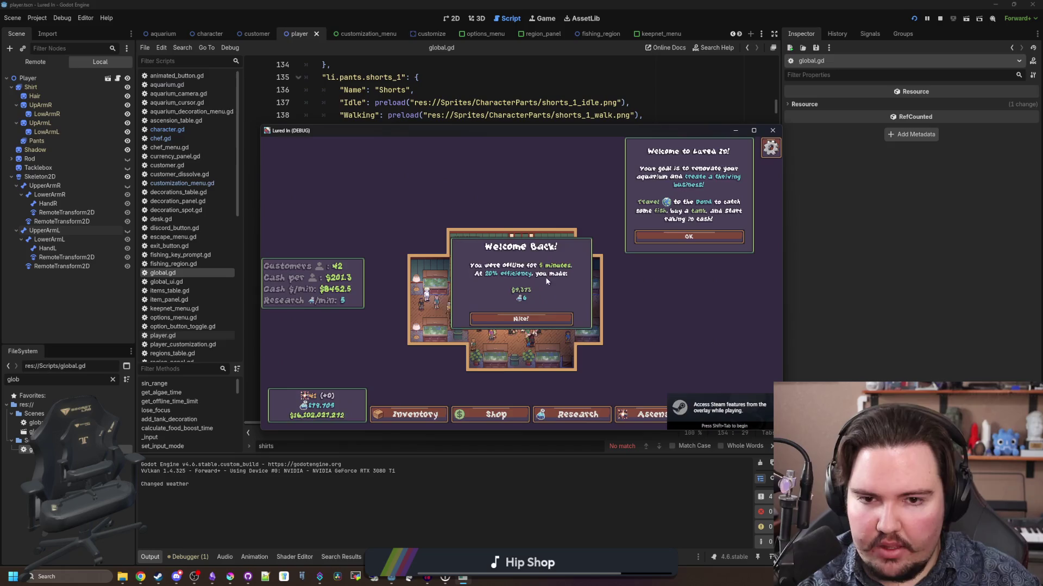
- Dress the employee in the Button Up shirt in the maximized game, then switch to Krita's shirt_buttonup_walk.png
{"action": "left_click", "coordinate": [527, 329]}
{"action": "left_click", "coordinate": [753, 130]}
{"action": "scroll", "coordinate": [737, 132], "scroll_direction": "up", "scroll_amount": 5}
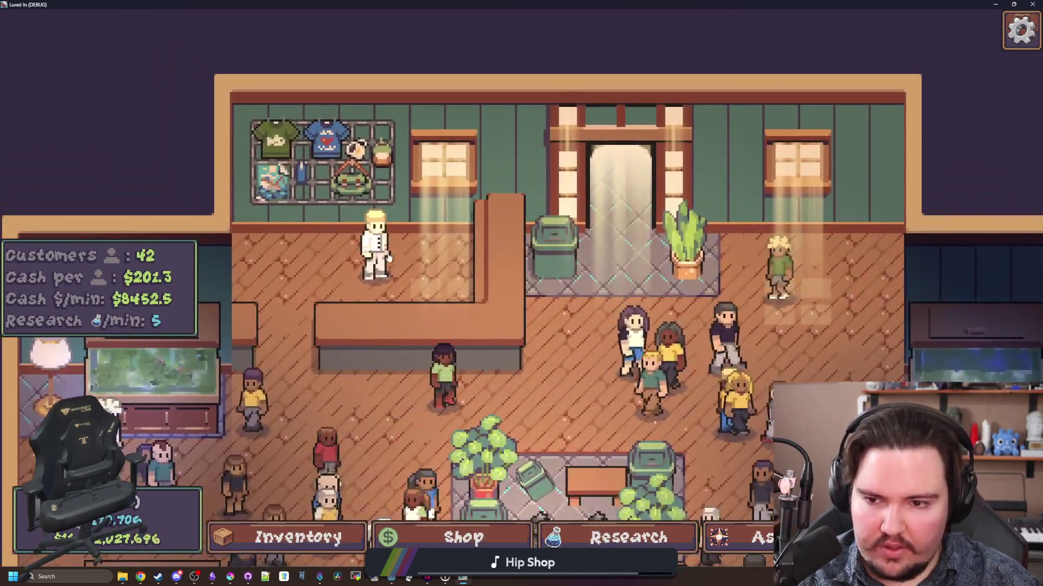
{"action": "left_click", "coordinate": [389, 258]}
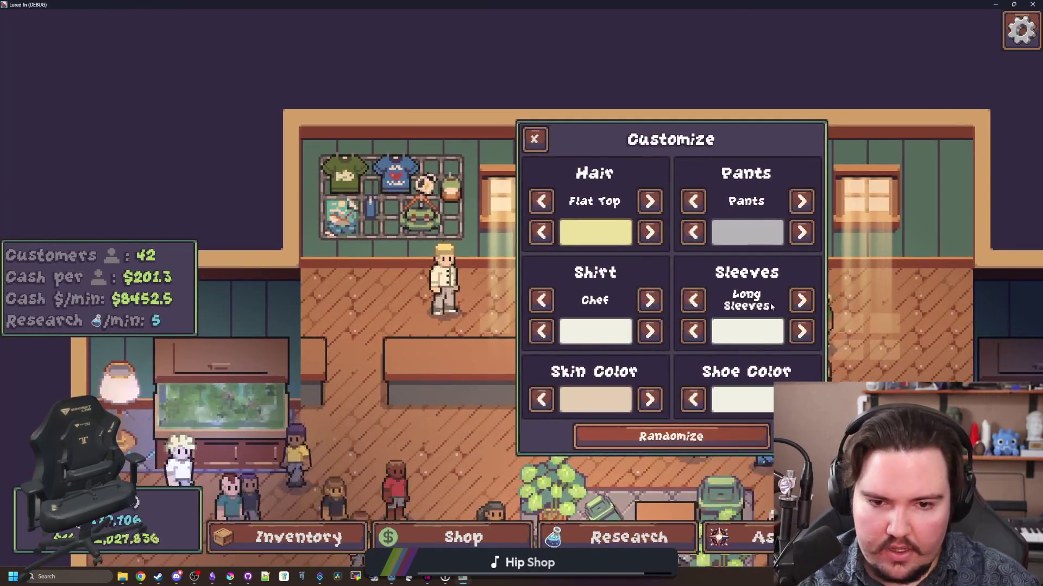
{"action": "left_click", "coordinate": [649, 300]}
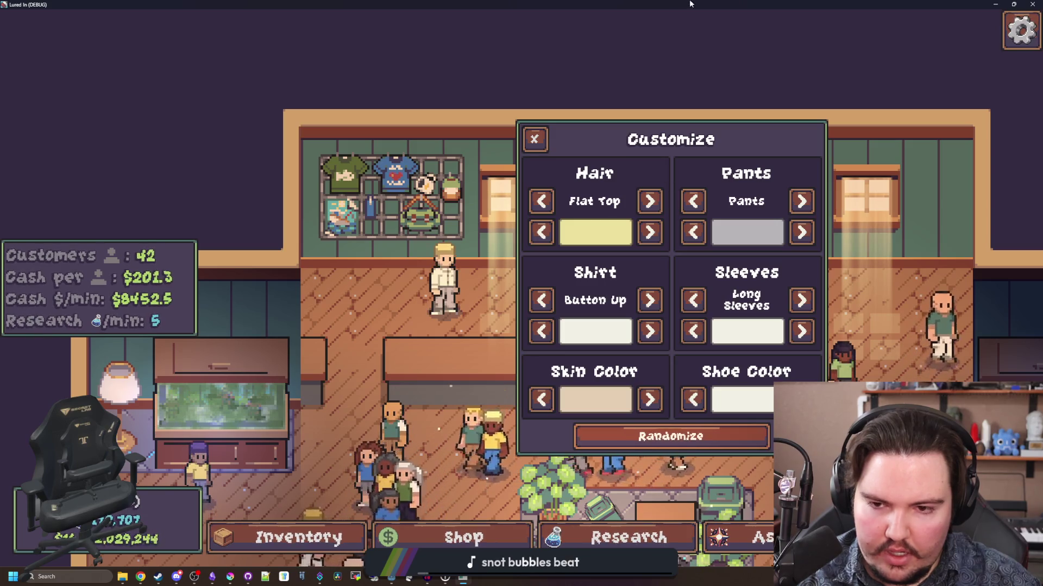
{"action": "key", "text": "alt+Tab"}
{"action": "left_click", "coordinate": [230, 577]}
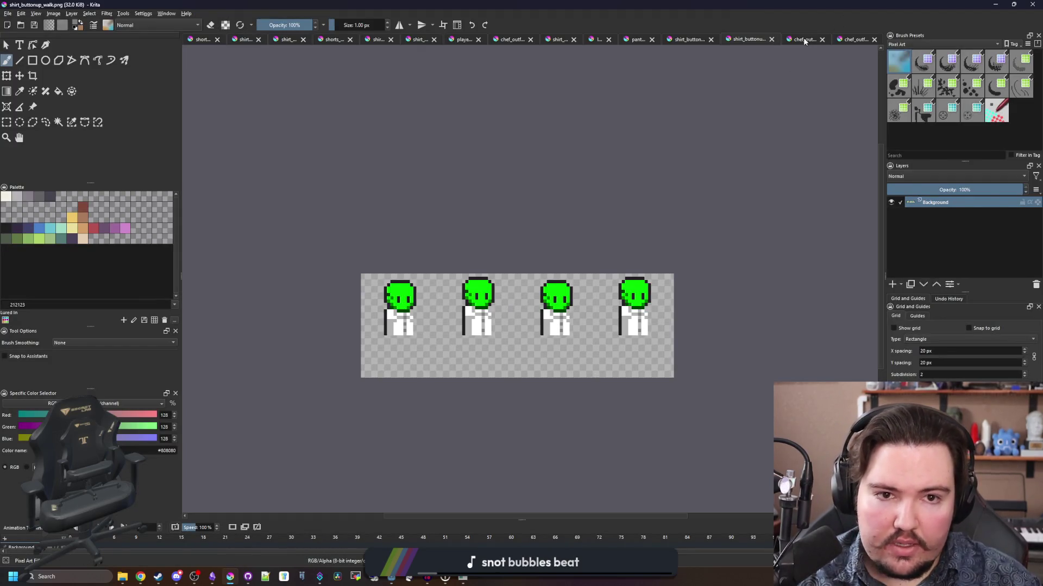
- On shirt_buttonup_idle.png, paint the collar pixels light grey and restore stray grey pixels to white
{"action": "left_click", "coordinate": [687, 39]}
{"action": "scroll", "coordinate": [540, 158], "scroll_direction": "down", "scroll_amount": 5}
{"action": "scroll", "coordinate": [645, 247], "scroll_direction": "up", "scroll_amount": 5}
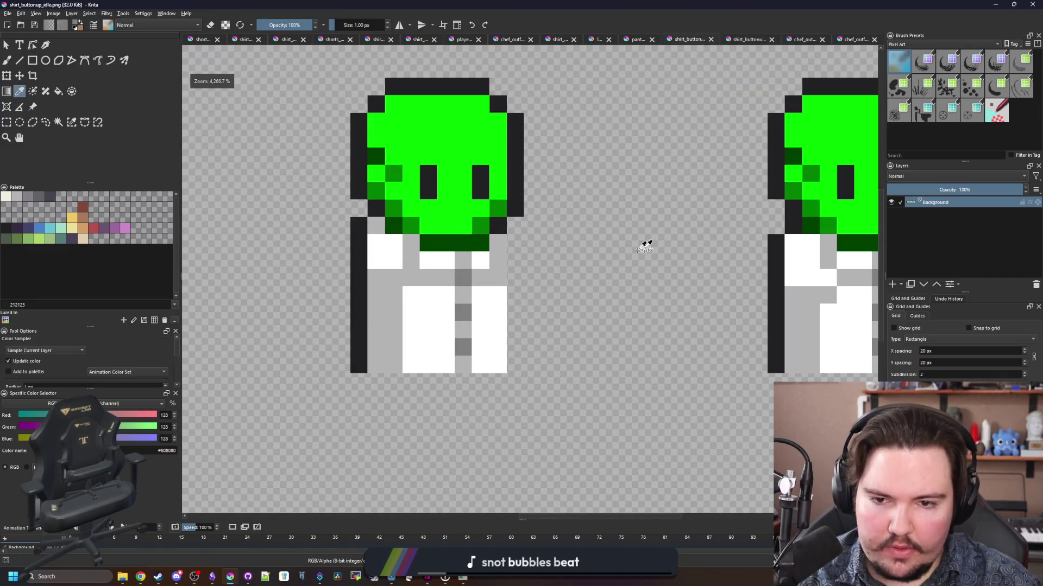
{"action": "scroll", "coordinate": [452, 269], "scroll_direction": "up", "scroll_amount": 1}
{"action": "left_click", "coordinate": [446, 261]}
{"action": "key", "text": "b"}
{"action": "mouse_move", "coordinate": [418, 254]}
{"action": "left_mouse_down"}
{"action": "mouse_move", "coordinate": [456, 255]}
{"action": "mouse_move", "coordinate": [465, 278]}
{"action": "mouse_move", "coordinate": [426, 281]}
{"action": "left_mouse_up"}
{"action": "left_click", "coordinate": [421, 324], "text": "ctrl"}
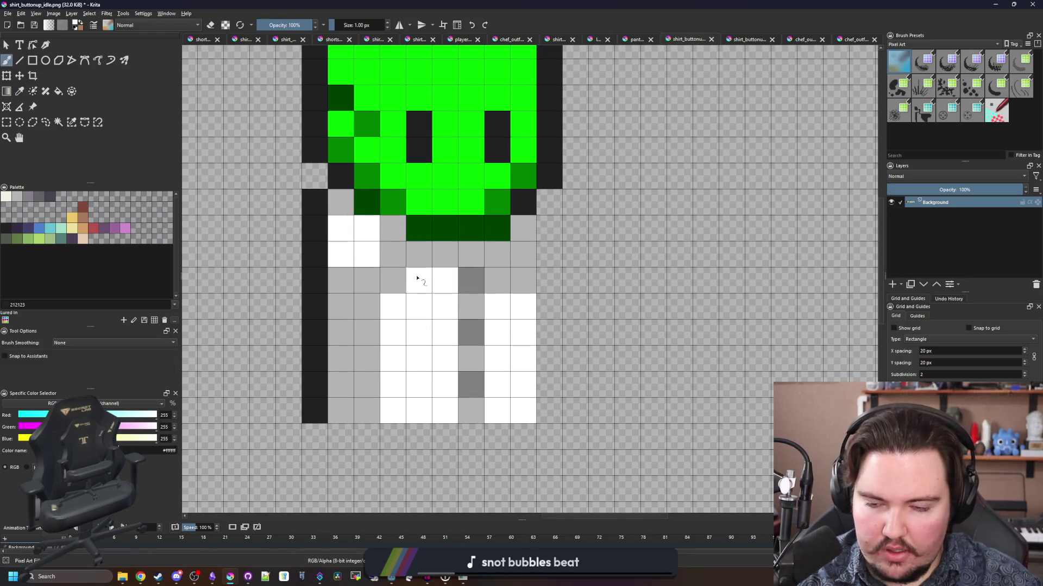
{"action": "left_click_drag", "start_coordinate": [502, 281], "coordinate": [521, 253]}
- Touch up the right frame's shirt cells, painting three white and three light grey
{"action": "scroll", "coordinate": [411, 272], "scroll_direction": "down", "scroll_amount": 3}
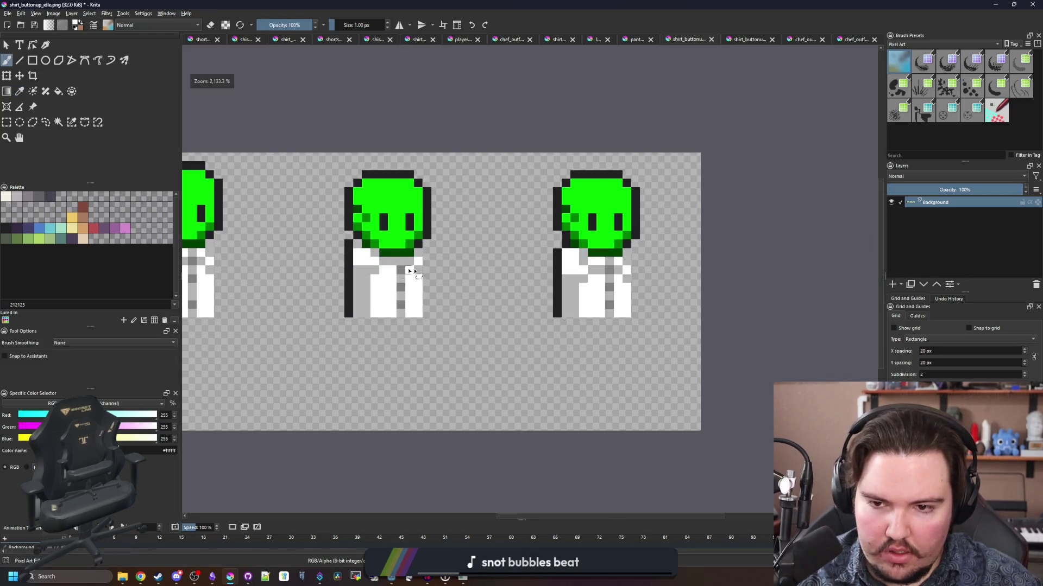
{"action": "scroll", "coordinate": [609, 269], "scroll_direction": "up", "scroll_amount": 3}
{"action": "scroll", "coordinate": [573, 265], "scroll_direction": "down", "scroll_amount": 3}
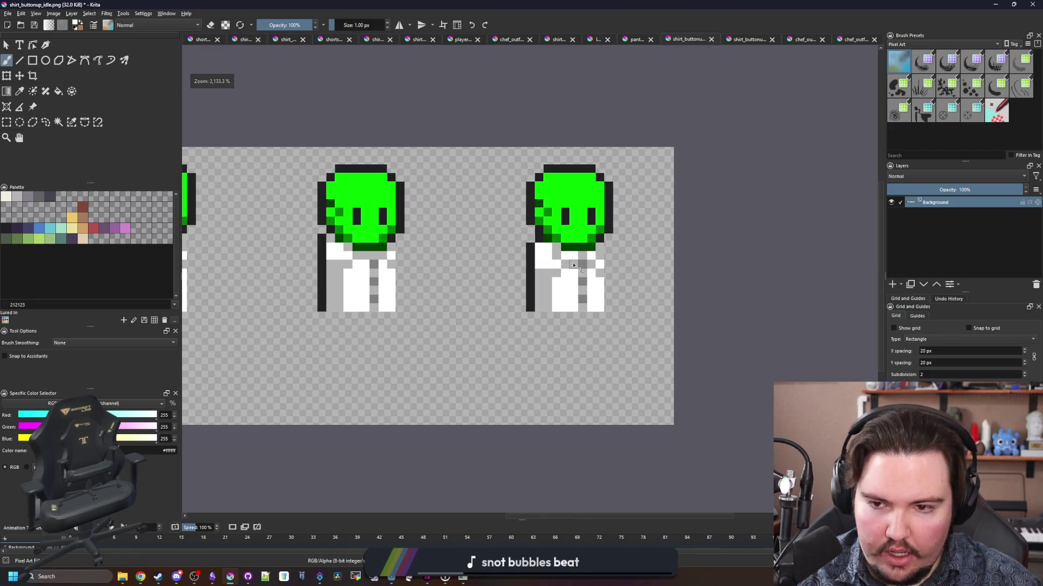
{"action": "scroll", "coordinate": [573, 265], "scroll_direction": "down", "scroll_amount": 2}
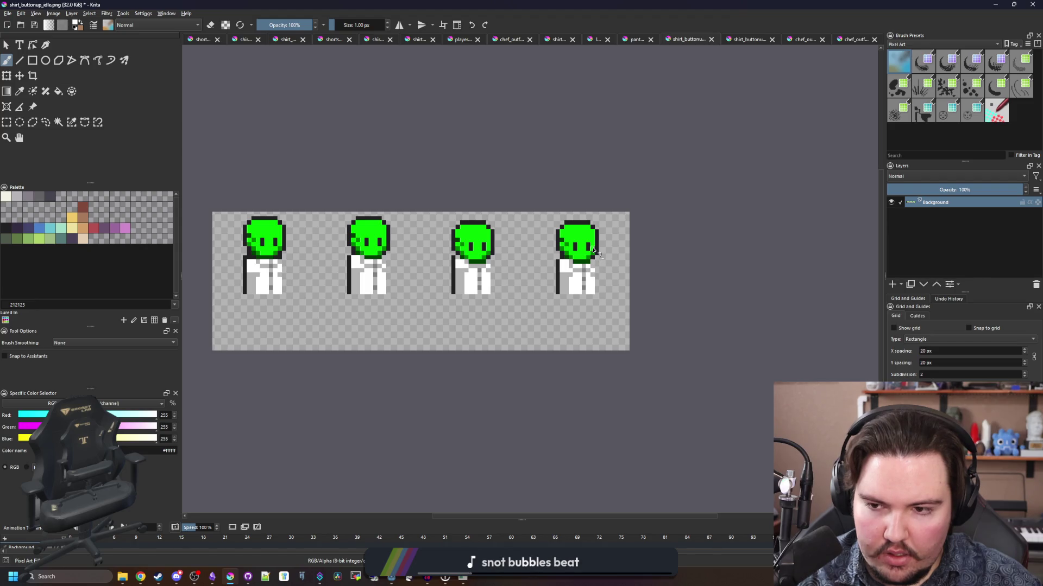
{"action": "scroll", "coordinate": [592, 261], "scroll_direction": "up", "scroll_amount": 5}
{"action": "left_click", "coordinate": [500, 324]}
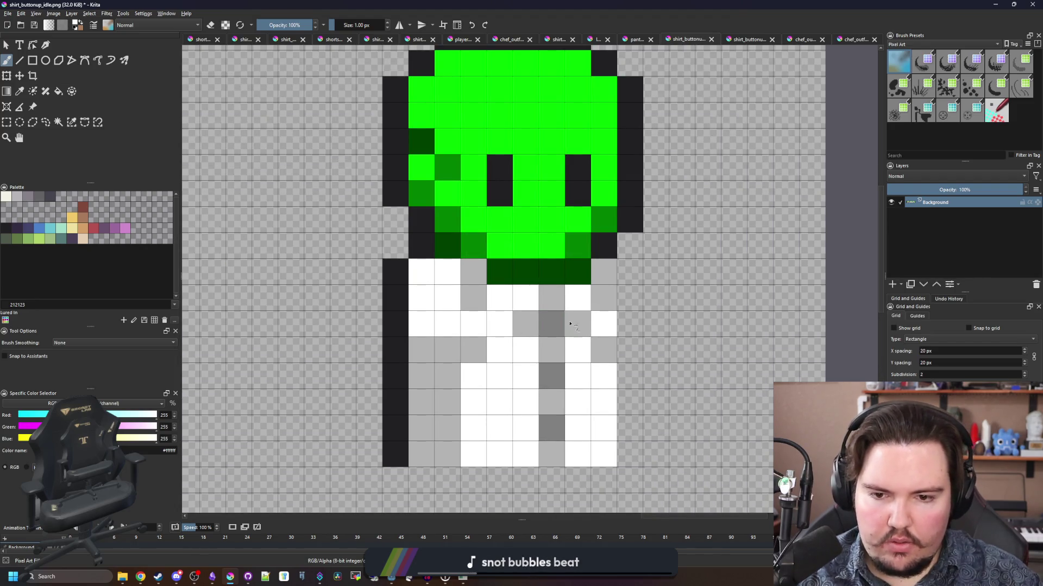
{"action": "left_click", "coordinate": [578, 325]}
{"action": "left_click", "coordinate": [525, 323]}
{"action": "left_click", "coordinate": [474, 298], "text": "ctrl"}
{"action": "left_click_drag", "start_coordinate": [507, 295], "coordinate": [565, 300]}
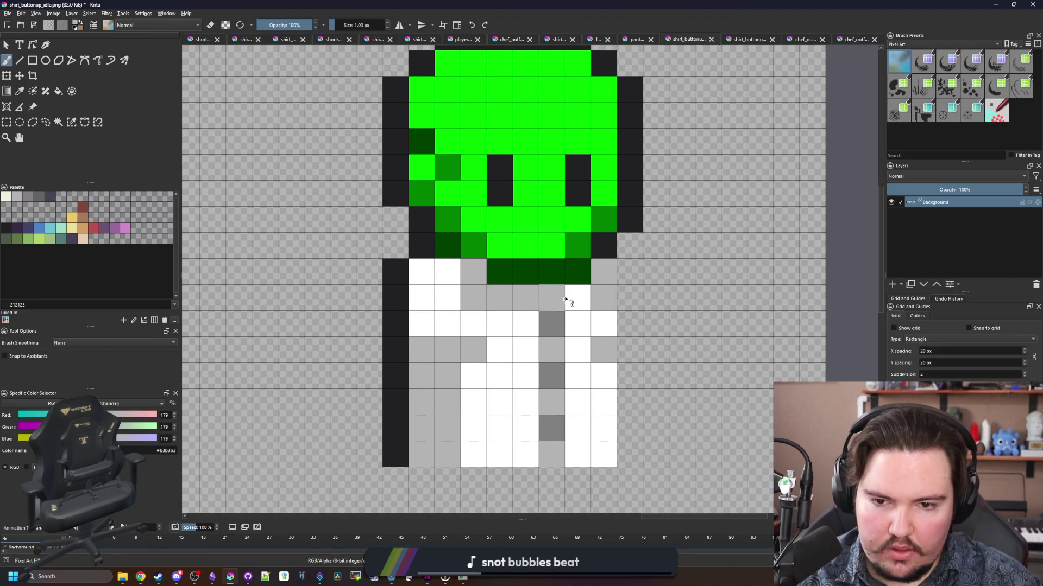
{"action": "left_click", "coordinate": [519, 329], "text": "ctrl"}
{"action": "left_click", "coordinate": [473, 298]}
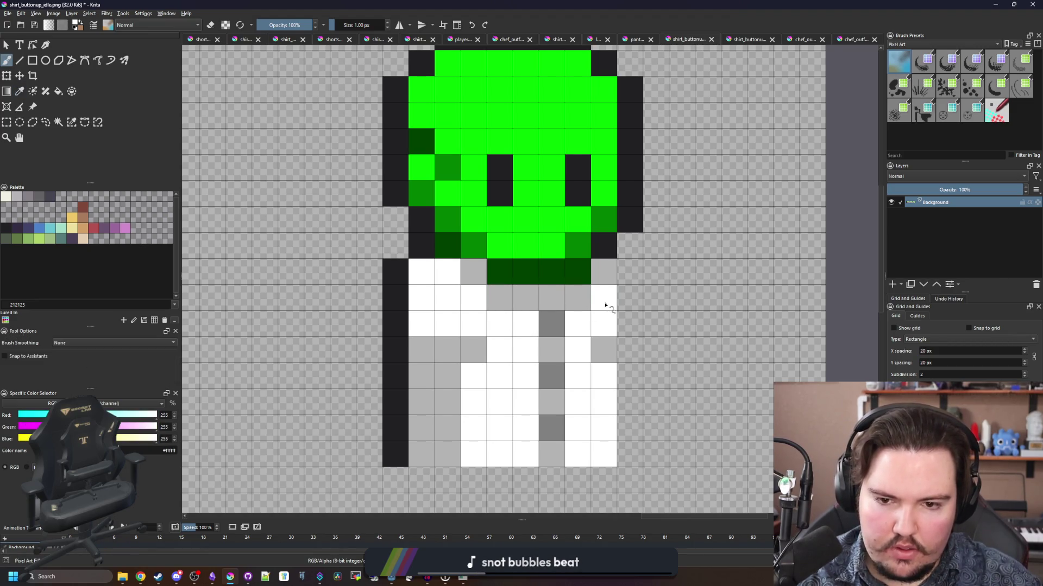
- Save shirt_buttonup_idle.png as PNG, accepting the export options, and go back to the editor
{"action": "scroll", "coordinate": [605, 306], "scroll_direction": "down", "scroll_amount": 5}
{"action": "key", "text": "ctrl+s"}
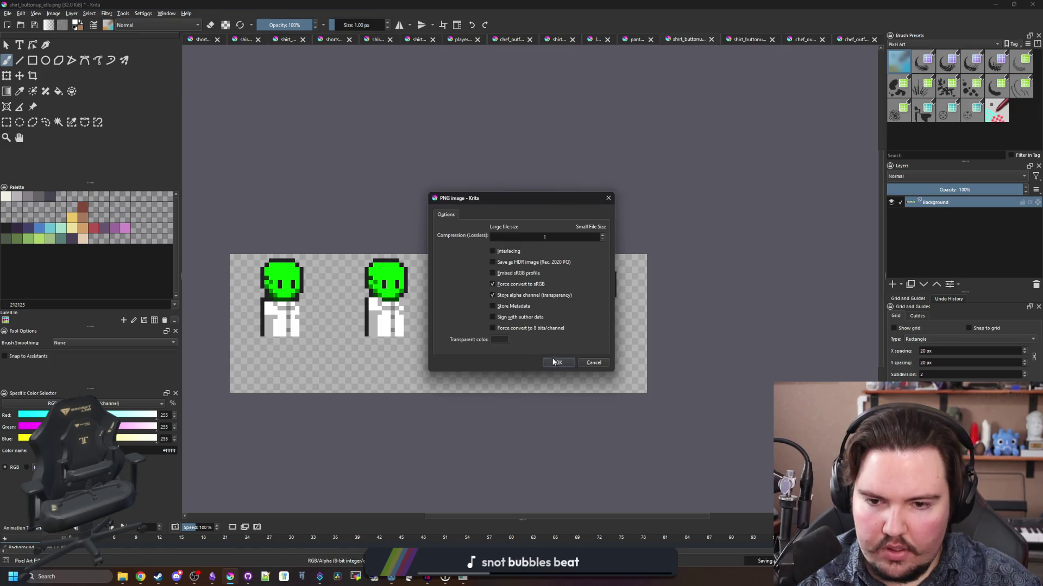
{"action": "key", "text": "Return"}
{"action": "key", "text": "alt+Tab"}
- Inspect the reimported Button Up shirt in the maximized game window, then close Customize
{"action": "left_click", "coordinate": [468, 579]}
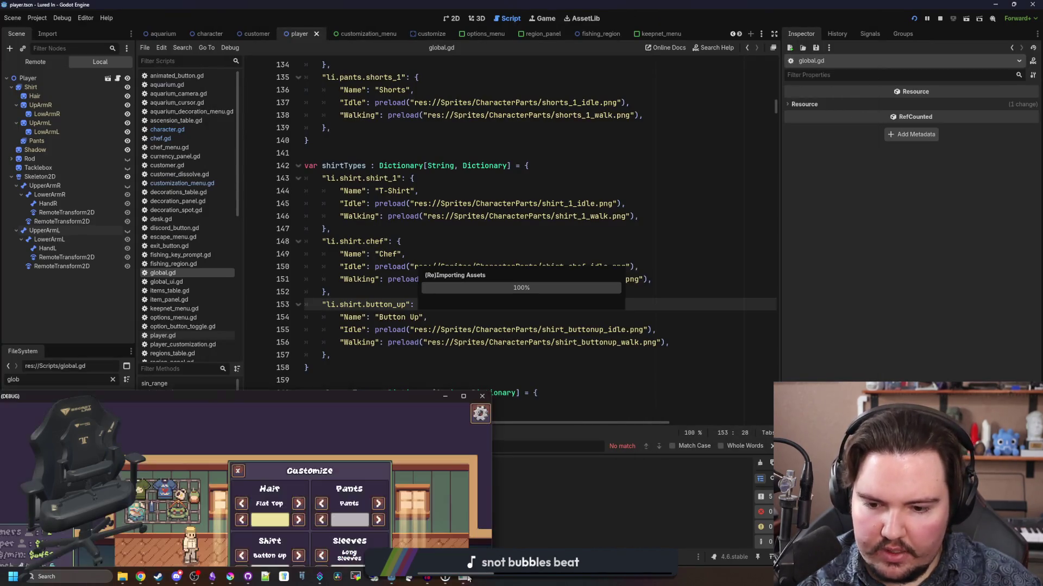
{"action": "left_click", "coordinate": [463, 395]}
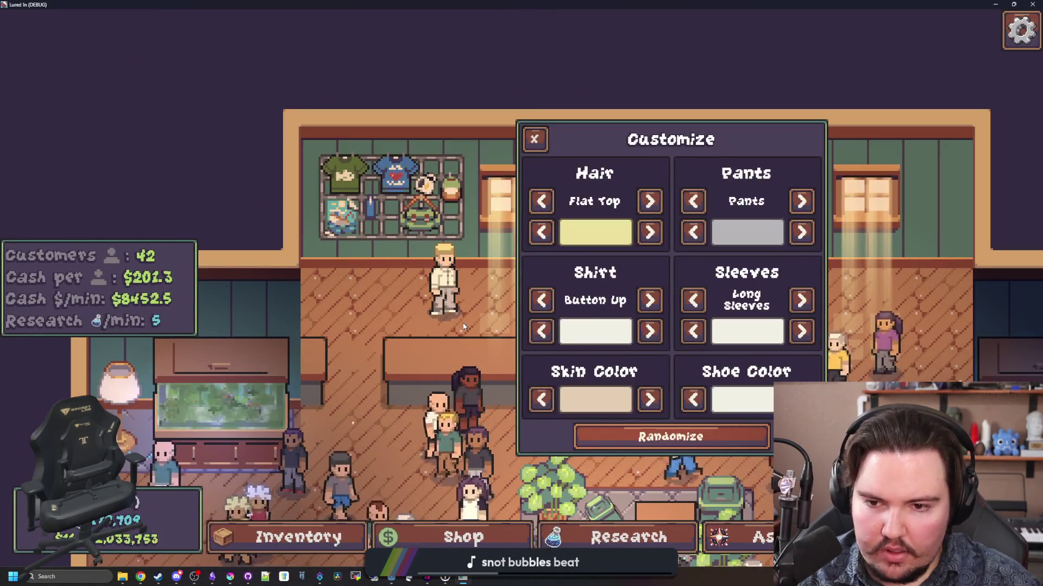
{"action": "left_click", "coordinate": [534, 139]}
{"action": "left_click", "coordinate": [1013, 5]}
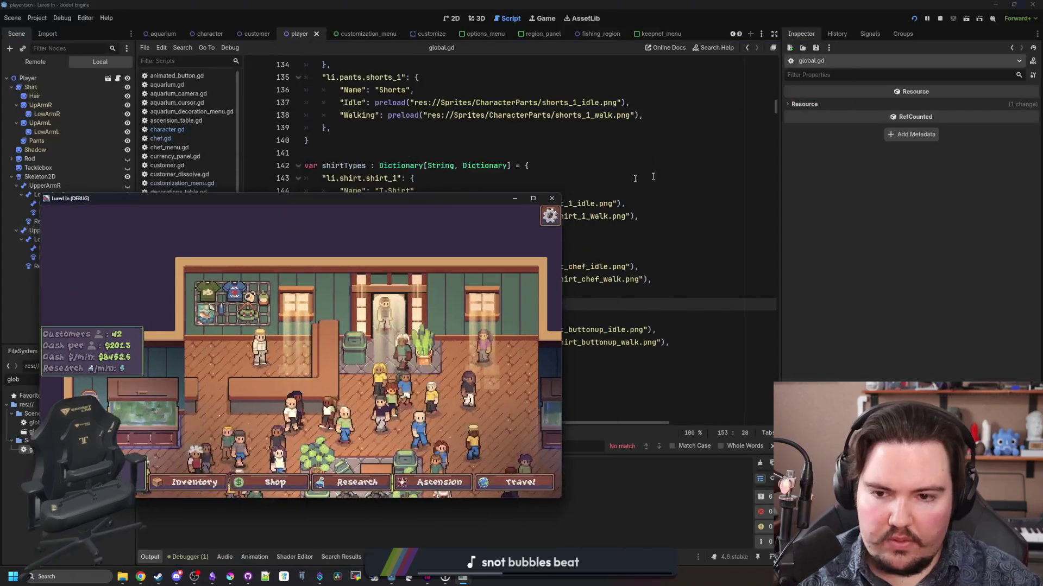
- Dismiss the welcome popups, stop the running game and return to Krita
{"action": "left_click", "coordinate": [939, 18]}
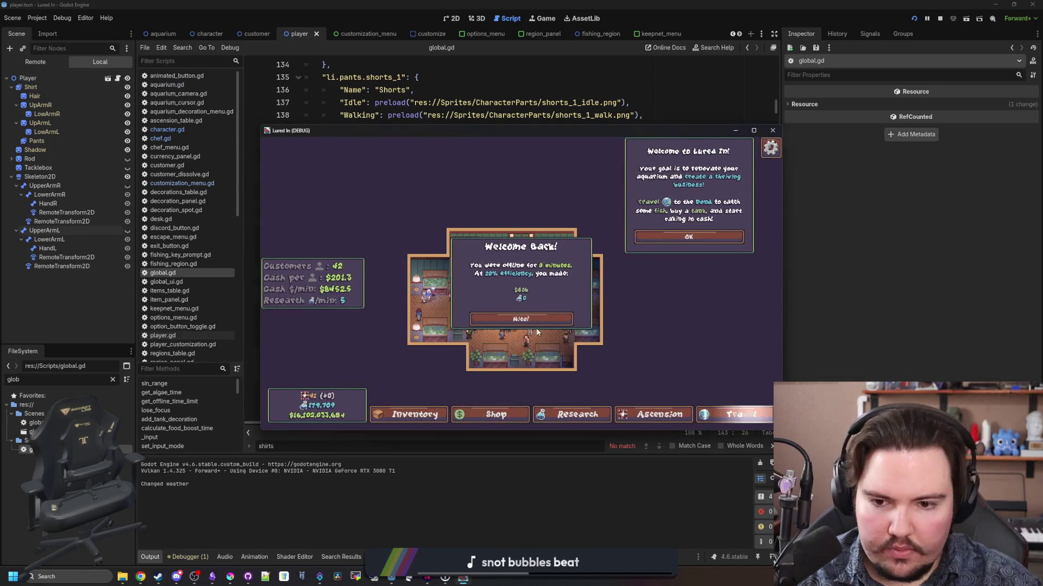
{"action": "left_click", "coordinate": [520, 319]}
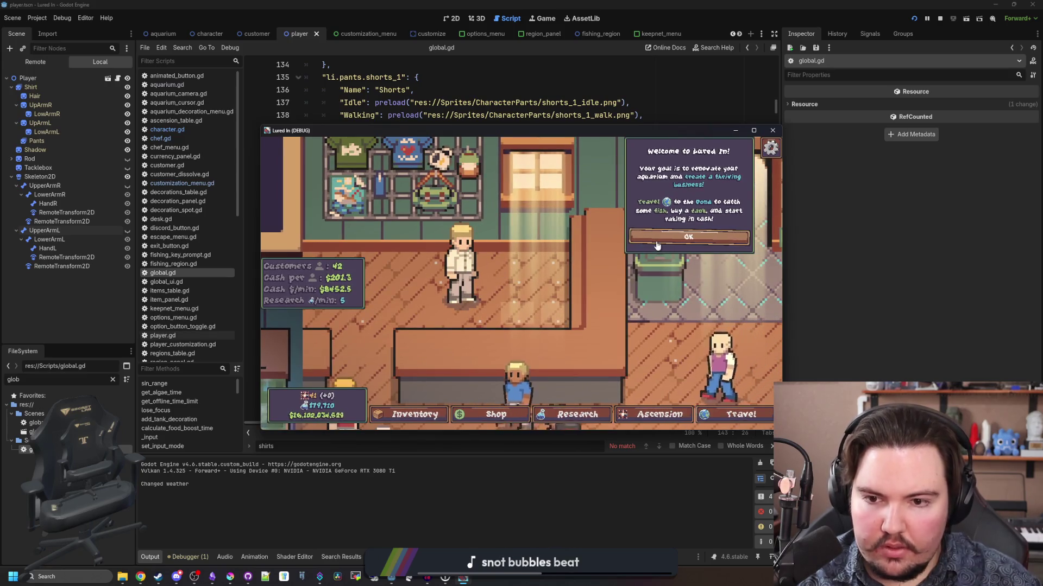
{"action": "left_click", "coordinate": [656, 242]}
{"action": "left_click", "coordinate": [772, 130]}
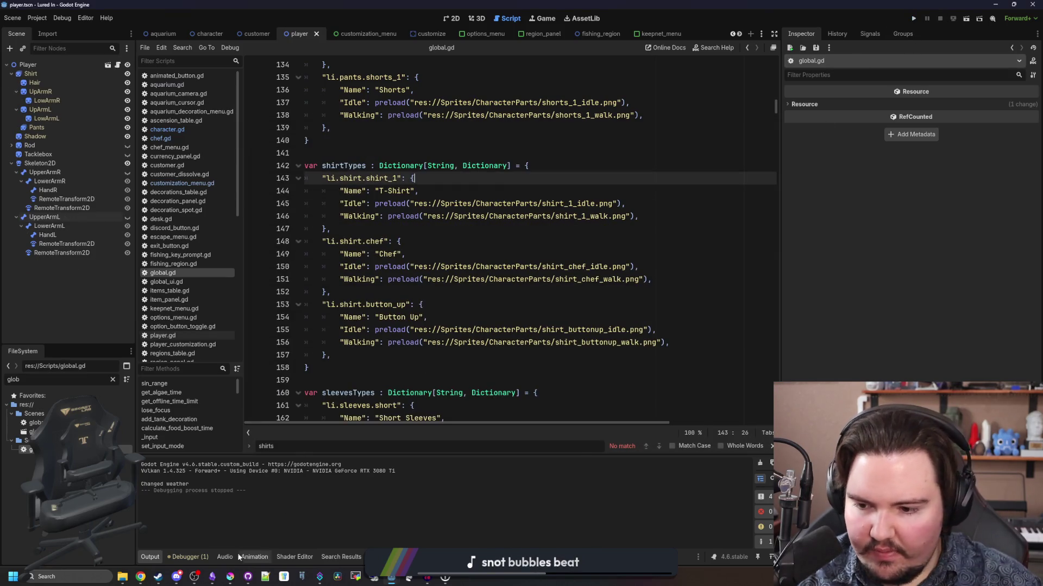
{"action": "left_click", "coordinate": [231, 578]}
- Maximize Krita and fix idle-sheet shirt pixels, one to light grey and one back to white
{"action": "double_click", "coordinate": [377, 449]}
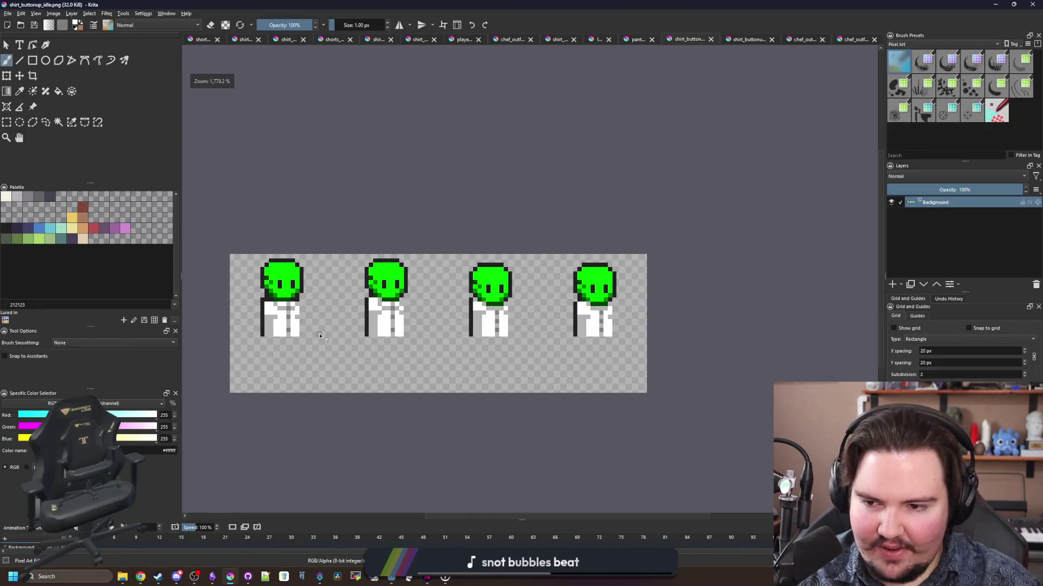
{"action": "scroll", "coordinate": [319, 335], "scroll_direction": "up", "scroll_amount": 5}
{"action": "left_click", "coordinate": [386, 324], "text": "ctrl"}
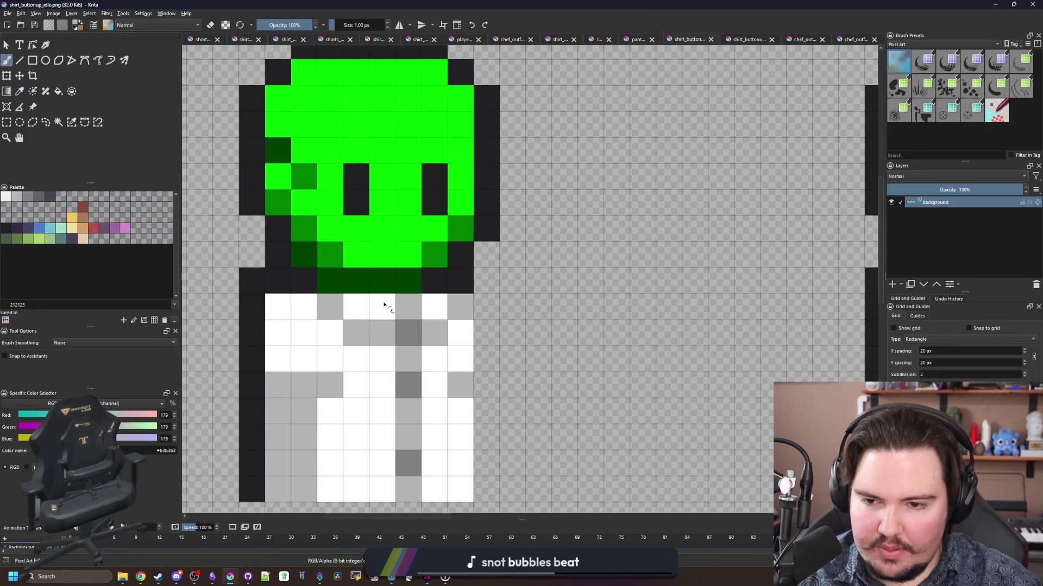
{"action": "left_click", "coordinate": [385, 306]}
{"action": "scroll", "coordinate": [576, 332], "scroll_direction": "down", "scroll_amount": 5}
{"action": "scroll", "coordinate": [564, 314], "scroll_direction": "up", "scroll_amount": 3}
{"action": "scroll", "coordinate": [627, 323], "scroll_direction": "down", "scroll_amount": 3}
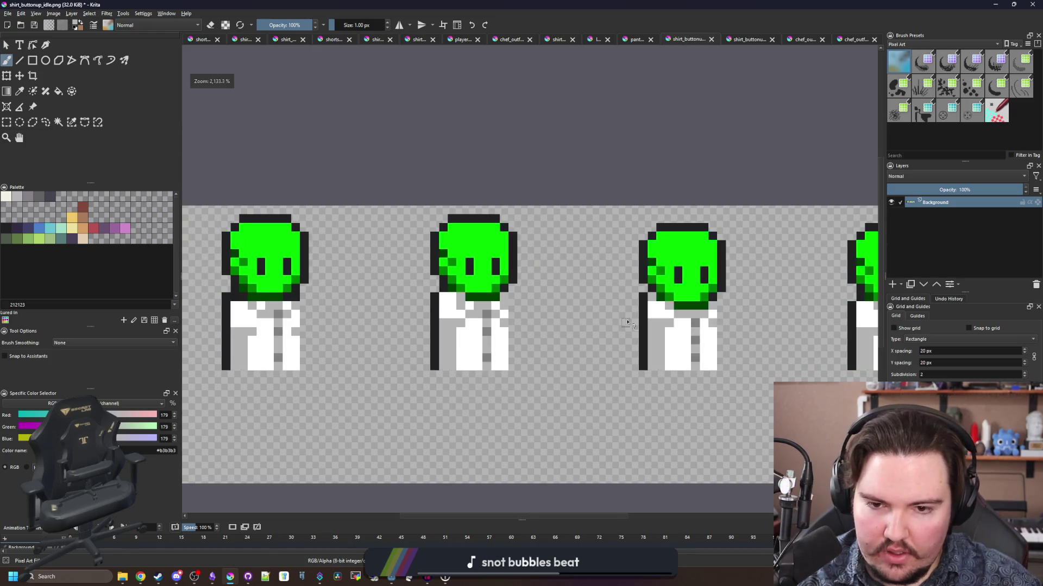
{"action": "scroll", "coordinate": [625, 322], "scroll_direction": "up", "scroll_amount": 2}
{"action": "scroll", "coordinate": [489, 320], "scroll_direction": "down", "scroll_amount": 3}
{"action": "scroll", "coordinate": [351, 318], "scroll_direction": "up", "scroll_amount": 5}
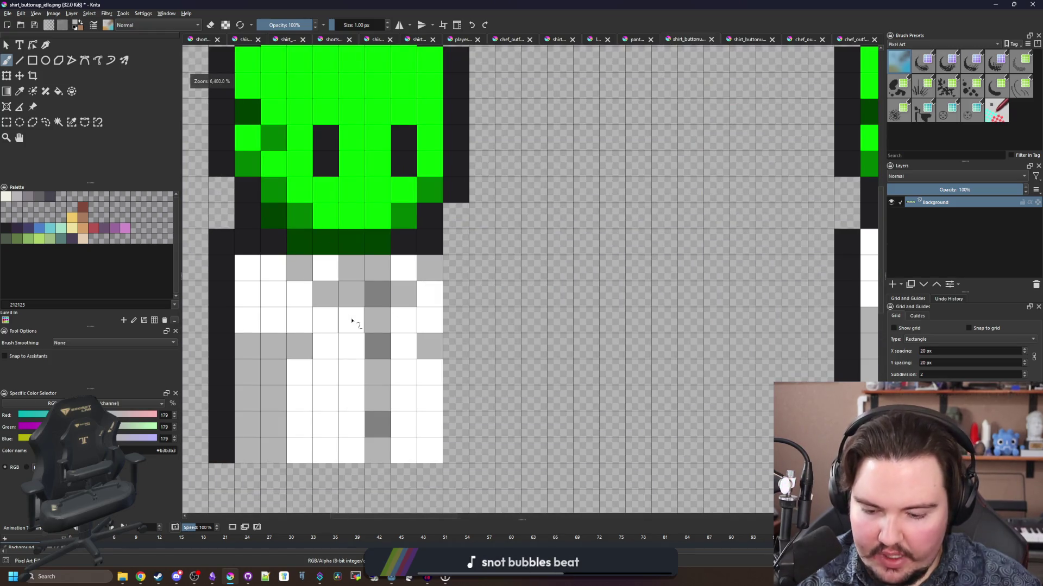
{"action": "left_click", "coordinate": [352, 321], "text": "ctrl"}
{"action": "left_click", "coordinate": [352, 293]}
{"action": "scroll", "coordinate": [450, 308], "scroll_direction": "down", "scroll_amount": 2}
{"action": "scroll", "coordinate": [488, 277], "scroll_direction": "down", "scroll_amount": 6}
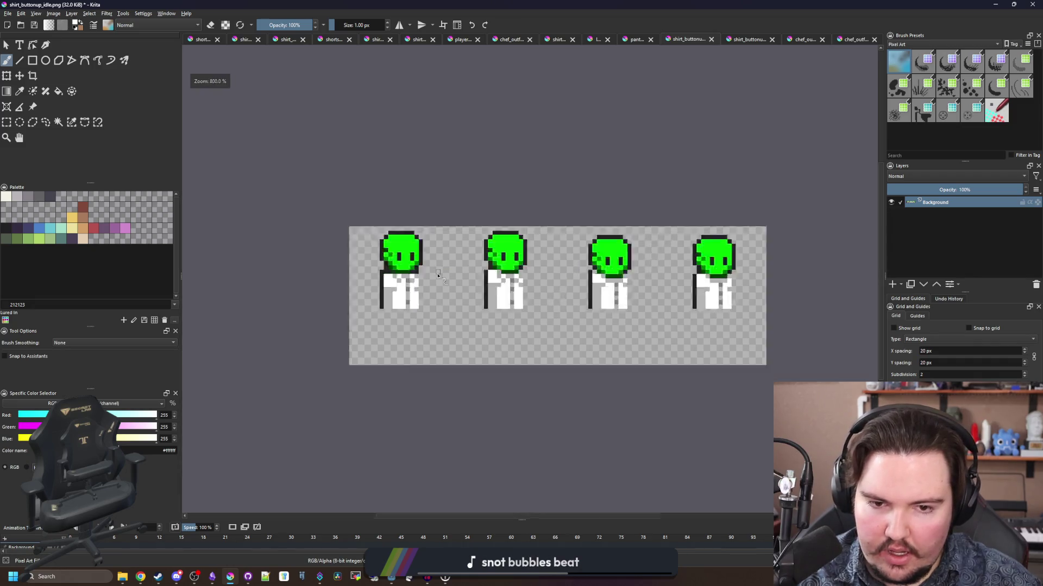
{"action": "scroll", "coordinate": [521, 288], "scroll_direction": "up", "scroll_amount": 4}
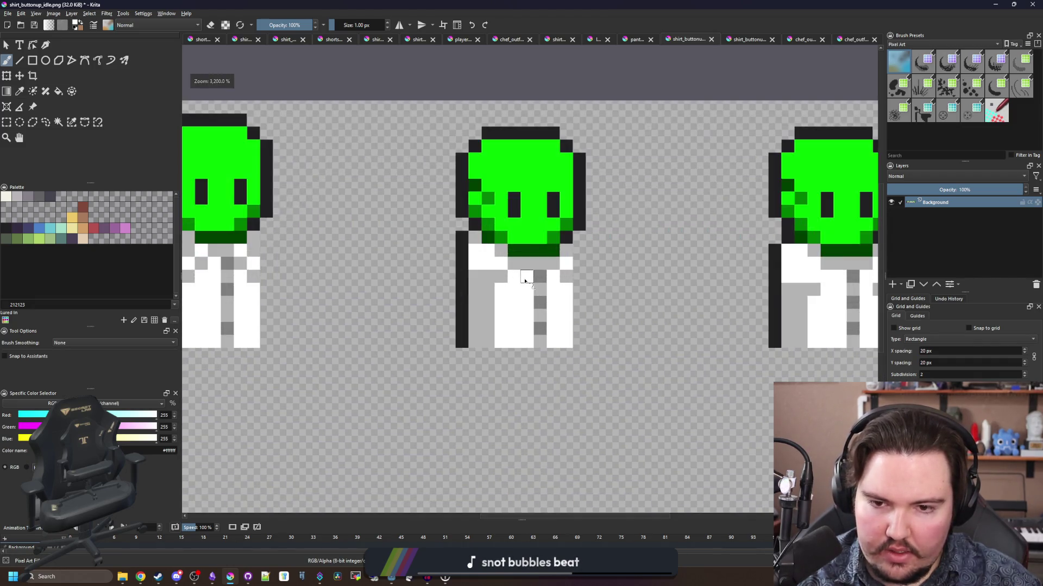
{"action": "scroll", "coordinate": [500, 265], "scroll_direction": "down", "scroll_amount": 1}
{"action": "scroll", "coordinate": [643, 274], "scroll_direction": "up", "scroll_amount": 1}
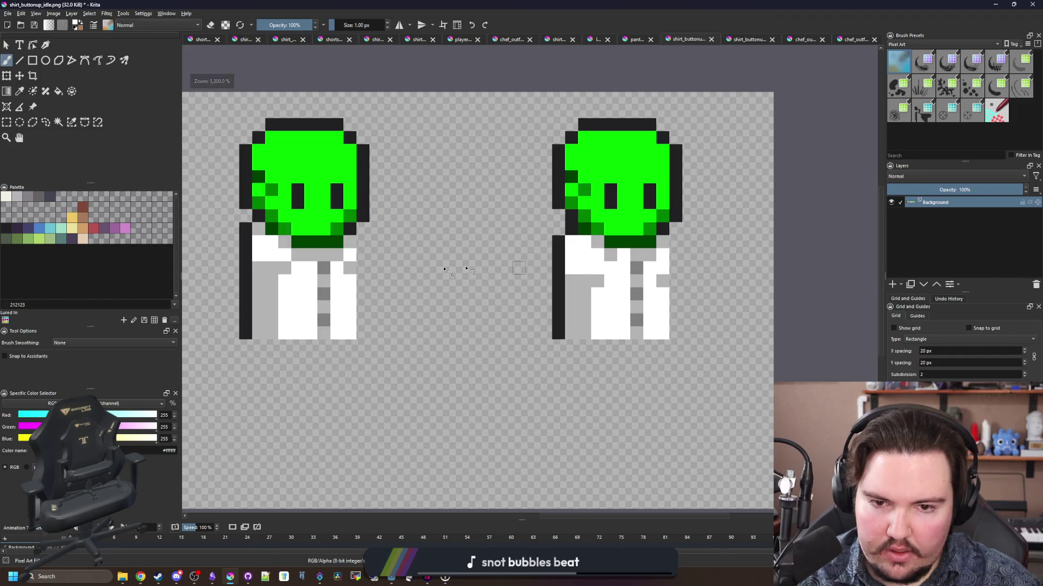
{"action": "scroll", "coordinate": [522, 244], "scroll_direction": "down", "scroll_amount": 6}
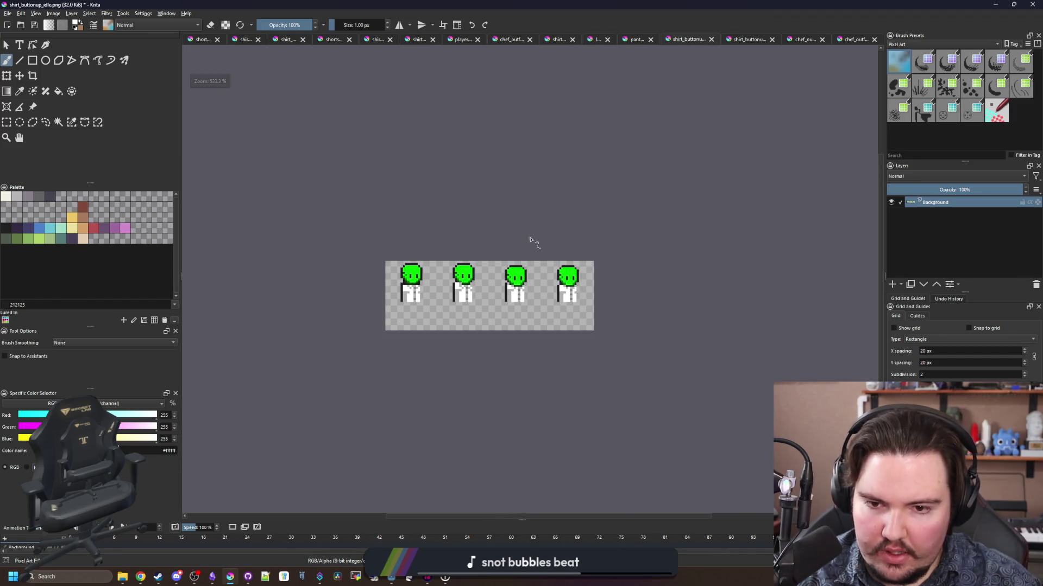
{"action": "scroll", "coordinate": [499, 282], "scroll_direction": "up", "scroll_amount": 2}
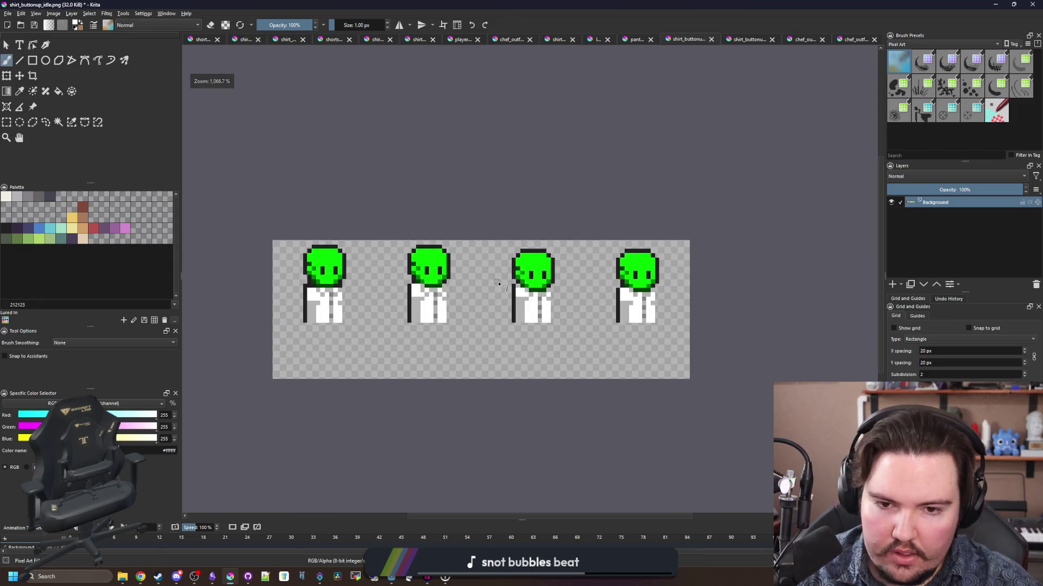
- Save shirt_buttonup_idle.png as PNG, re-saving it after one cancelled export
{"action": "key", "text": "ctrl+s"}
{"action": "left_click", "coordinate": [560, 363]}
{"action": "scroll", "coordinate": [351, 286], "scroll_direction": "up", "scroll_amount": 6}
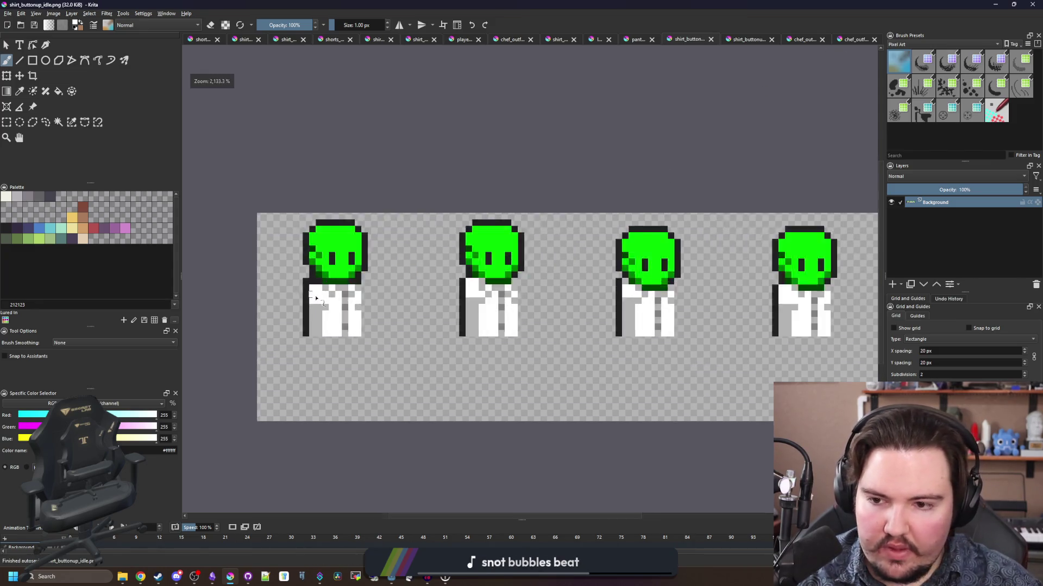
{"action": "left_click", "coordinate": [352, 287], "text": "ctrl"}
{"action": "scroll", "coordinate": [322, 289], "scroll_direction": "down", "scroll_amount": 1}
{"action": "scroll", "coordinate": [323, 289], "scroll_direction": "down", "scroll_amount": 7}
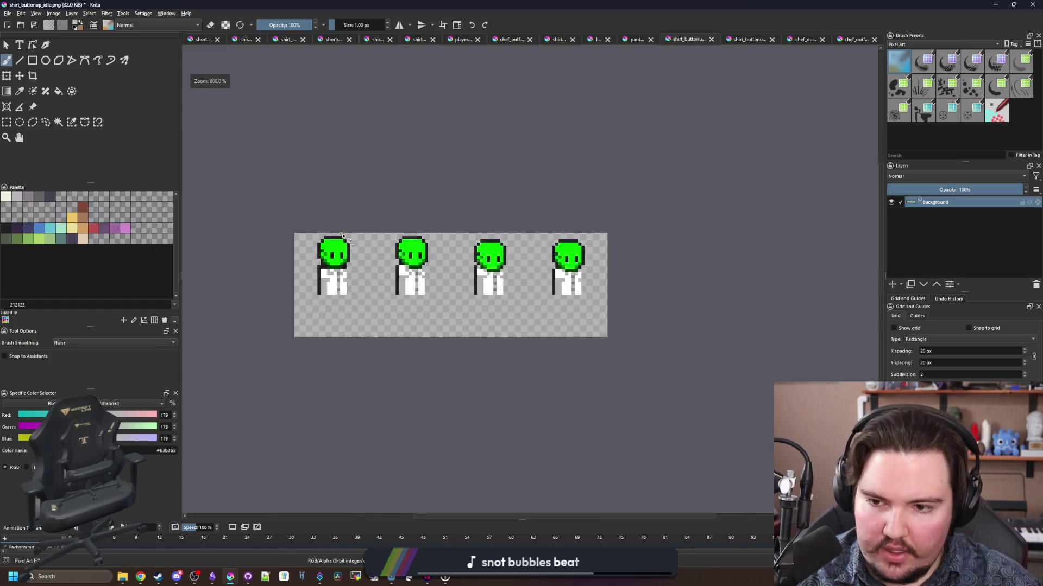
{"action": "scroll", "coordinate": [392, 261], "scroll_direction": "up", "scroll_amount": 7}
{"action": "scroll", "coordinate": [351, 277], "scroll_direction": "down", "scroll_amount": 7}
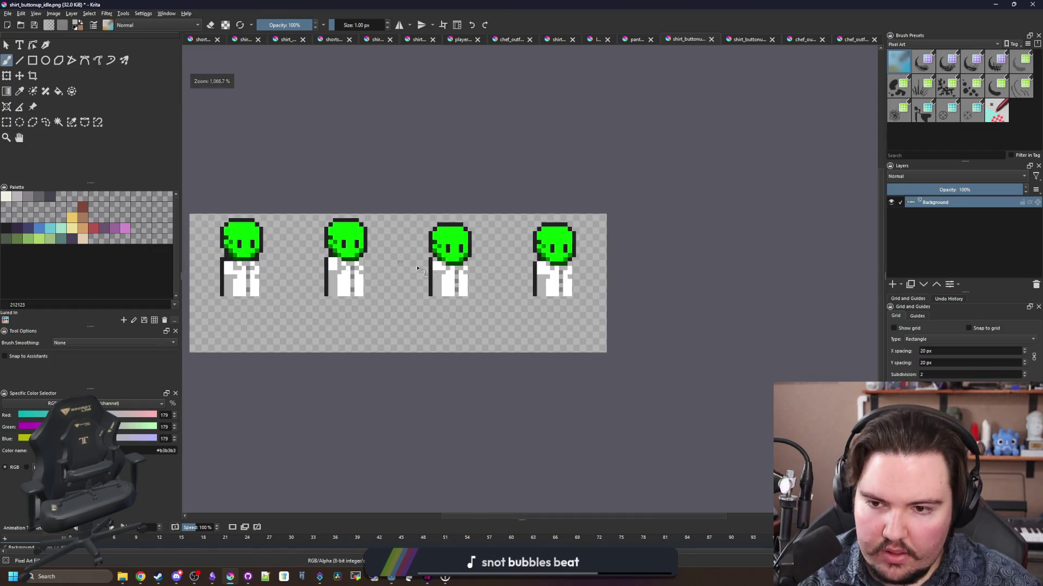
{"action": "scroll", "coordinate": [430, 268], "scroll_direction": "up", "scroll_amount": 7}
{"action": "scroll", "coordinate": [408, 248], "scroll_direction": "down", "scroll_amount": 7}
{"action": "scroll", "coordinate": [617, 265], "scroll_direction": "up", "scroll_amount": 7}
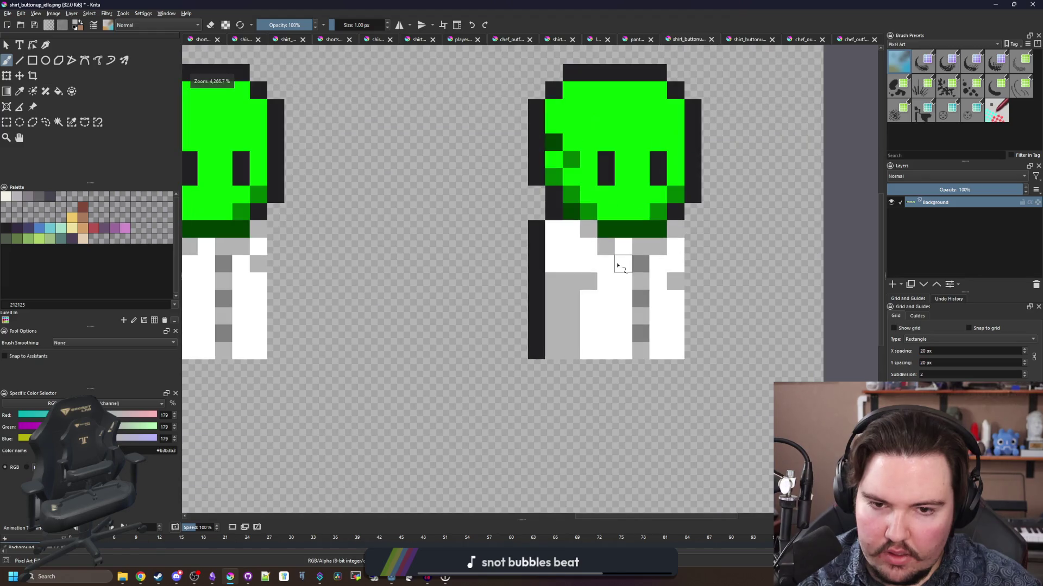
{"action": "scroll", "coordinate": [595, 250], "scroll_direction": "down", "scroll_amount": 7}
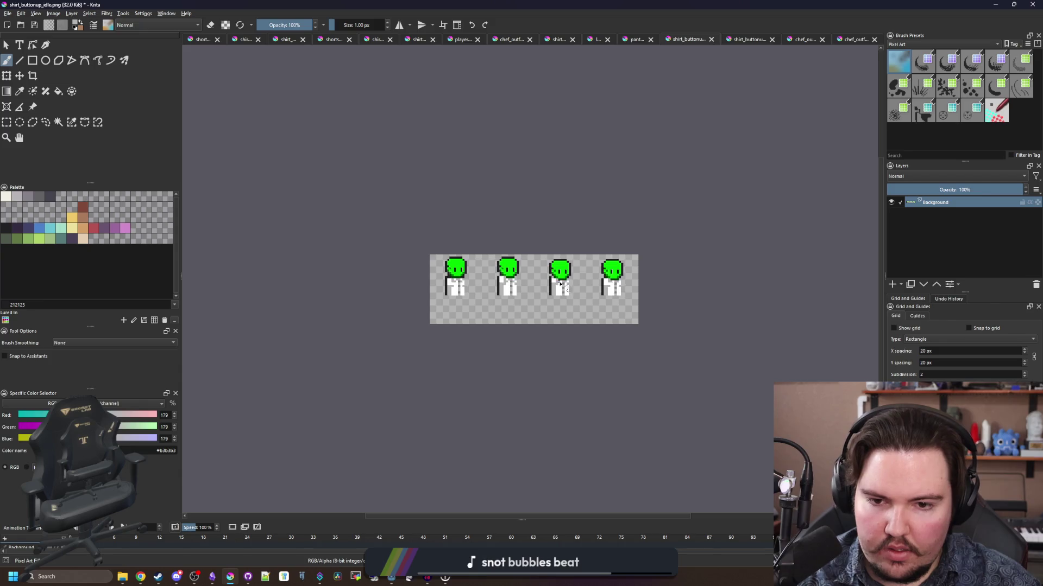
{"action": "scroll", "coordinate": [561, 283], "scroll_direction": "up", "scroll_amount": 3}
{"action": "scroll", "coordinate": [593, 295], "scroll_direction": "up", "scroll_amount": 3}
{"action": "scroll", "coordinate": [491, 280], "scroll_direction": "down", "scroll_amount": 4}
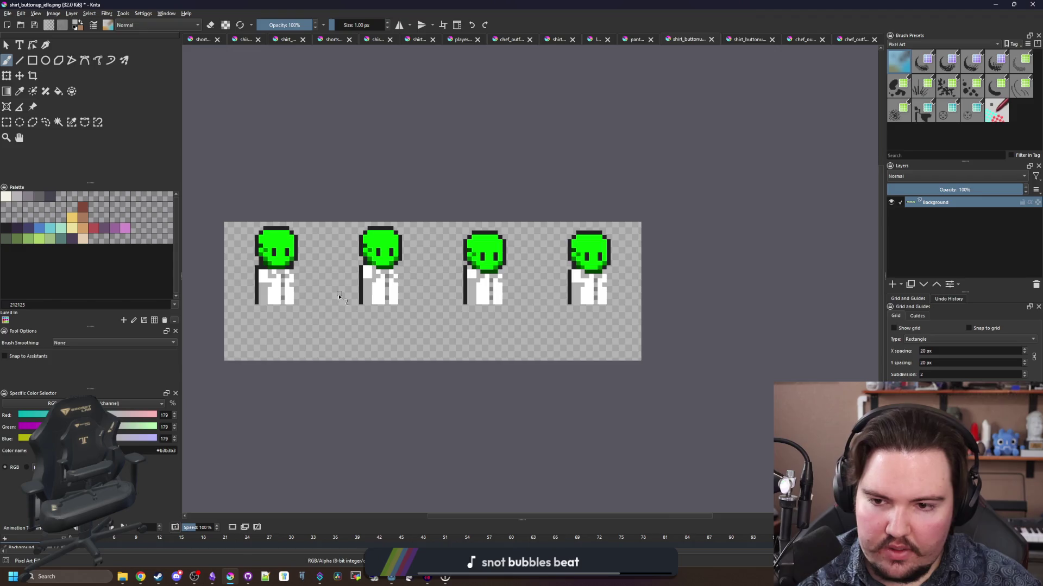
{"action": "scroll", "coordinate": [339, 295], "scroll_direction": "up", "scroll_amount": 1}
{"action": "key", "text": "ctrl+s"}
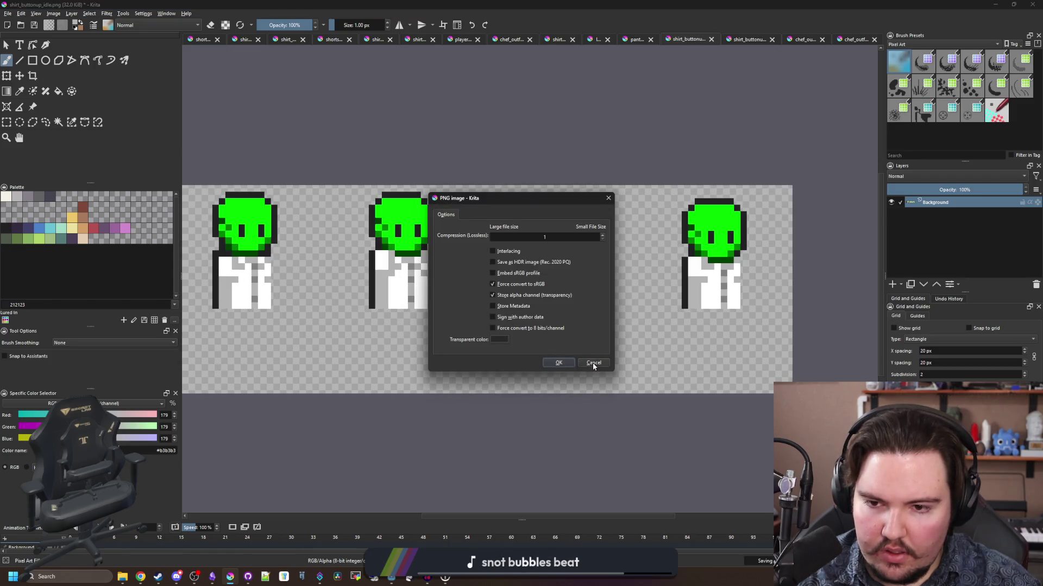
{"action": "left_click", "coordinate": [593, 362]}
{"action": "scroll", "coordinate": [713, 294], "scroll_direction": "up", "scroll_amount": 2}
{"action": "scroll", "coordinate": [713, 294], "scroll_direction": "down", "scroll_amount": 4}
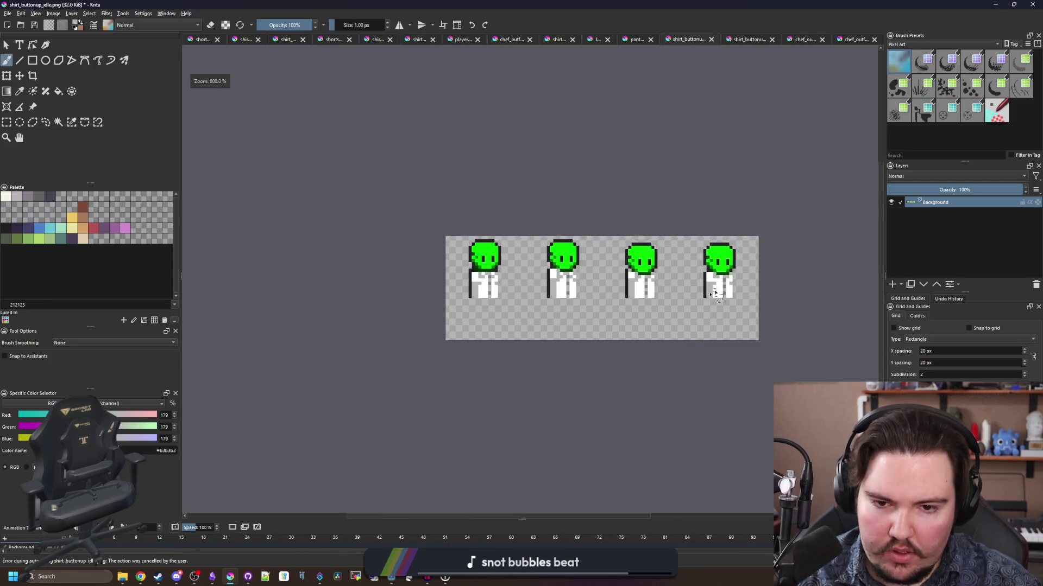
{"action": "key", "text": "ctrl+s"}
{"action": "left_click", "coordinate": [559, 363]}
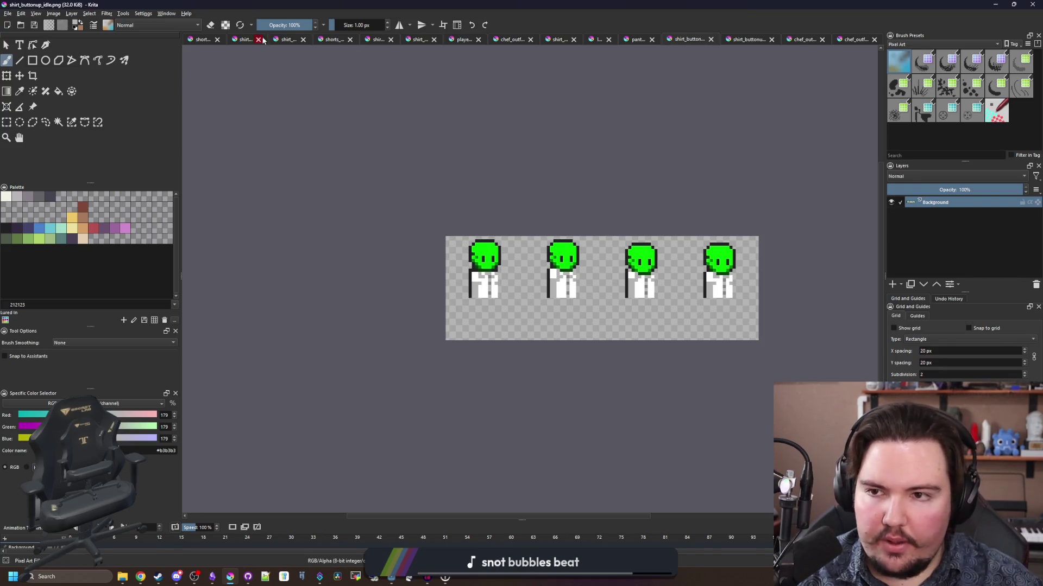
- Close the idle sheet and repaint shirt-front pixels white on shirt_buttonup_walk.png
{"action": "left_click", "coordinate": [709, 40]}
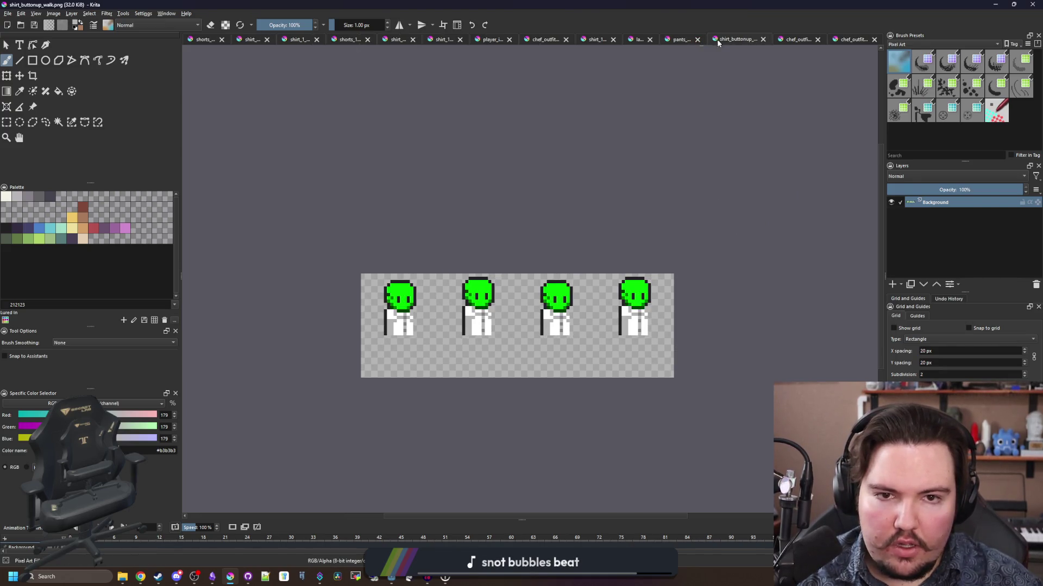
{"action": "scroll", "coordinate": [425, 326], "scroll_direction": "up", "scroll_amount": 6}
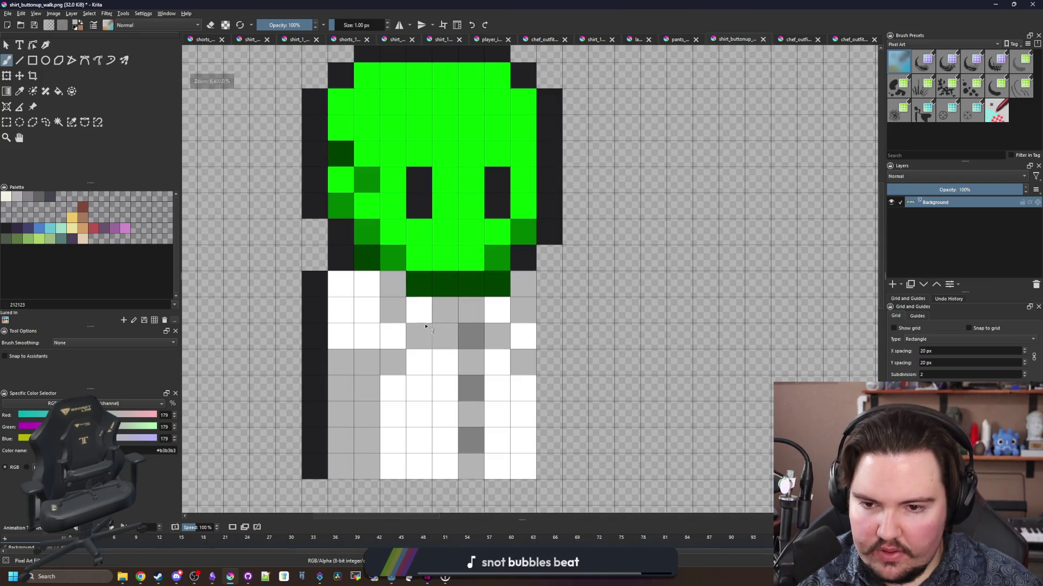
{"action": "scroll", "coordinate": [392, 337], "scroll_direction": "down", "scroll_amount": 3}
{"action": "scroll", "coordinate": [595, 332], "scroll_direction": "up", "scroll_amount": 3}
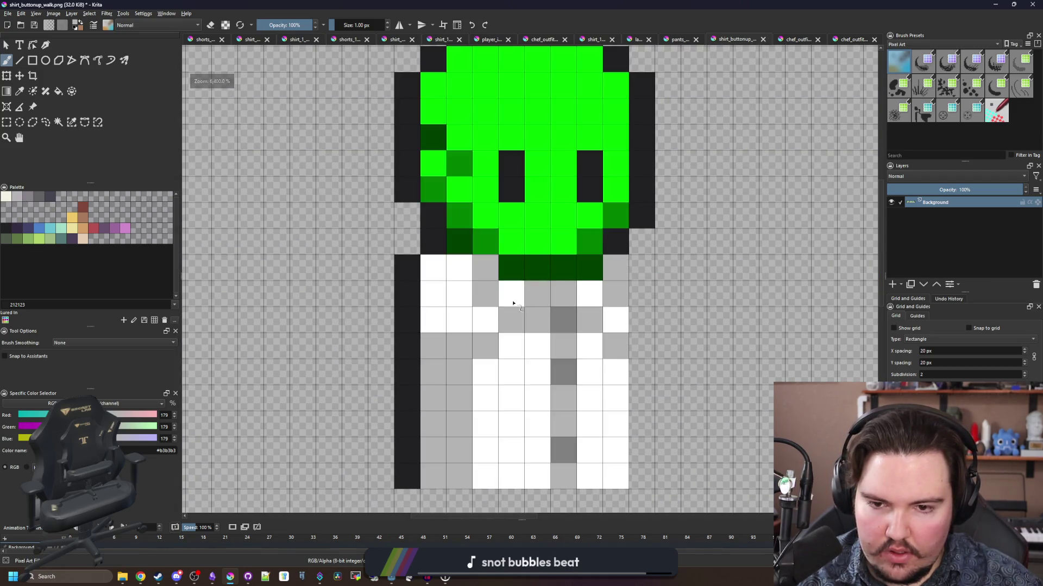
{"action": "scroll", "coordinate": [418, 303], "scroll_direction": "down", "scroll_amount": 3}
{"action": "scroll", "coordinate": [418, 303], "scroll_direction": "down", "scroll_amount": 2}
{"action": "scroll", "coordinate": [589, 310], "scroll_direction": "up", "scroll_amount": 3}
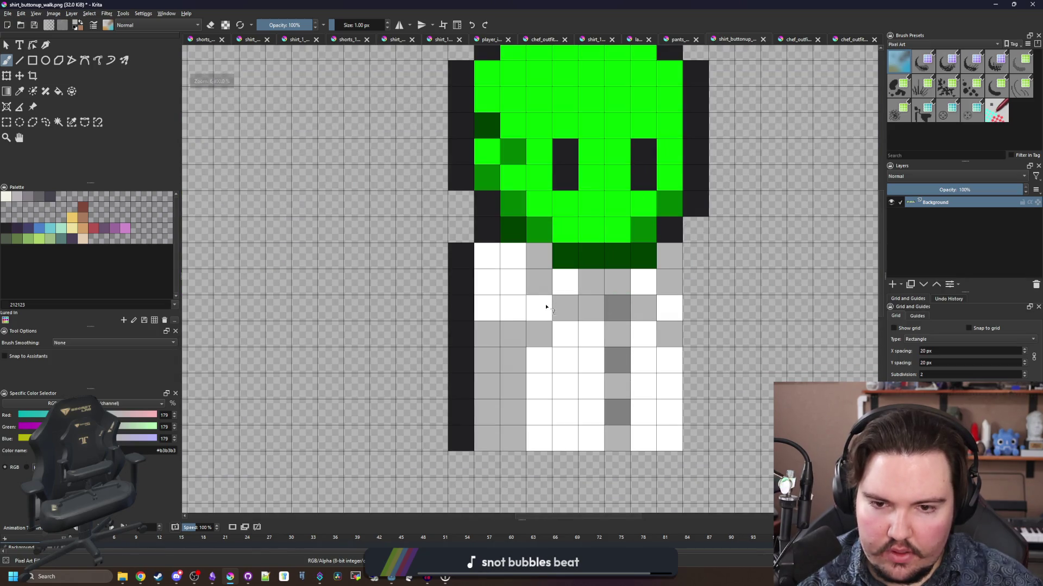
{"action": "scroll", "coordinate": [543, 302], "scroll_direction": "down", "scroll_amount": 3}
{"action": "scroll", "coordinate": [677, 280], "scroll_direction": "up", "scroll_amount": 3}
{"action": "left_click", "coordinate": [646, 287]}
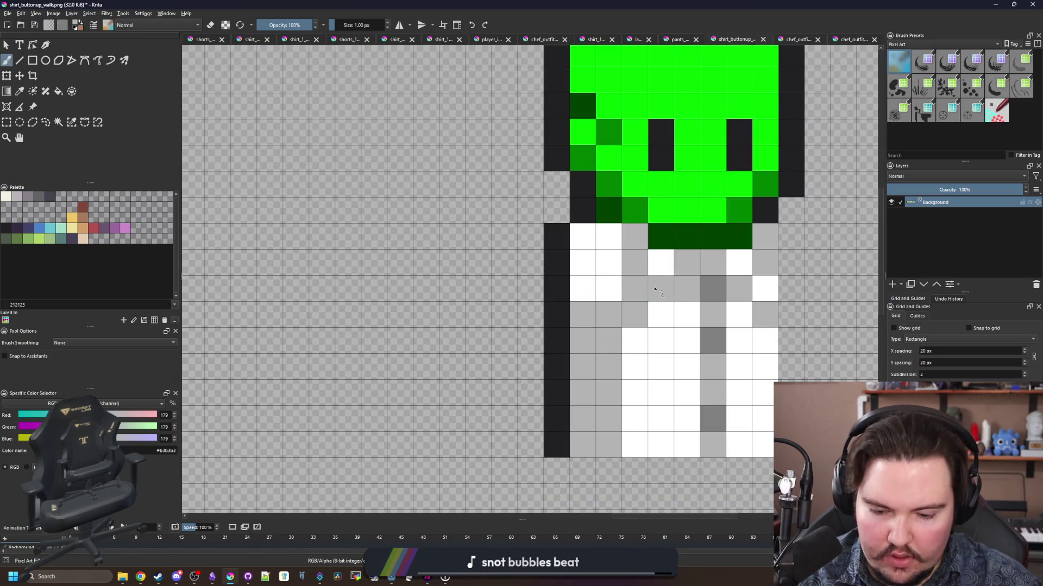
{"action": "left_click", "coordinate": [689, 302], "text": "ctrl"}
{"action": "left_click_drag", "start_coordinate": [687, 288], "coordinate": [740, 288]}
- Add mid grey #808080 shading pixels to the walk sprite's shirt
{"action": "scroll", "coordinate": [746, 306], "scroll_direction": "down", "scroll_amount": 3}
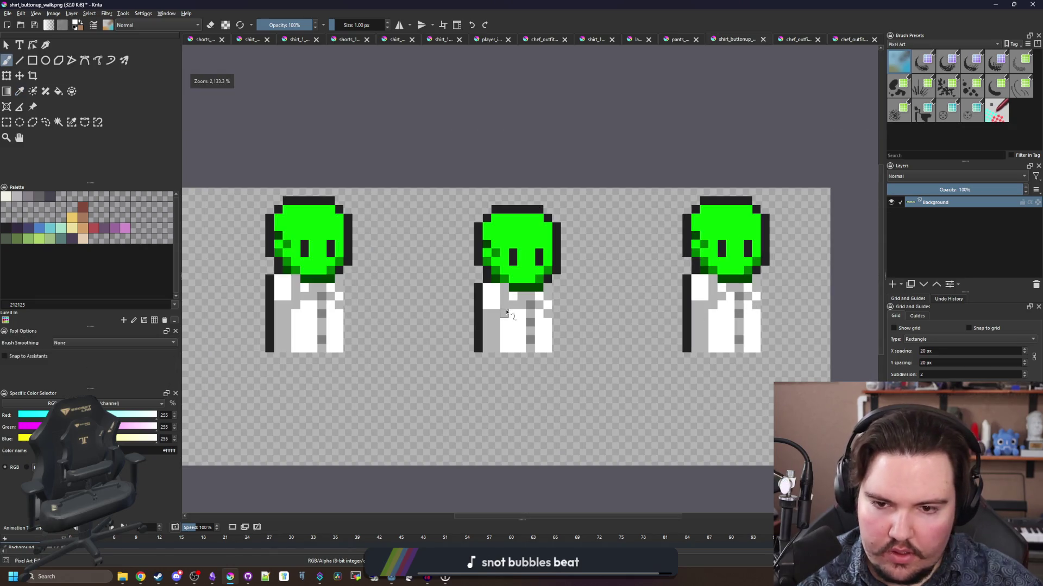
{"action": "scroll", "coordinate": [506, 313], "scroll_direction": "up", "scroll_amount": 1}
{"action": "scroll", "coordinate": [414, 303], "scroll_direction": "down", "scroll_amount": 1}
{"action": "scroll", "coordinate": [350, 303], "scroll_direction": "up", "scroll_amount": 1}
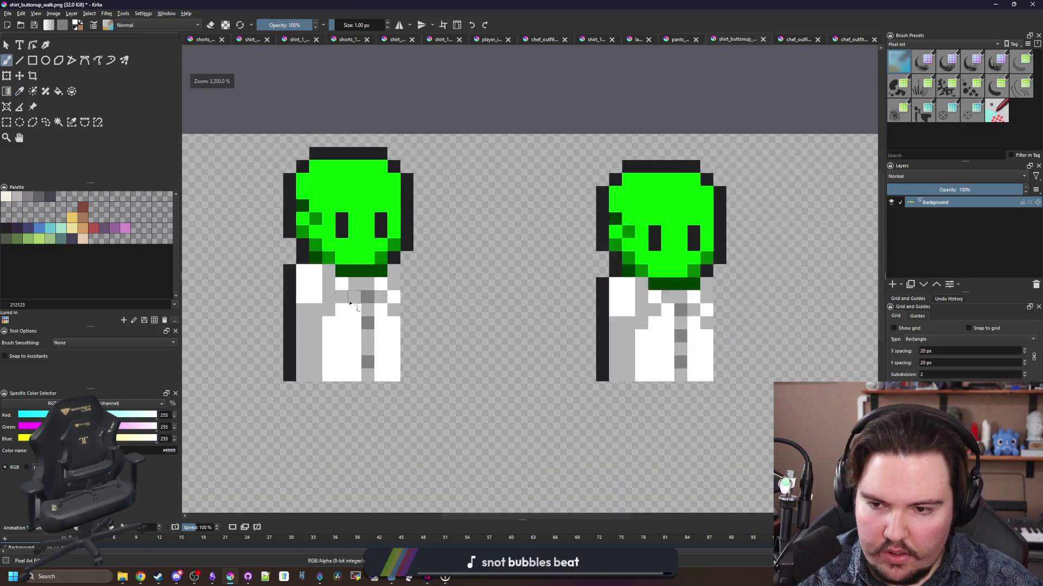
{"action": "scroll", "coordinate": [350, 303], "scroll_direction": "down", "scroll_amount": 1}
{"action": "scroll", "coordinate": [581, 294], "scroll_direction": "down", "scroll_amount": 2}
{"action": "scroll", "coordinate": [355, 311], "scroll_direction": "up", "scroll_amount": 4}
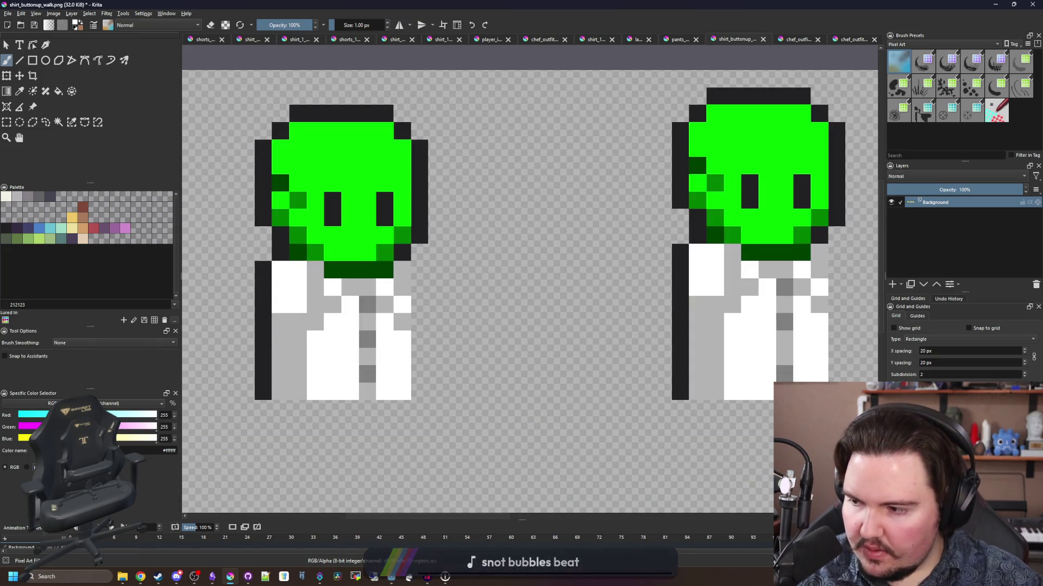
{"action": "scroll", "coordinate": [471, 258], "scroll_direction": "down", "scroll_amount": 5}
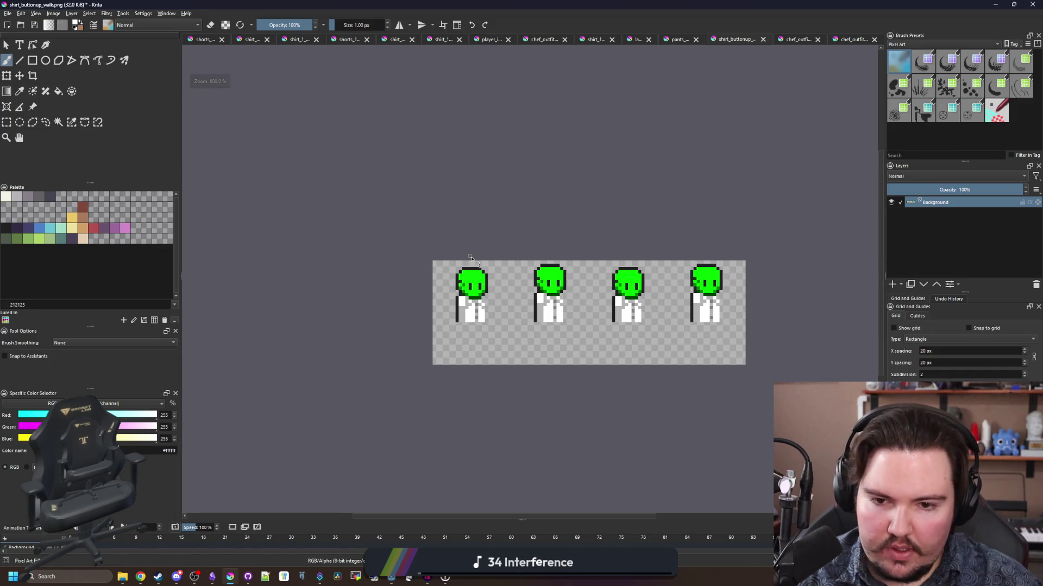
{"action": "scroll", "coordinate": [471, 259], "scroll_direction": "up", "scroll_amount": 5}
{"action": "scroll", "coordinate": [359, 324], "scroll_direction": "up", "scroll_amount": 1}
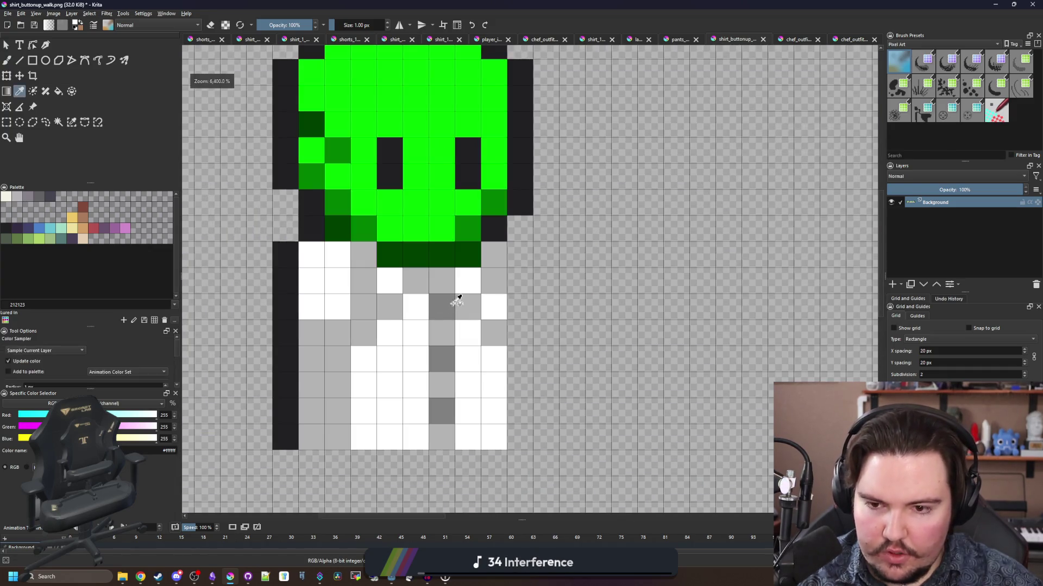
{"action": "left_click", "coordinate": [454, 298], "text": "ctrl"}
{"action": "left_click_drag", "start_coordinate": [390, 315], "coordinate": [352, 272]}
- Save shirt_buttonup_walk.png as PNG and return to Godot's global.gd script
{"action": "scroll", "coordinate": [324, 200], "scroll_direction": "down", "scroll_amount": 5}
{"action": "scroll", "coordinate": [324, 199], "scroll_direction": "down", "scroll_amount": 2}
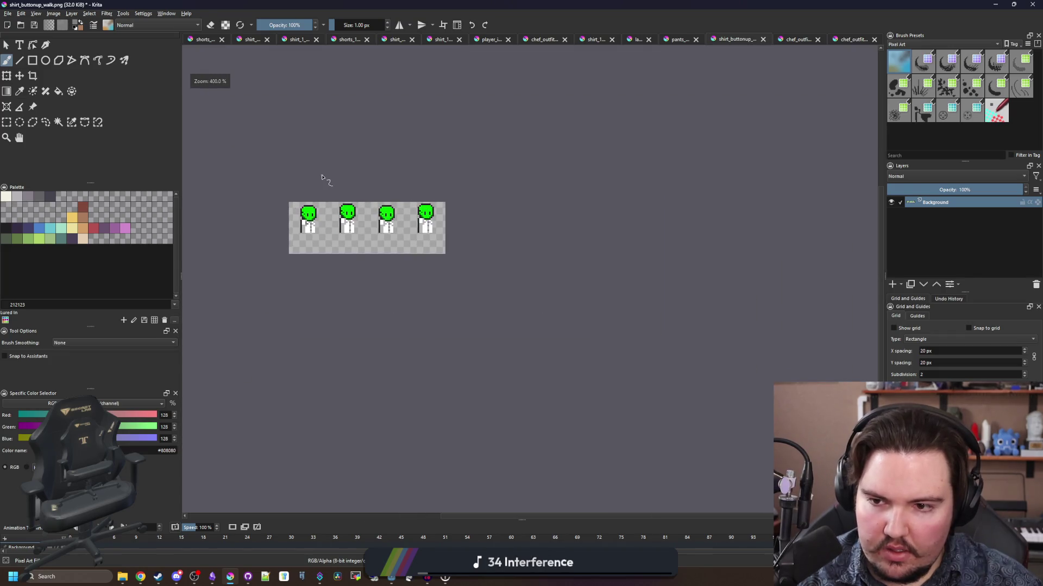
{"action": "scroll", "coordinate": [287, 228], "scroll_direction": "up", "scroll_amount": 5}
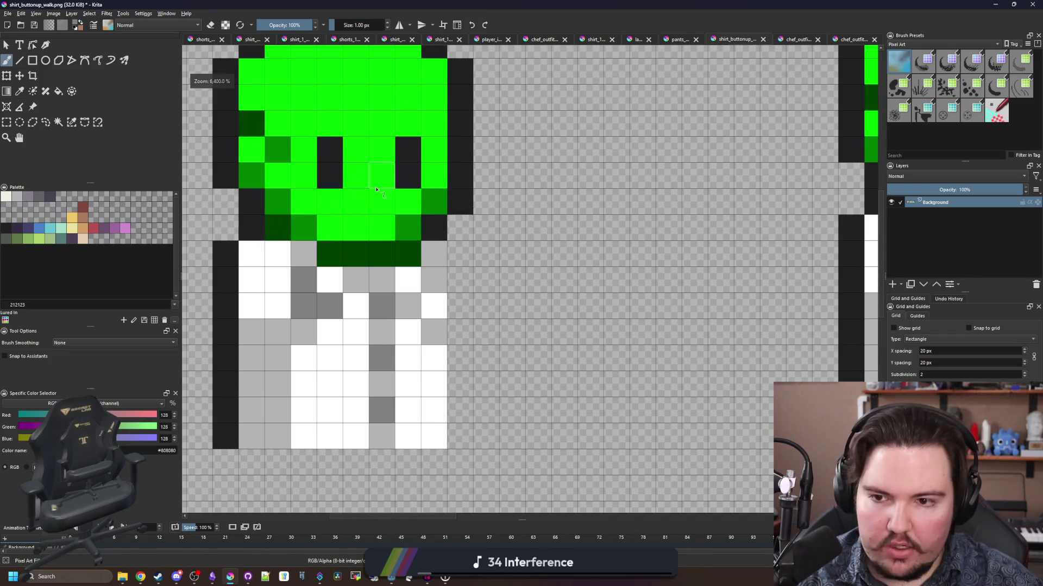
{"action": "scroll", "coordinate": [448, 264], "scroll_direction": "down", "scroll_amount": 4}
{"action": "key", "text": "ctrl+s"}
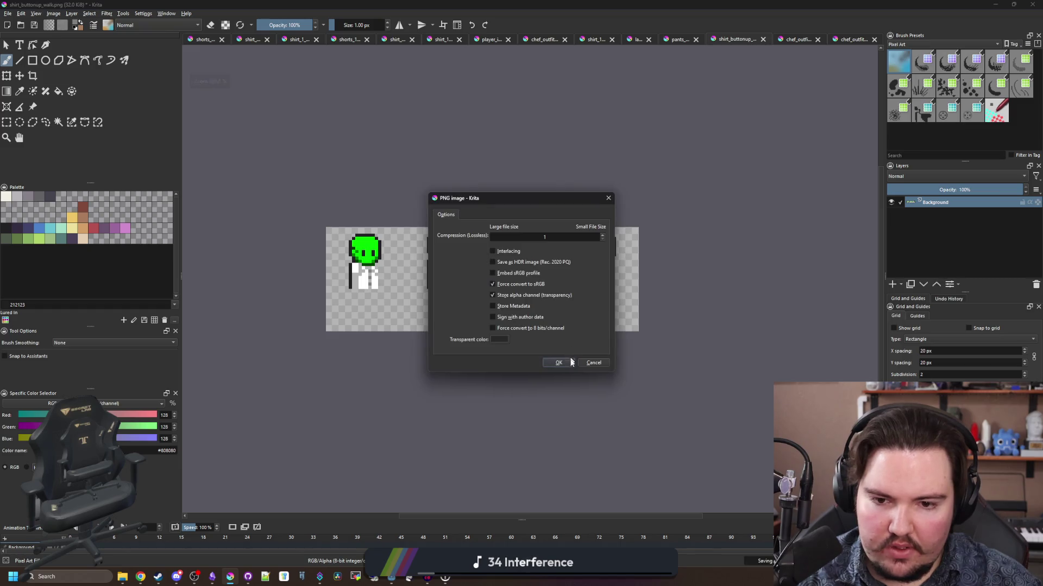
{"action": "left_click", "coordinate": [563, 368]}
{"action": "key", "text": "alt+Tab"}
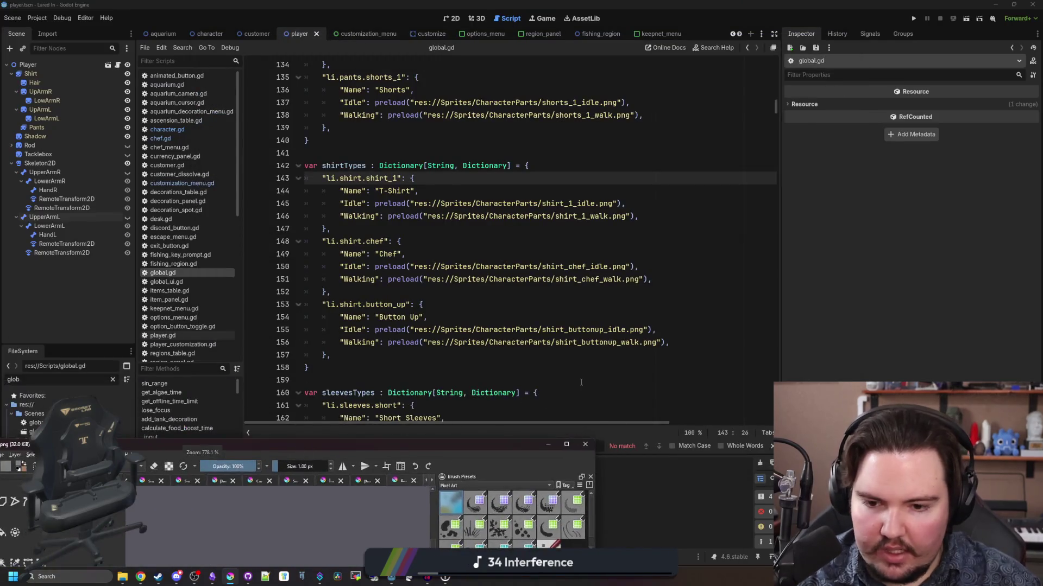
{"action": "left_click", "coordinate": [429, 368]}
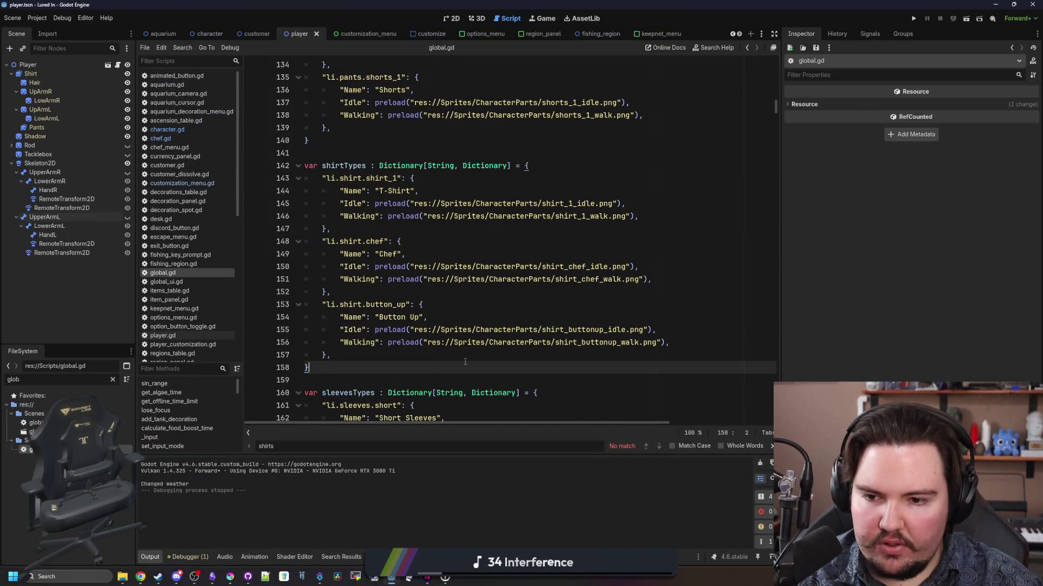
{"action": "left_click", "coordinate": [915, 18]}
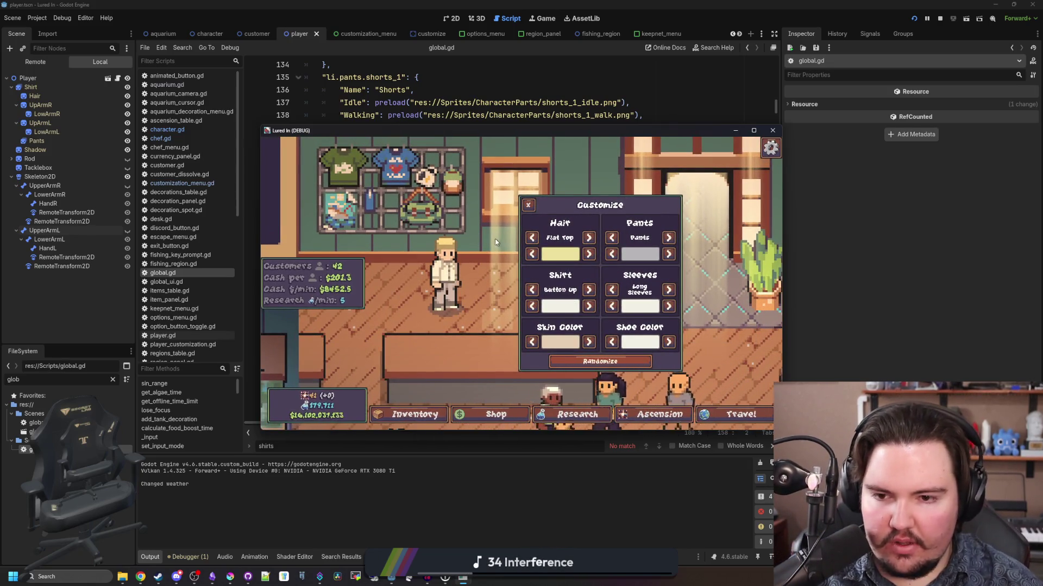
{"action": "left_click", "coordinate": [527, 206]}
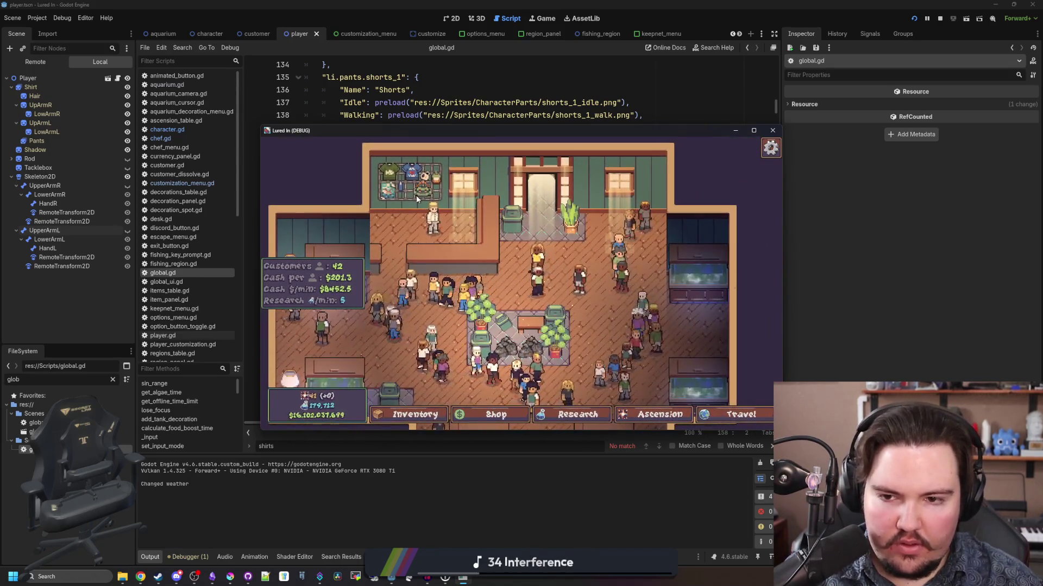
{"action": "scroll", "coordinate": [475, 258], "scroll_direction": "up", "scroll_amount": 3}
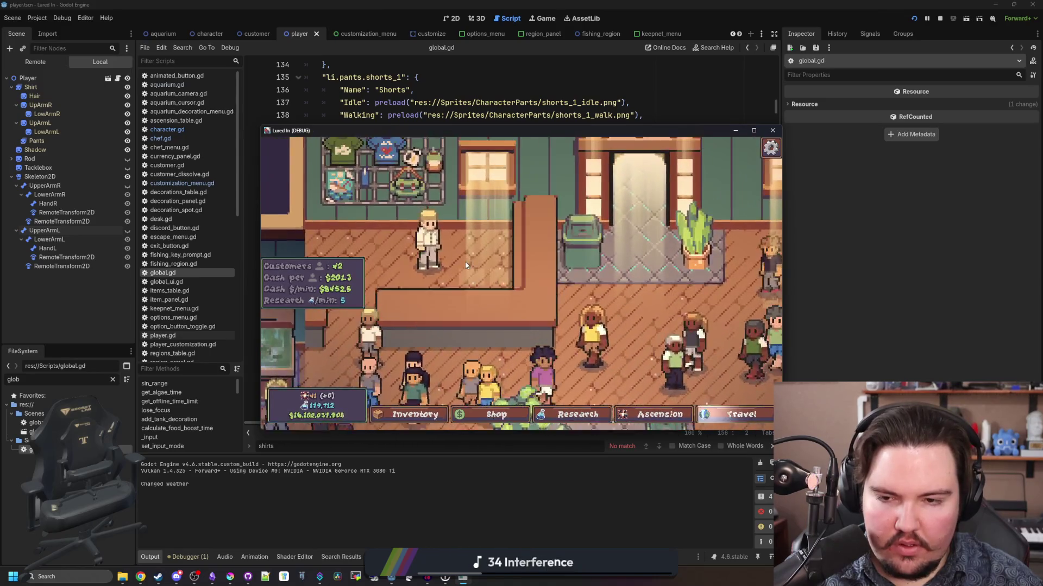
{"action": "left_click", "coordinate": [429, 242]}
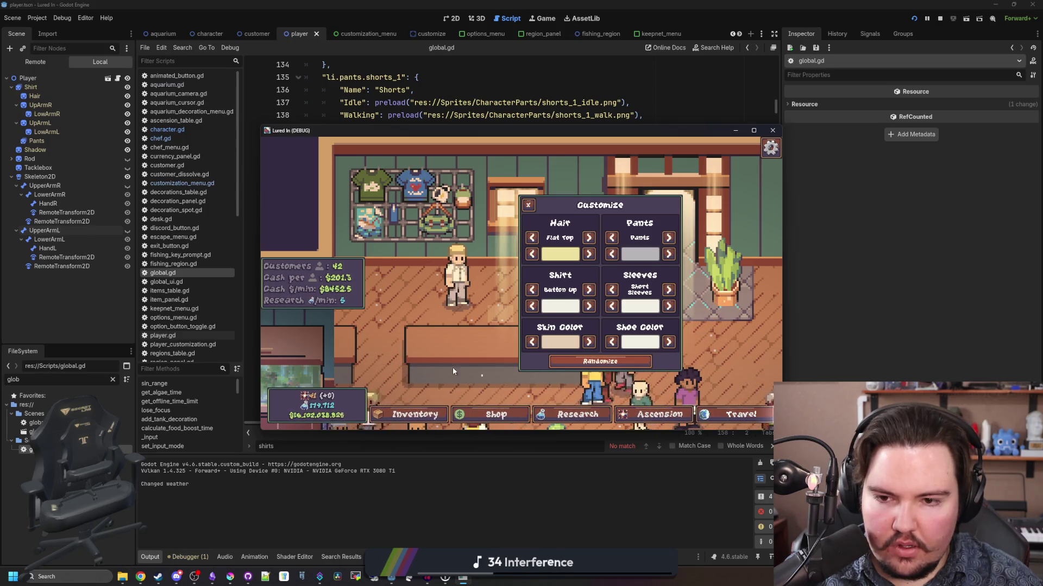
{"action": "left_click", "coordinate": [772, 130]}
- Back in Krita, sample the darker button grey and paint the shirt's middle column with it
{"action": "mouse_move", "coordinate": [230, 577]}
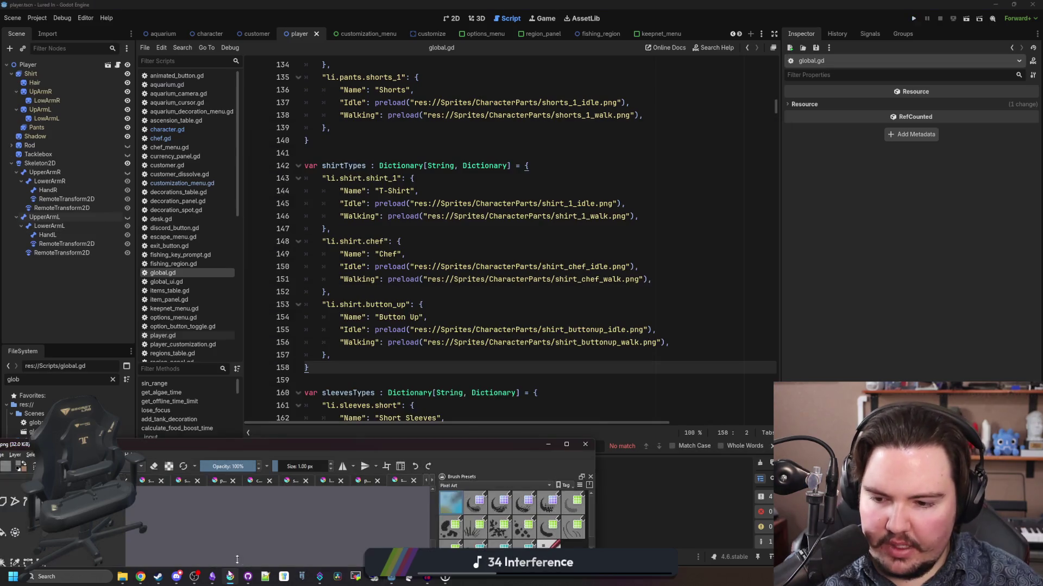
{"action": "left_click", "coordinate": [489, 494]}
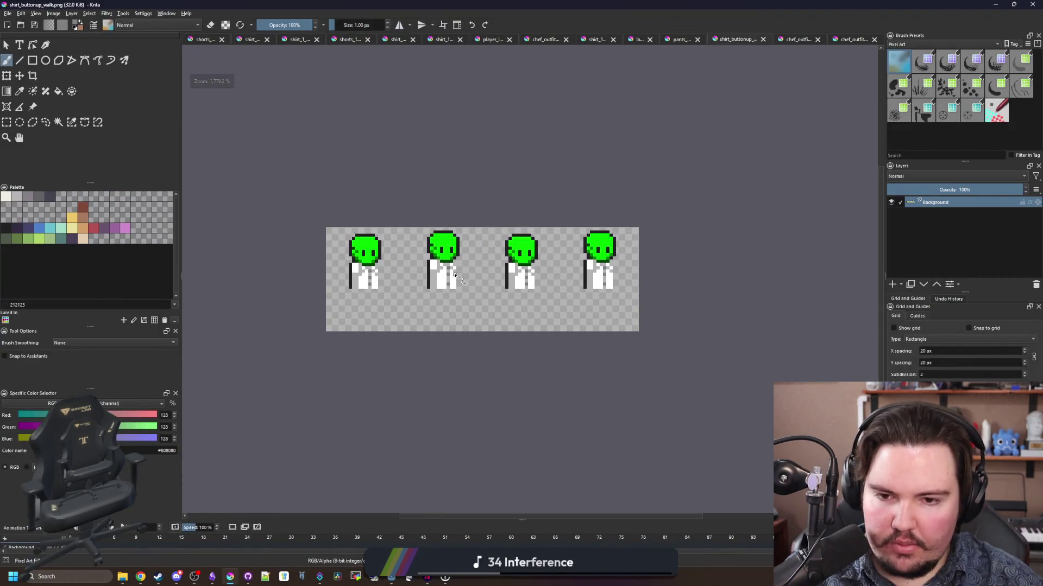
{"action": "scroll", "coordinate": [454, 275], "scroll_direction": "up", "scroll_amount": 7}
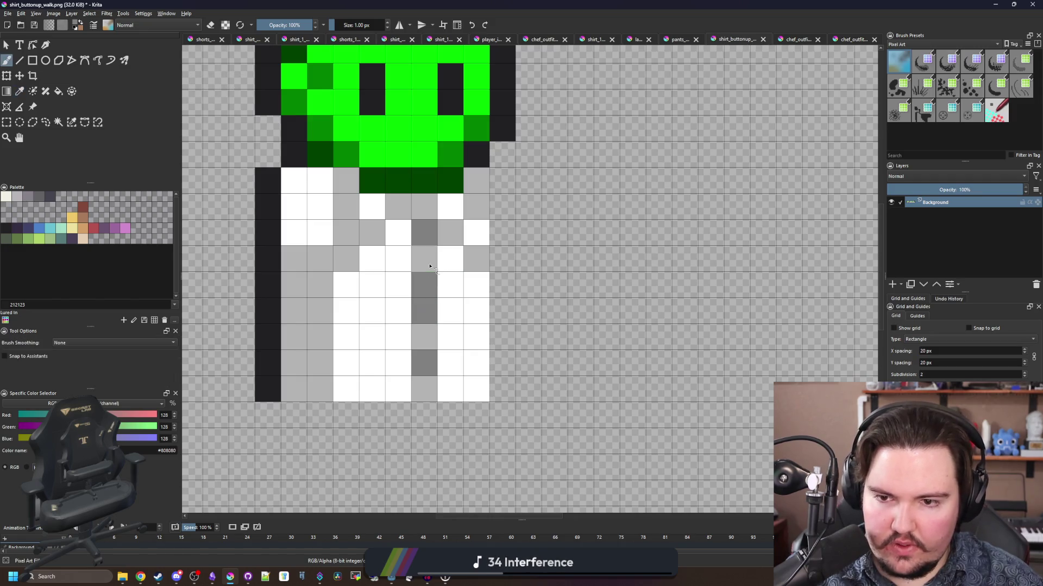
{"action": "left_click", "coordinate": [425, 291], "text": "ctrl"}
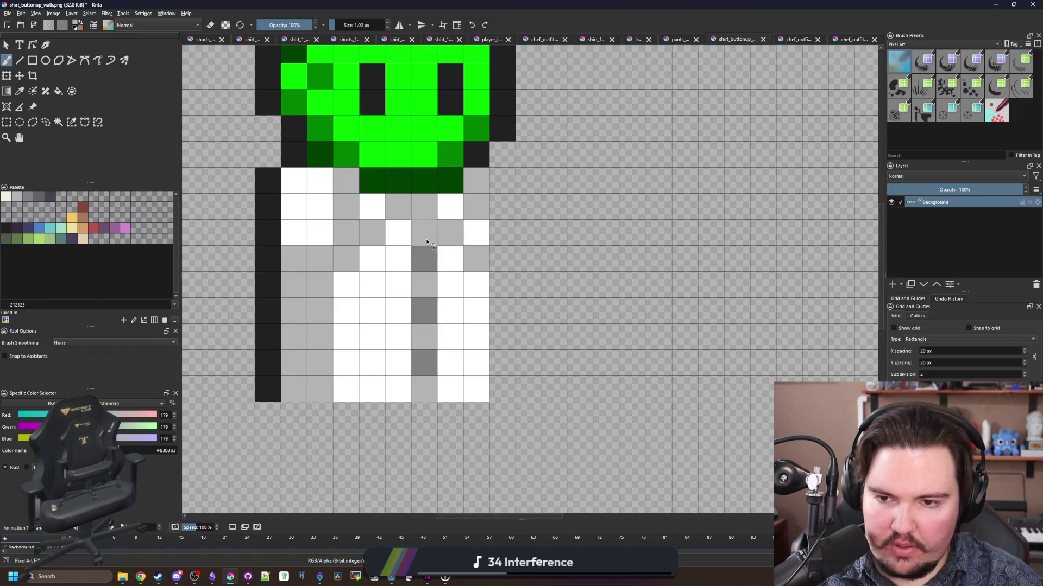
{"action": "scroll", "coordinate": [396, 286], "scroll_direction": "down", "scroll_amount": 7}
{"action": "scroll", "coordinate": [557, 286], "scroll_direction": "up", "scroll_amount": 7}
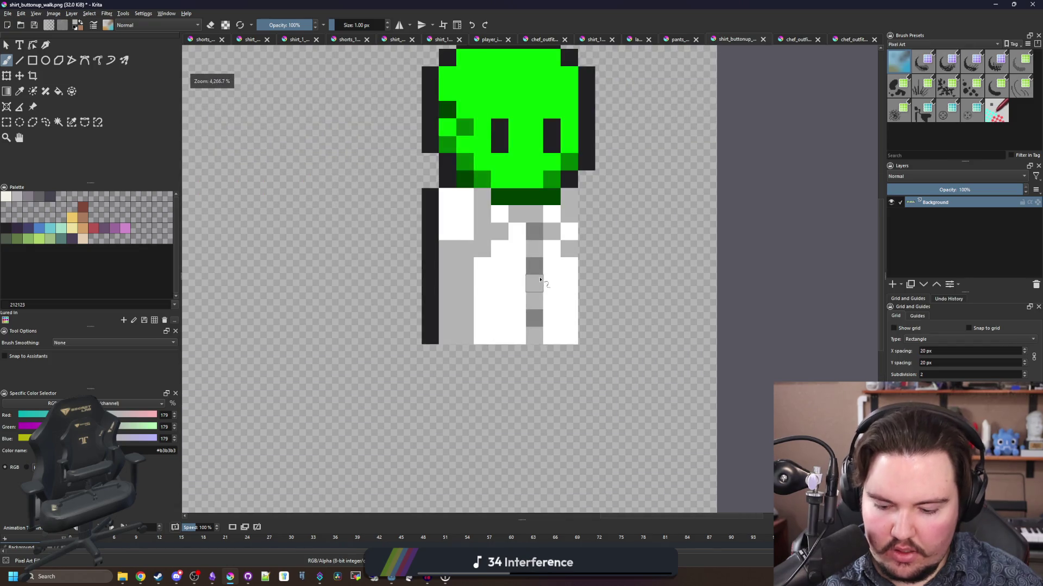
{"action": "left_click", "coordinate": [531, 262], "text": "ctrl"}
{"action": "scroll", "coordinate": [533, 258], "scroll_direction": "down", "scroll_amount": 7}
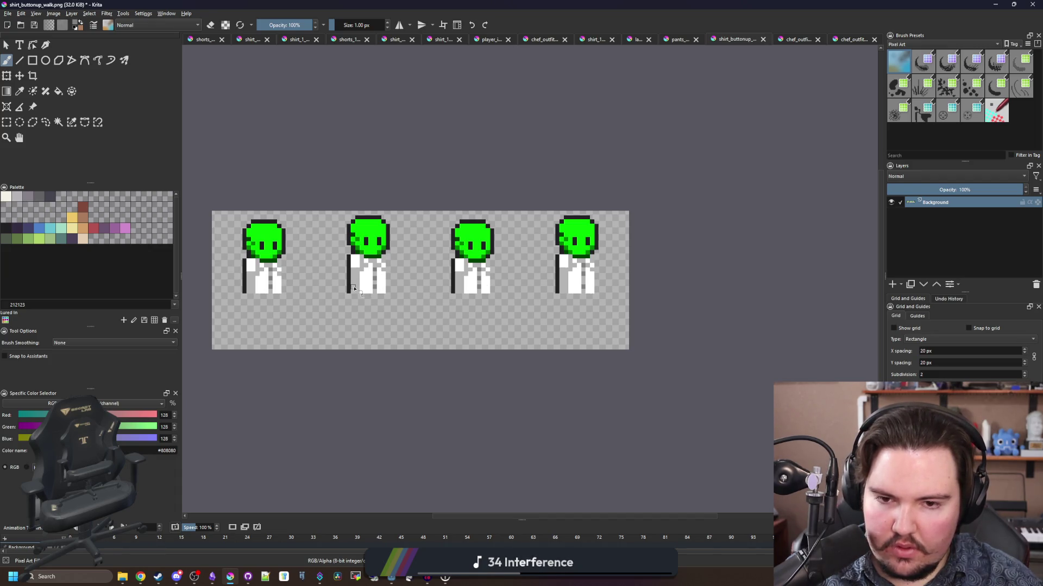
{"action": "scroll", "coordinate": [611, 281], "scroll_direction": "up", "scroll_amount": 7}
{"action": "left_click_drag", "start_coordinate": [496, 262], "coordinate": [496, 209]}
- Repaint the upper part of the middle column with the shirt's light grey
{"action": "key", "text": "p"}
{"action": "left_click", "coordinate": [504, 296]}
{"action": "key", "text": "b"}
{"action": "left_click_drag", "start_coordinate": [496, 249], "coordinate": [496, 179]}
{"action": "scroll", "coordinate": [521, 271], "scroll_direction": "down", "scroll_amount": 5}
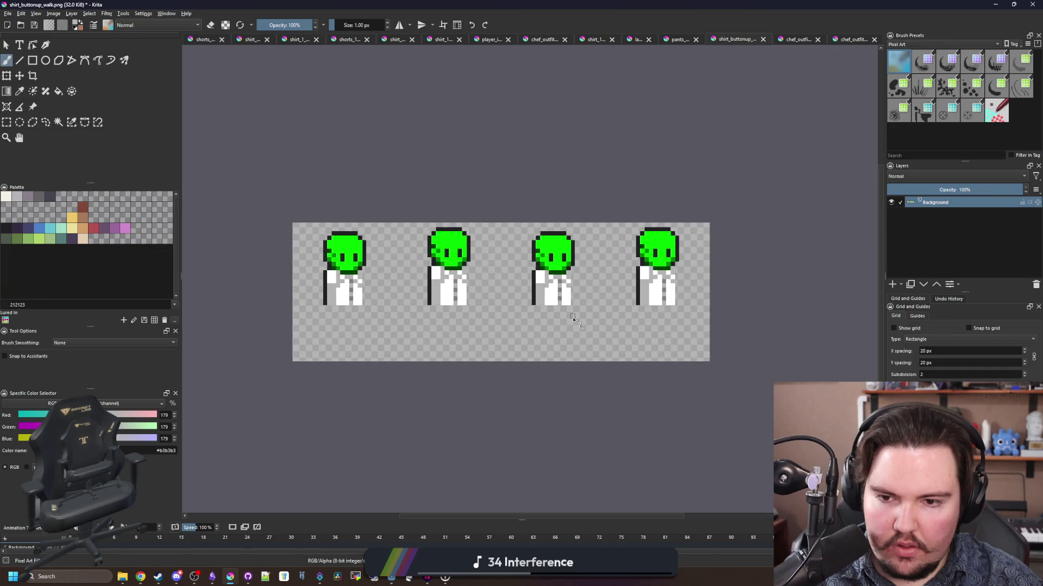
- Save shirt_buttonup_walk.png as PNG with the default export settings, then bring up the File menu
{"action": "key", "text": "ctrl+s"}
{"action": "left_click", "coordinate": [559, 364]}
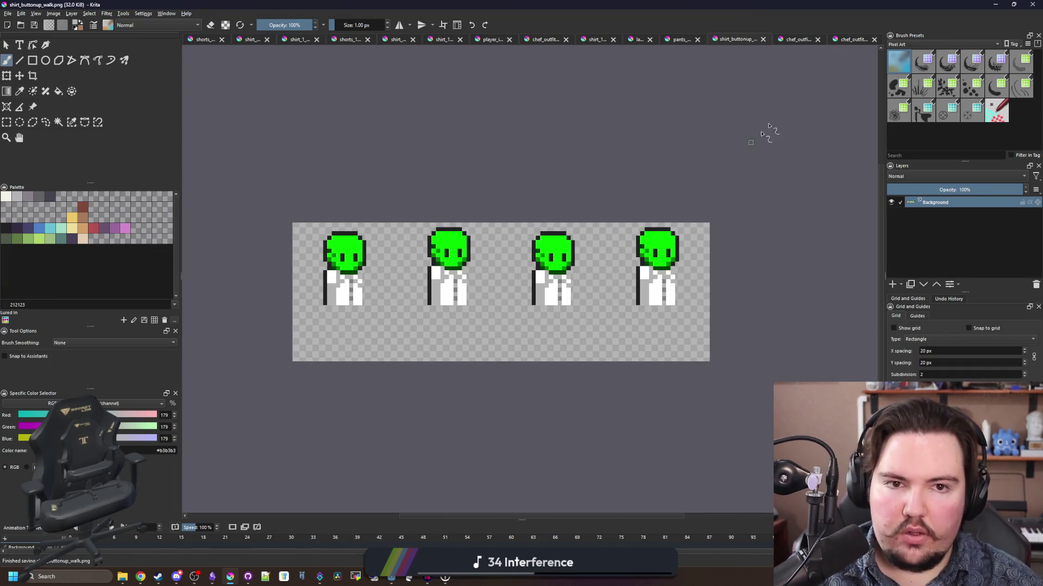
{"action": "left_click", "coordinate": [798, 40]}
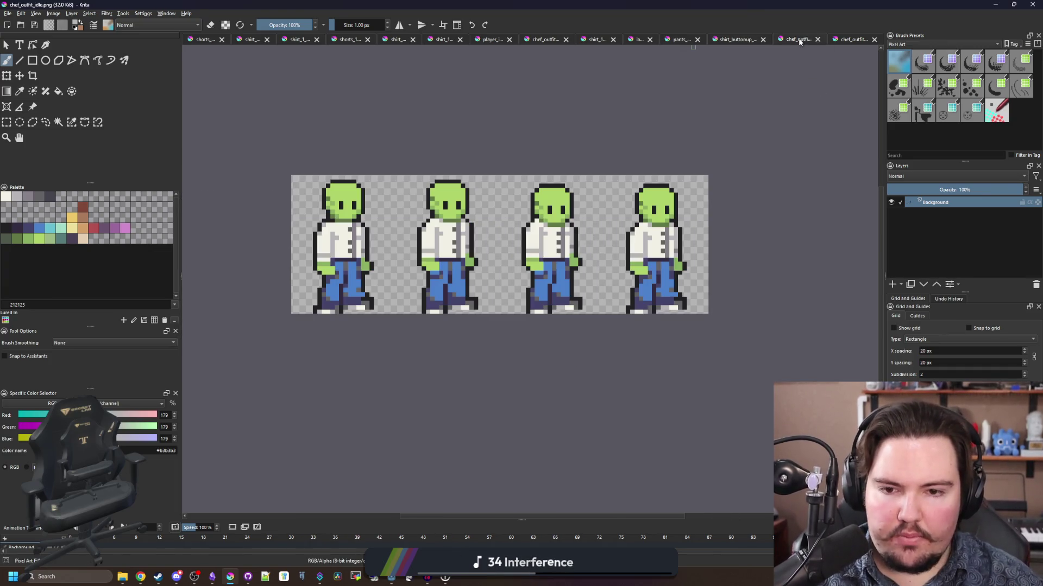
{"action": "left_click", "coordinate": [734, 39]}
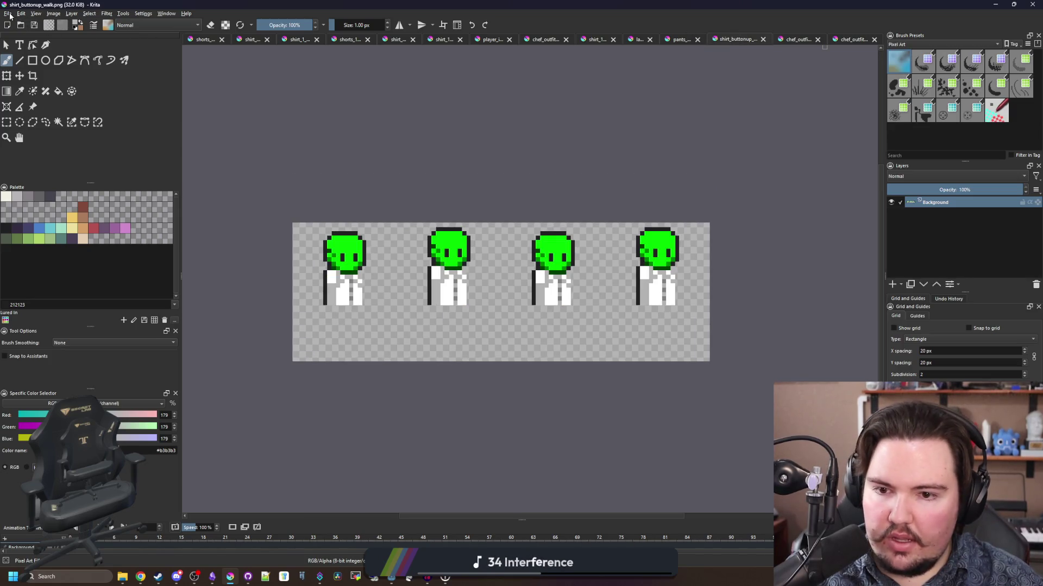
{"action": "left_click", "coordinate": [8, 14]}
- Open shirt_buttonup_idle.png from the CharacterParts folder in Krita
{"action": "key", "text": "Escape"}
{"action": "key", "text": "ctrl+o"}
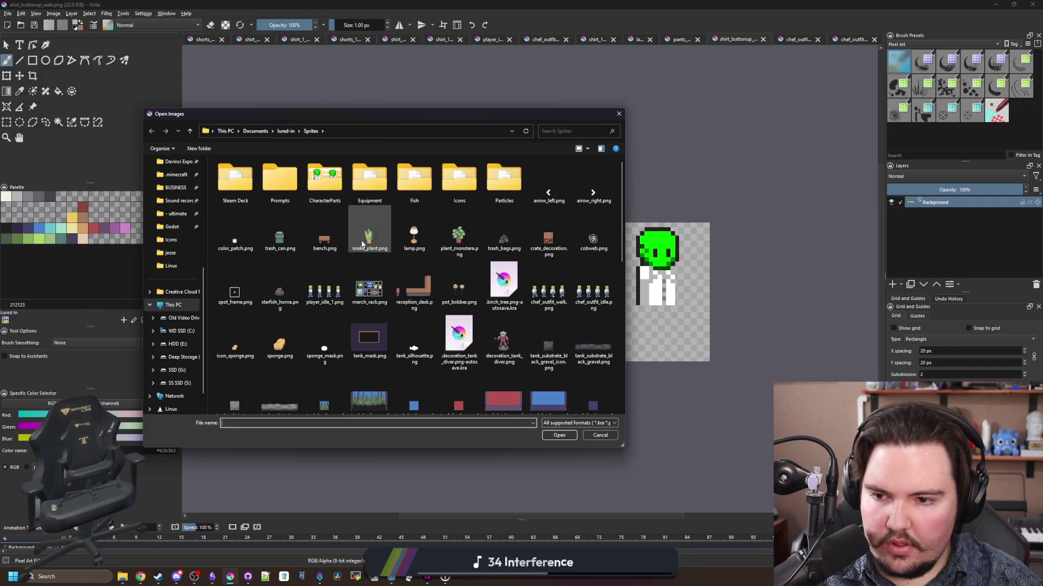
{"action": "double_click", "coordinate": [323, 177]}
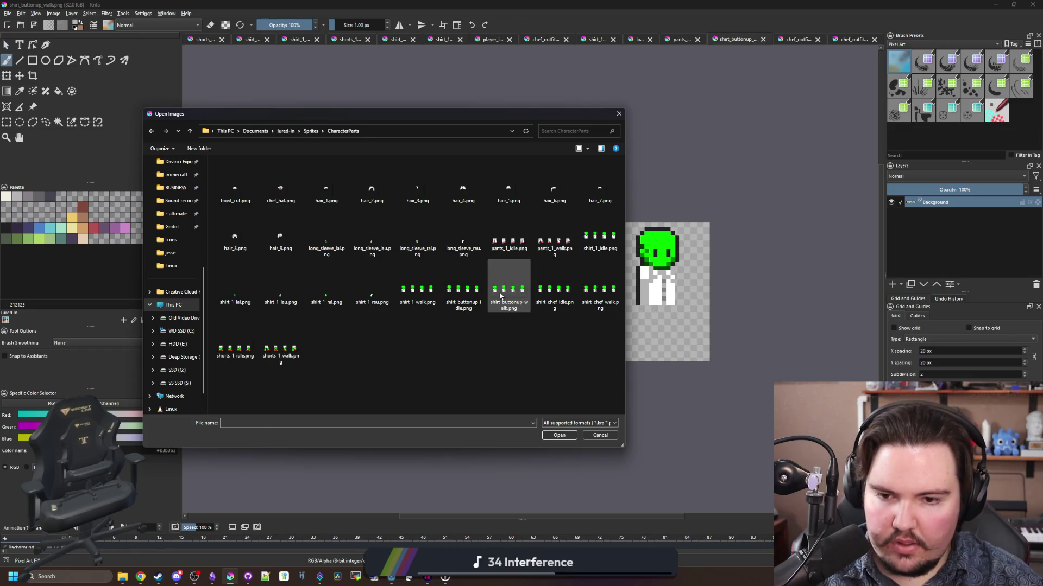
{"action": "double_click", "coordinate": [463, 291]}
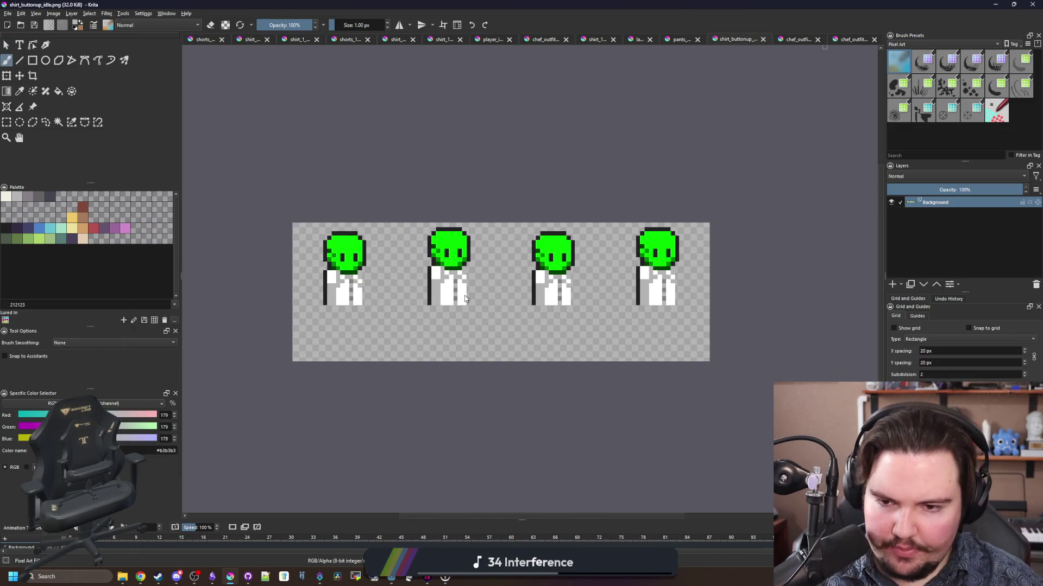
- Sample the shirt greys and lighten two grey button pixels to #b3b3b3
{"action": "key", "text": "3"}
{"action": "scroll", "coordinate": [278, 265], "scroll_direction": "up", "scroll_amount": 3}
{"action": "left_click", "coordinate": [282, 269], "text": "ctrl"}
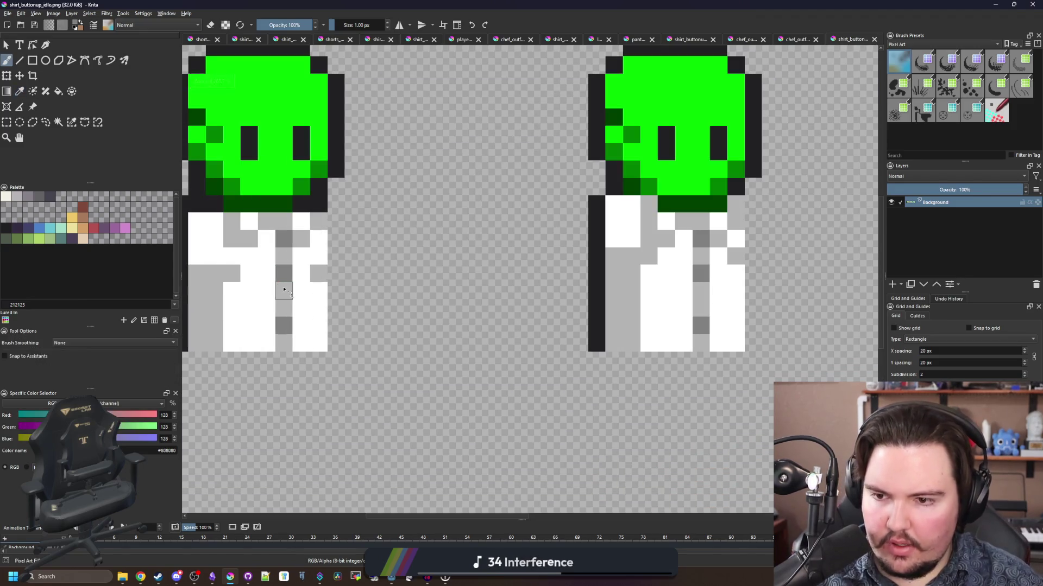
{"action": "scroll", "coordinate": [710, 296], "scroll_direction": "down", "scroll_amount": 3}
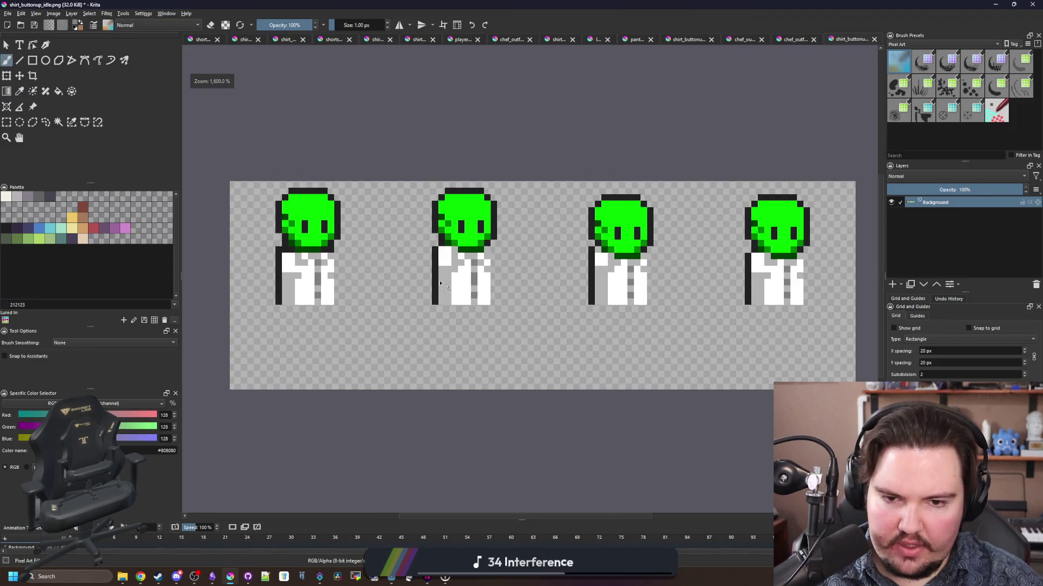
{"action": "scroll", "coordinate": [440, 283], "scroll_direction": "up", "scroll_amount": 3}
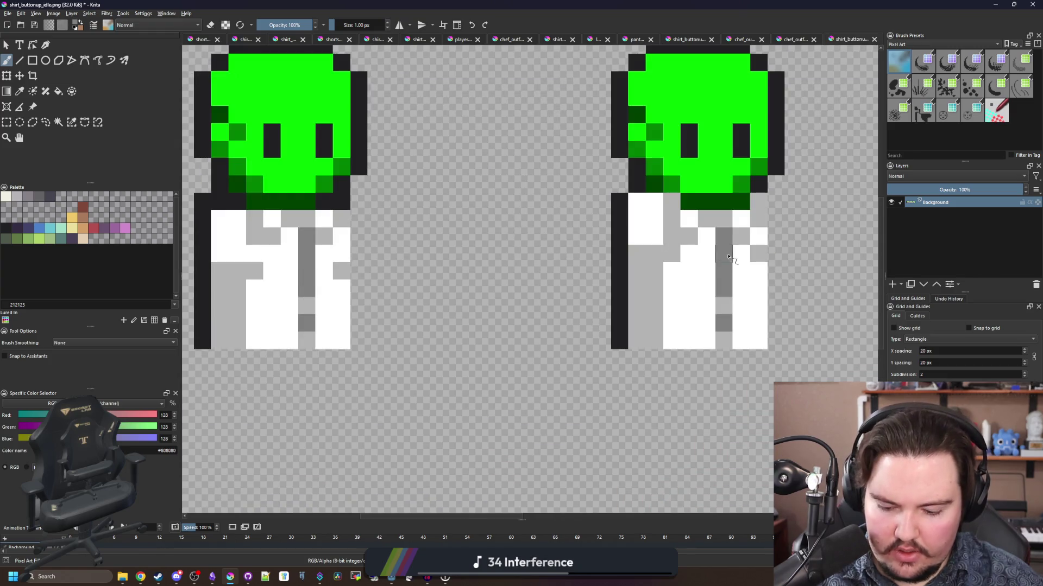
{"action": "left_click", "coordinate": [740, 235], "text": "ctrl"}
{"action": "left_click", "coordinate": [724, 236]}
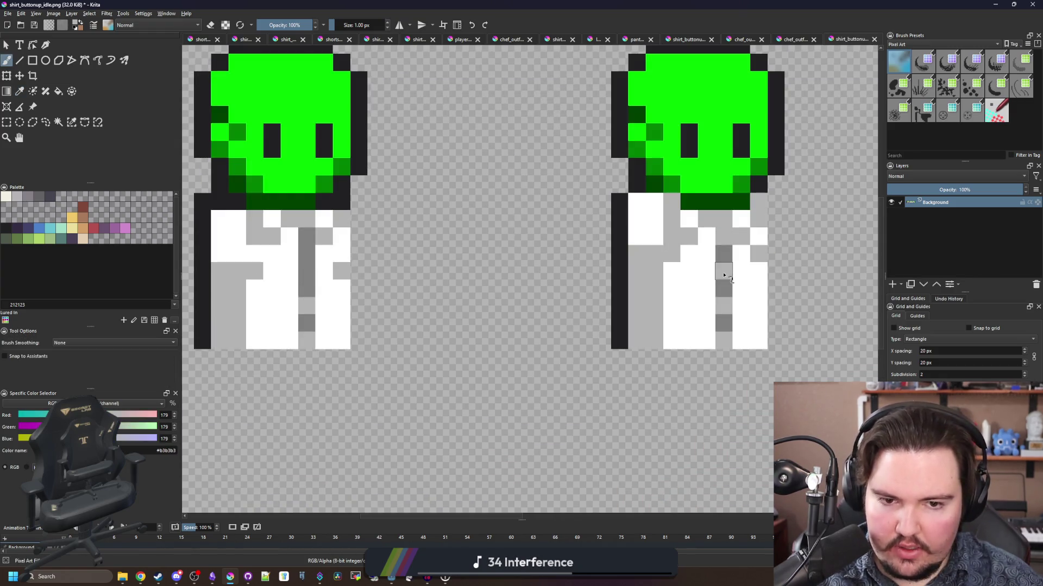
{"action": "left_click", "coordinate": [308, 247]}
{"action": "scroll", "coordinate": [307, 247], "scroll_direction": "down", "scroll_amount": 3}
- Save the sprite sheet as PNG and return to Godot
{"action": "key", "text": "ctrl+s"}
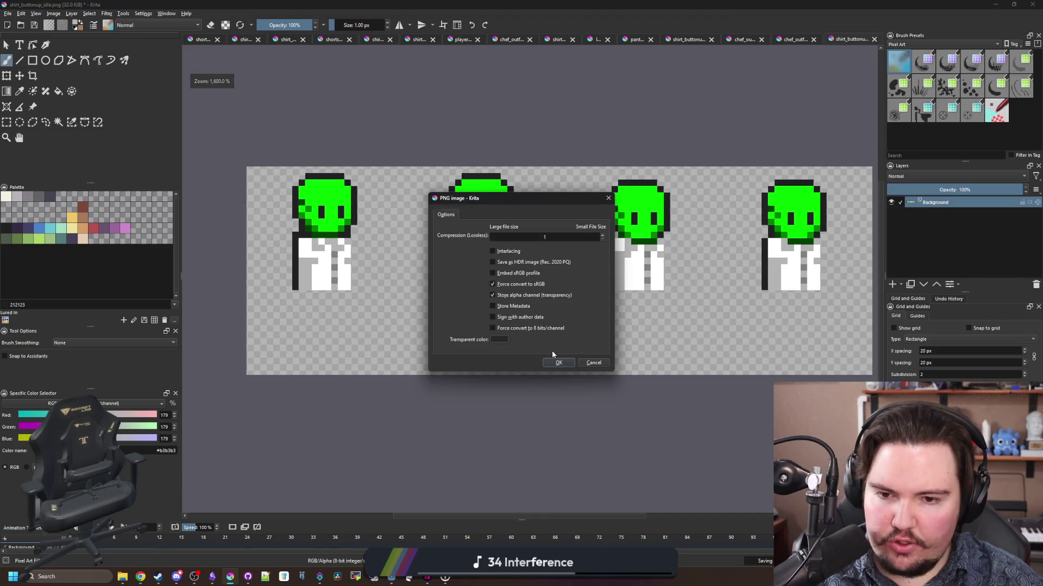
{"action": "left_click", "coordinate": [562, 363]}
{"action": "key", "text": "super+Down"}
{"action": "key", "text": "super+Down"}
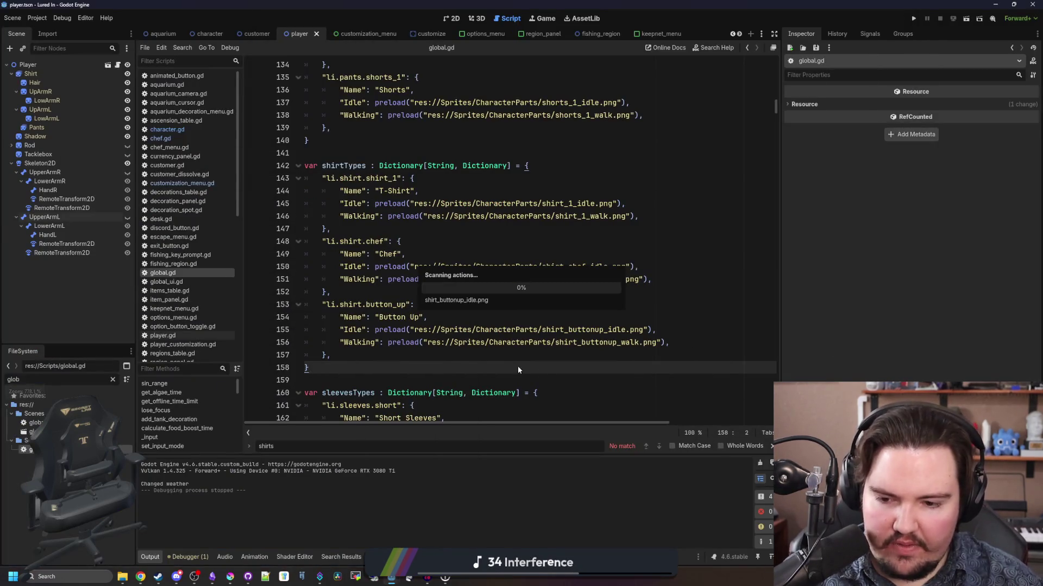
- Run the game project and open the character customization panel beside the player
{"action": "left_click", "coordinate": [415, 295]}
{"action": "key", "text": "F5"}
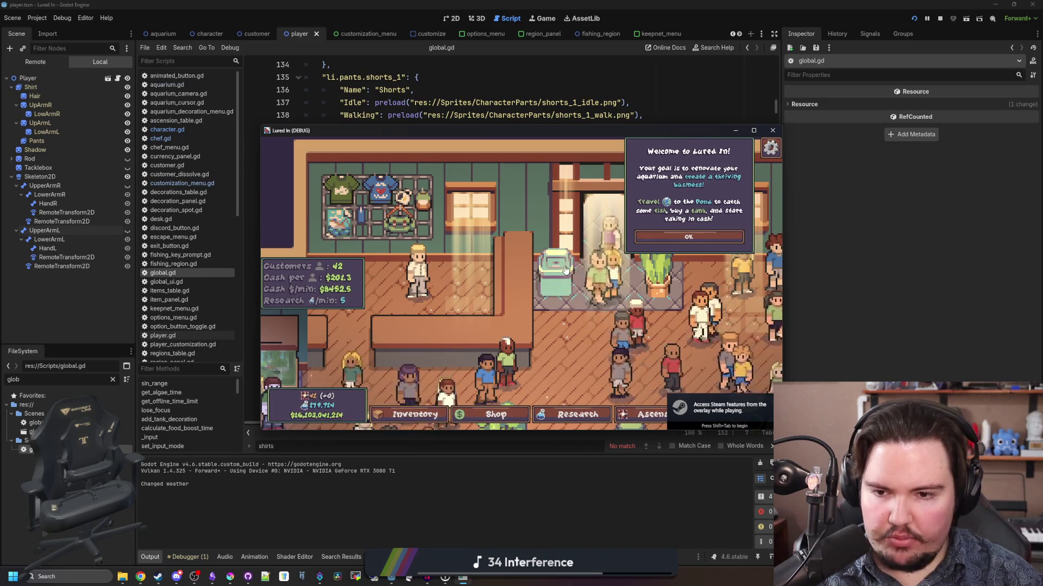
{"action": "scroll", "coordinate": [497, 268], "scroll_direction": "up", "scroll_amount": 3}
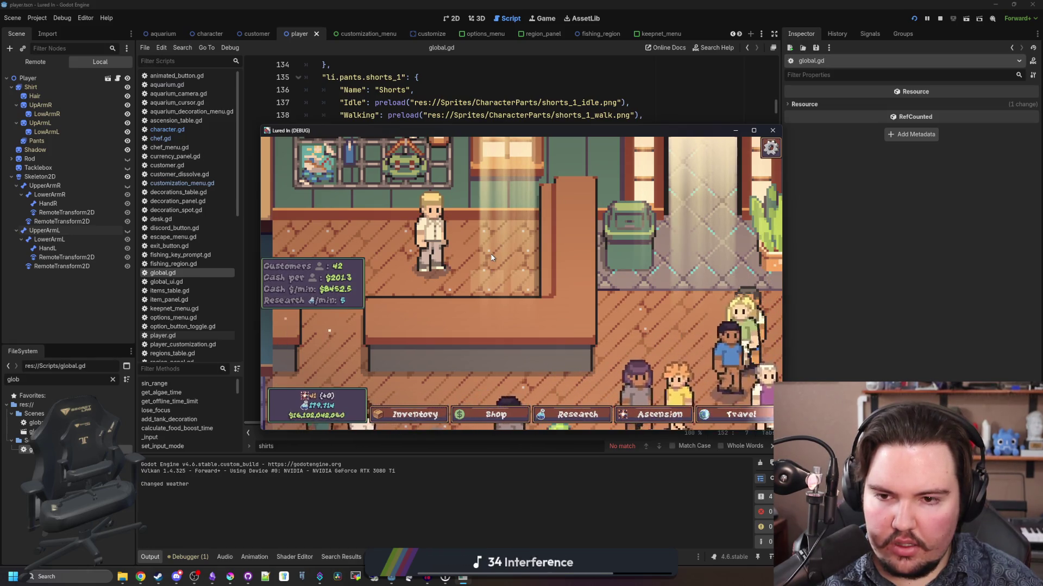
{"action": "scroll", "coordinate": [494, 272], "scroll_direction": "down", "scroll_amount": 5}
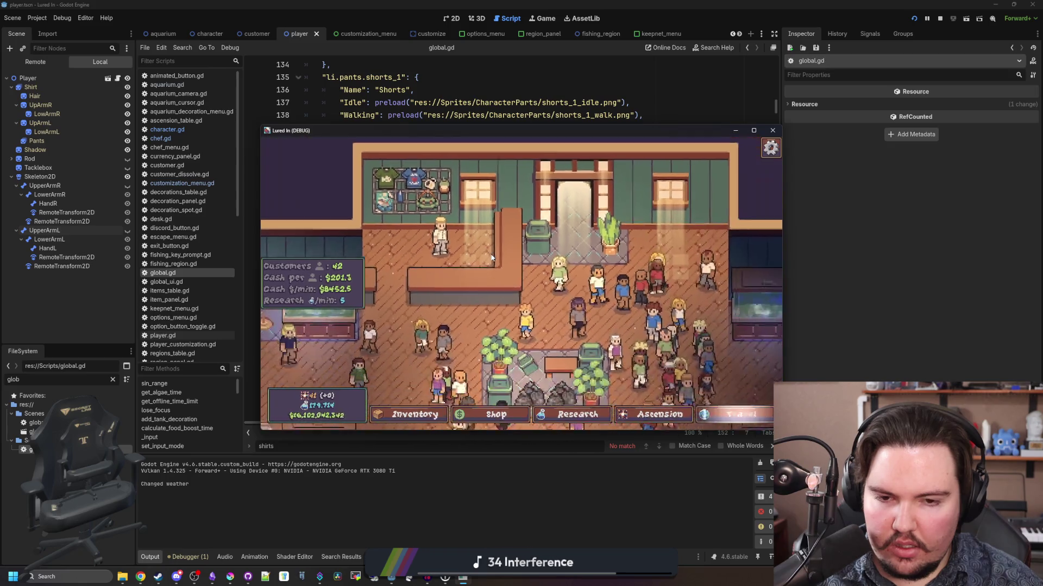
{"action": "left_click", "coordinate": [504, 317]}
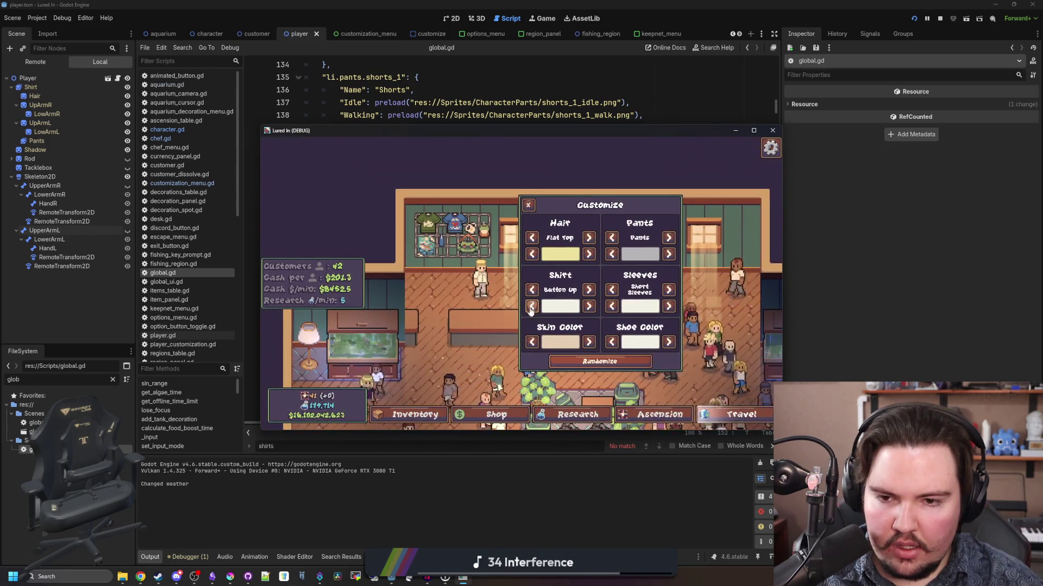
{"action": "left_click", "coordinate": [528, 208]}
{"action": "left_click", "coordinate": [446, 244]}
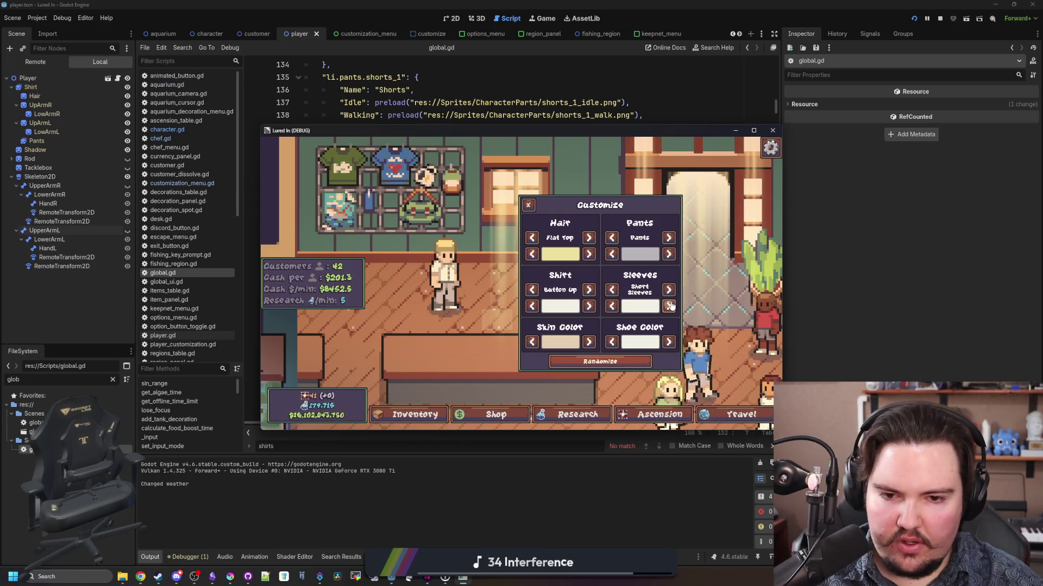
- Try Long Sleeves and another sleeve colour, then preview hairstyles and return to the previous one
{"action": "left_click", "coordinate": [670, 291]}
{"action": "left_click", "coordinate": [669, 307]}
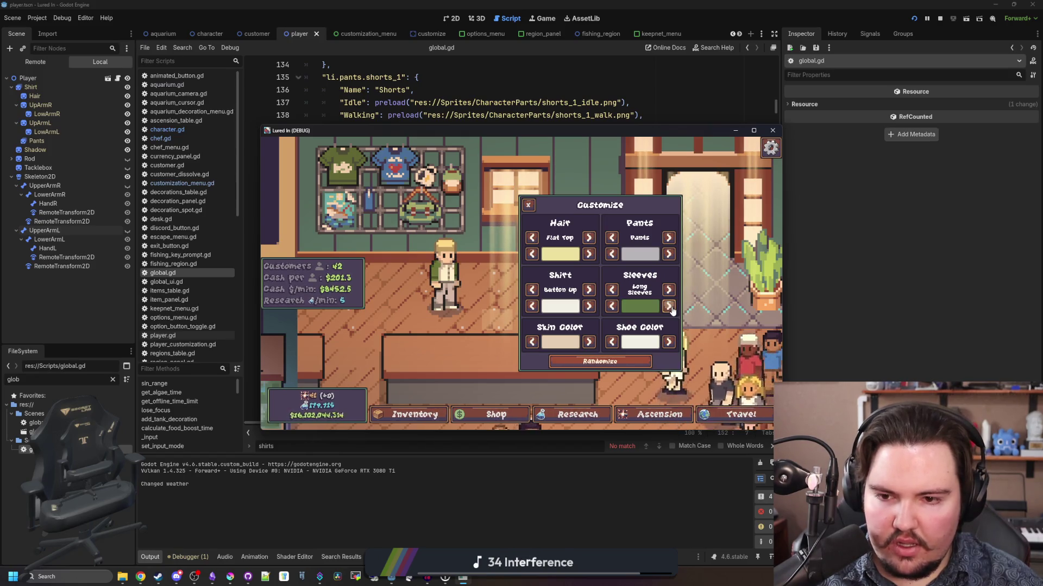
{"action": "left_click", "coordinate": [527, 205]}
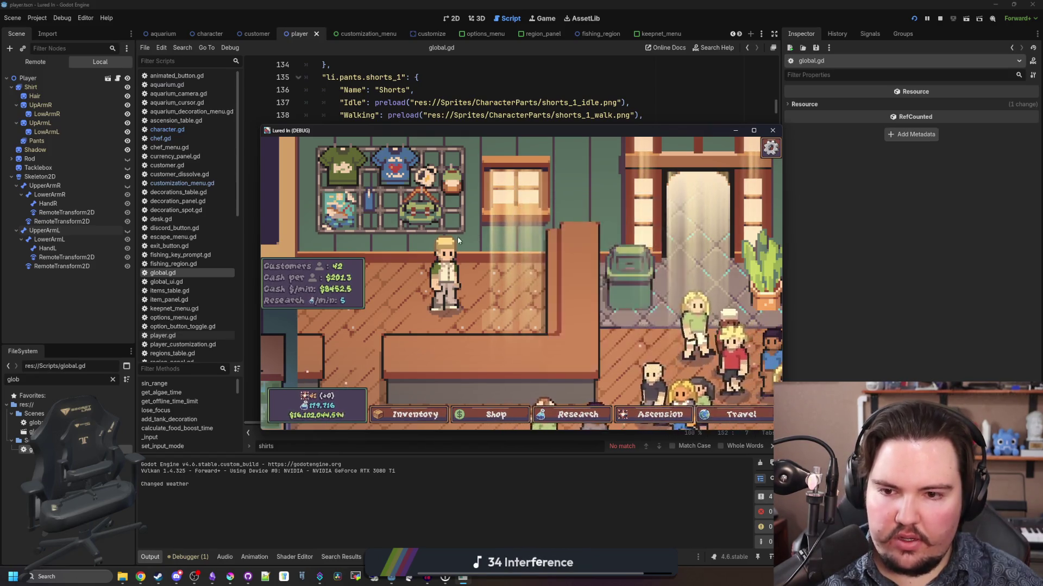
{"action": "left_click", "coordinate": [480, 274]}
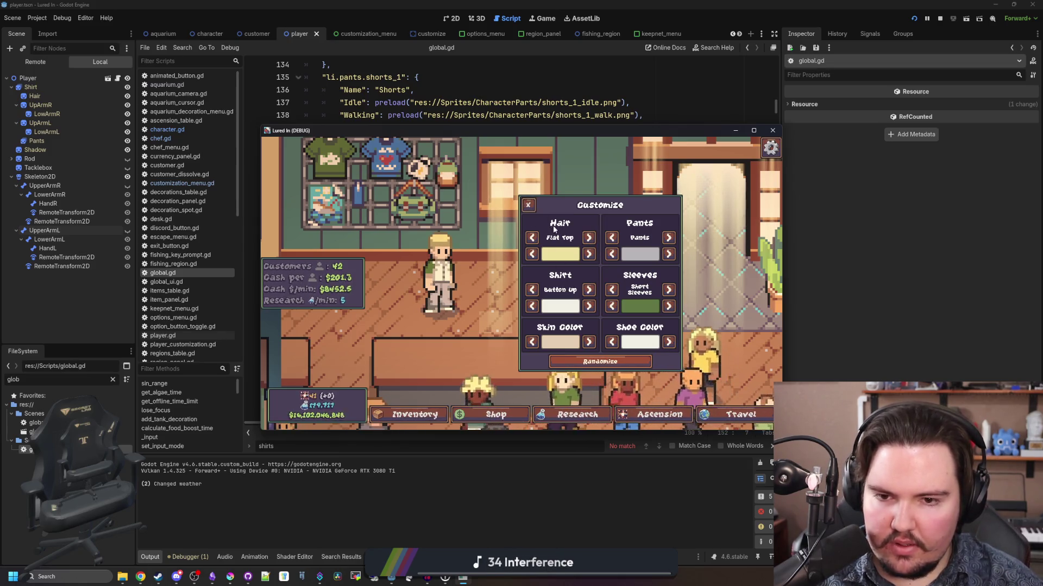
{"action": "left_click", "coordinate": [589, 240]}
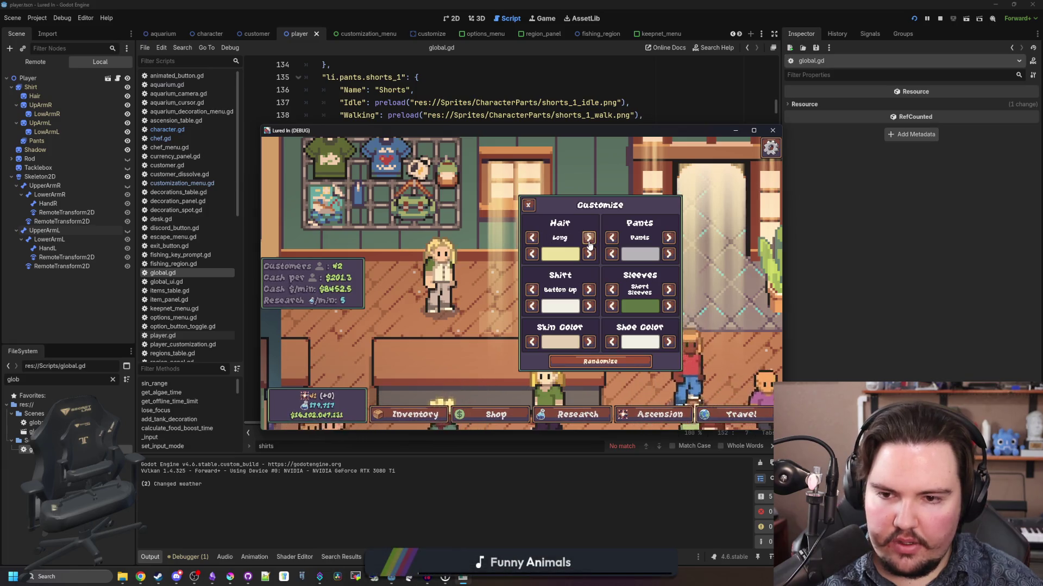
{"action": "left_click", "coordinate": [588, 238]}
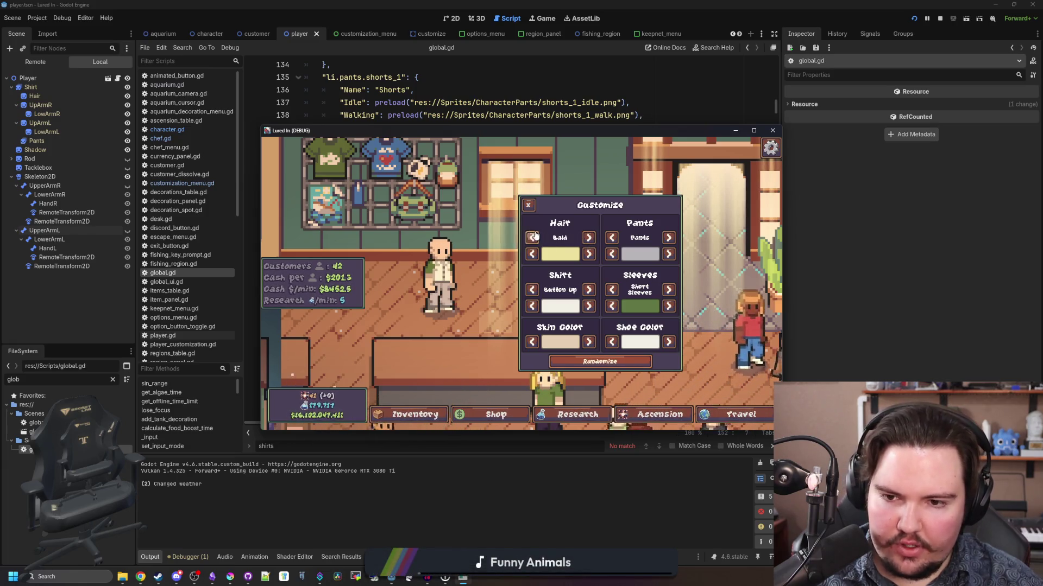
{"action": "left_click", "coordinate": [532, 237]}
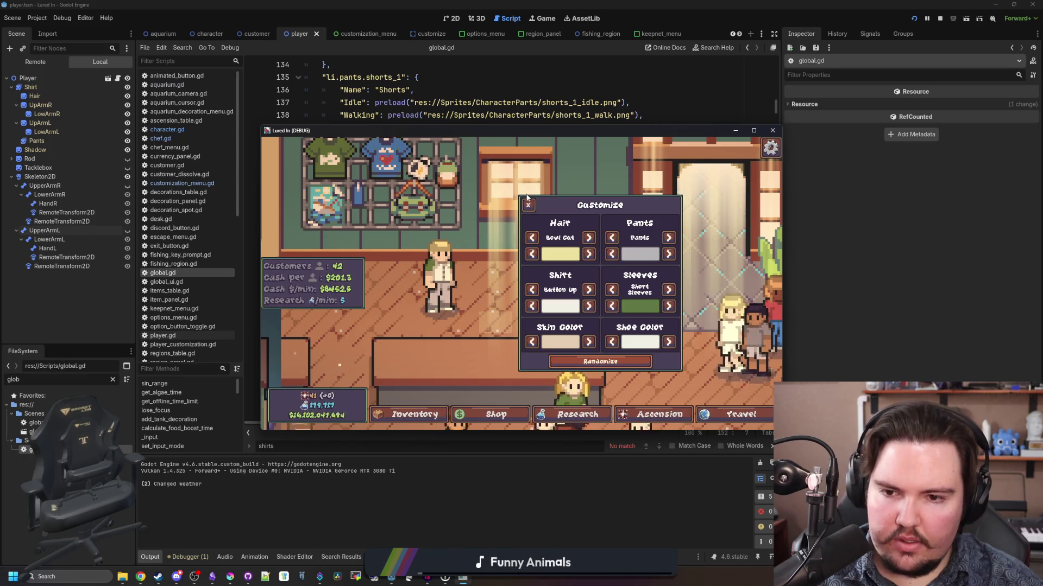
- Cycle the sleeve colour past grey and slate until it is white
{"action": "left_click", "coordinate": [669, 306]}
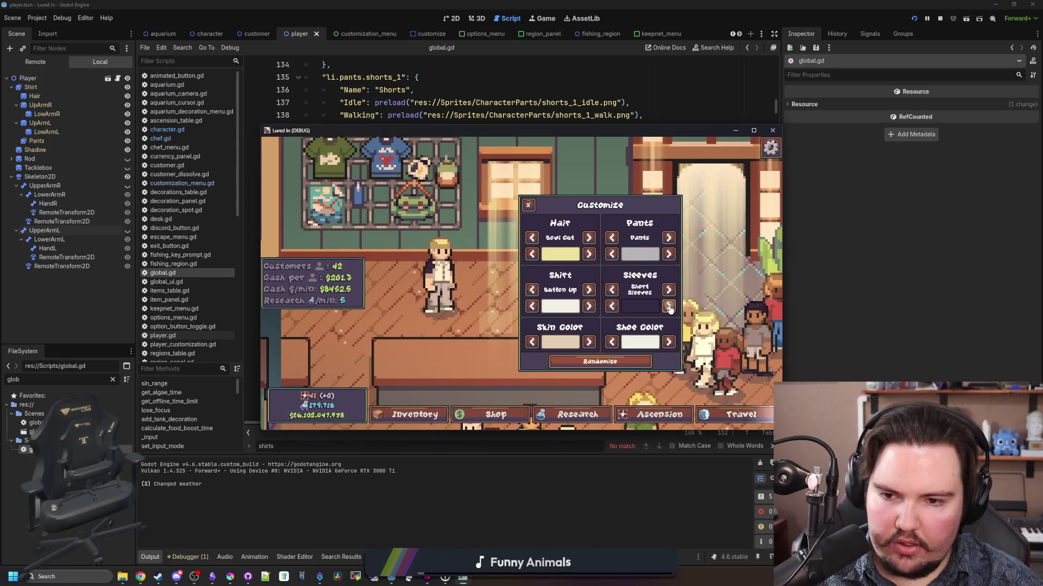
{"action": "left_click", "coordinate": [668, 306]}
{"action": "left_click", "coordinate": [668, 307]}
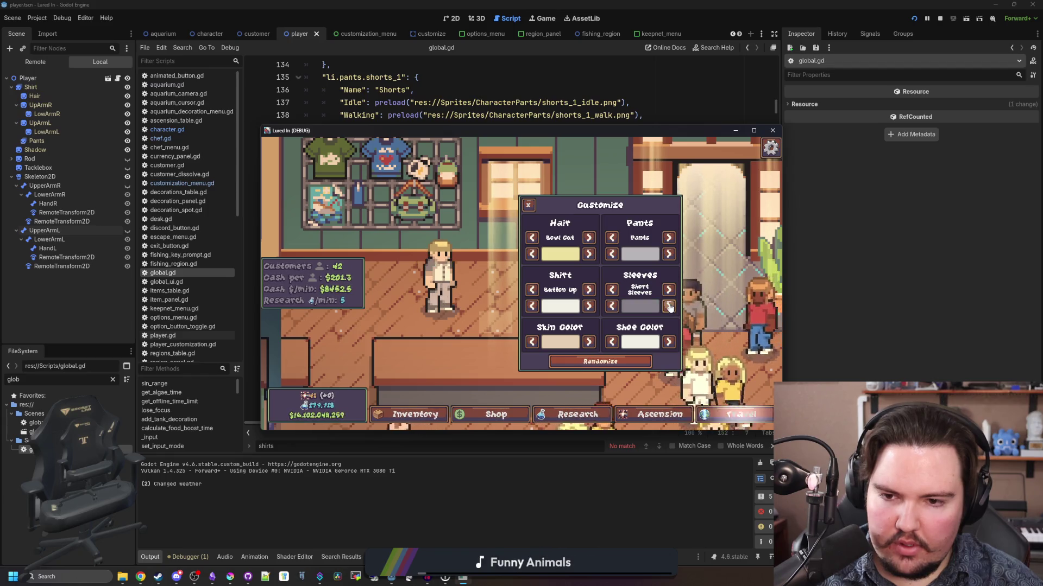
{"action": "left_click", "coordinate": [668, 307]}
{"action": "left_click", "coordinate": [669, 306]}
{"action": "left_click", "coordinate": [668, 307]}
{"action": "left_click", "coordinate": [669, 307]}
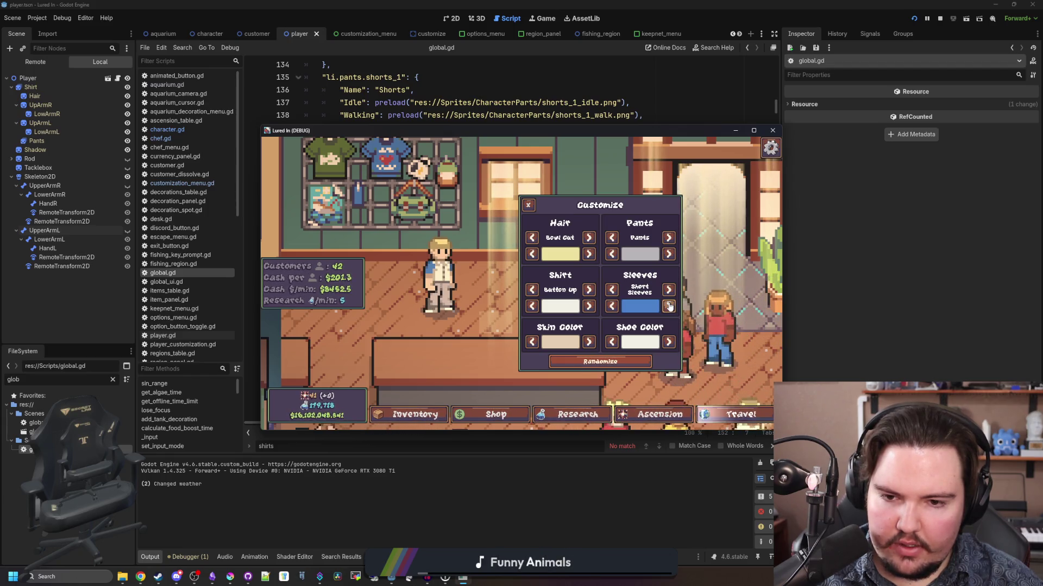
{"action": "left_click", "coordinate": [669, 307]}
{"action": "left_click", "coordinate": [669, 307]}
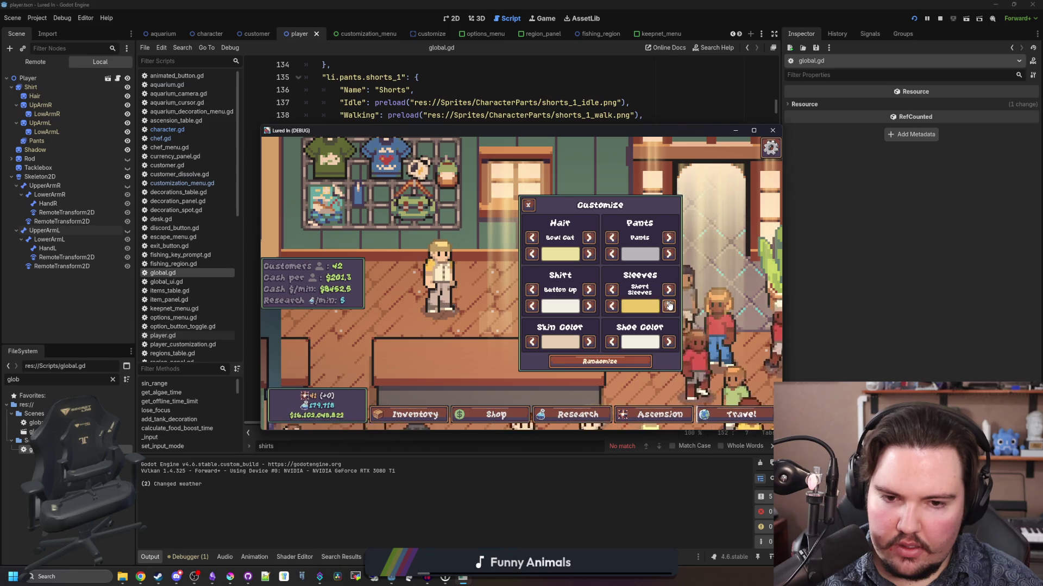
{"action": "left_click", "coordinate": [668, 307]}
{"action": "left_click", "coordinate": [669, 307]}
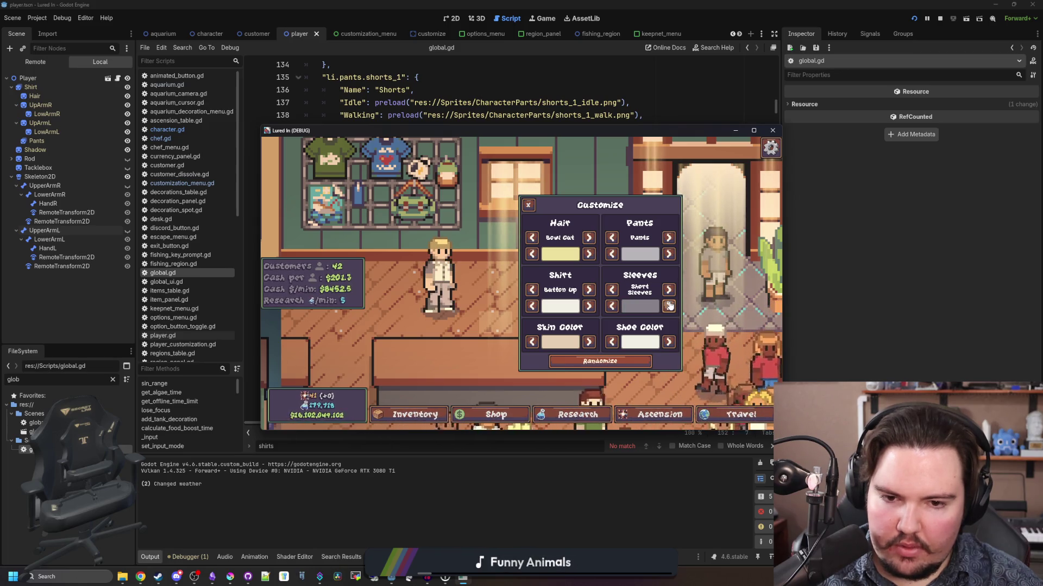
{"action": "left_click", "coordinate": [668, 307]}
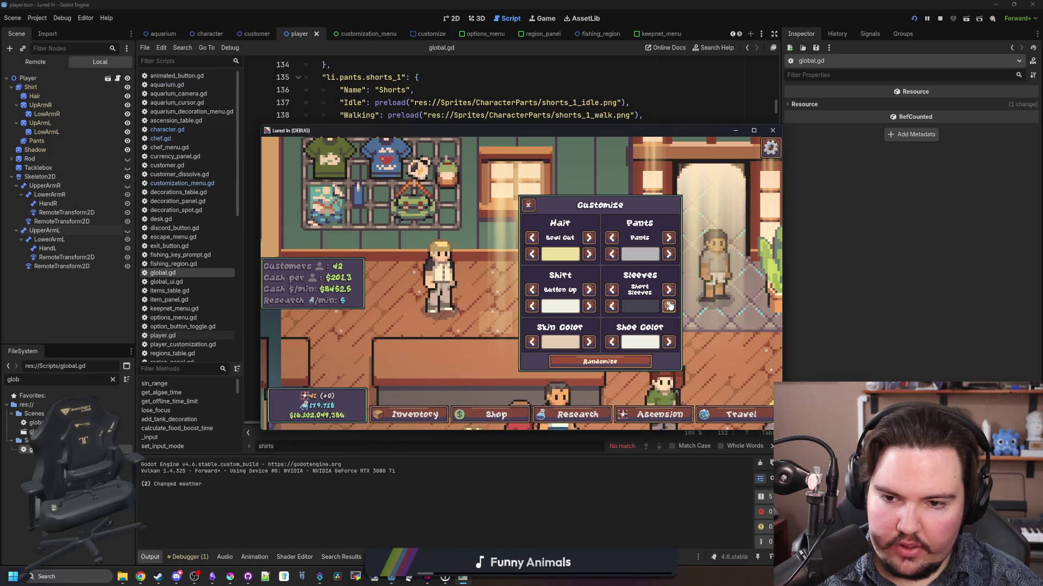
{"action": "left_click", "coordinate": [669, 307]}
{"action": "left_click", "coordinate": [669, 306]}
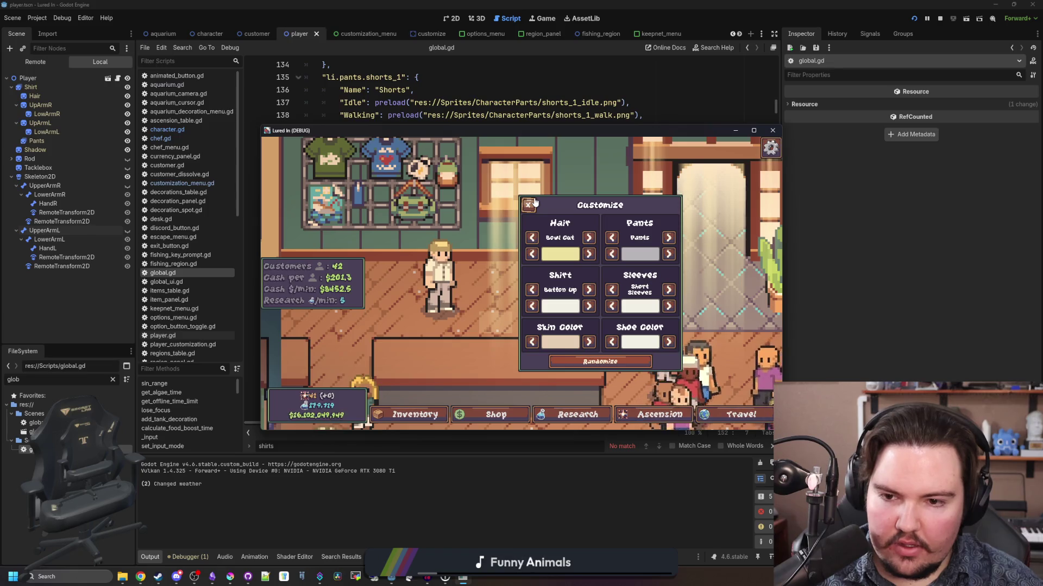
- Close Customize, travel to the Pond, and cast and reel in a fishing line
{"action": "left_click", "coordinate": [529, 204]}
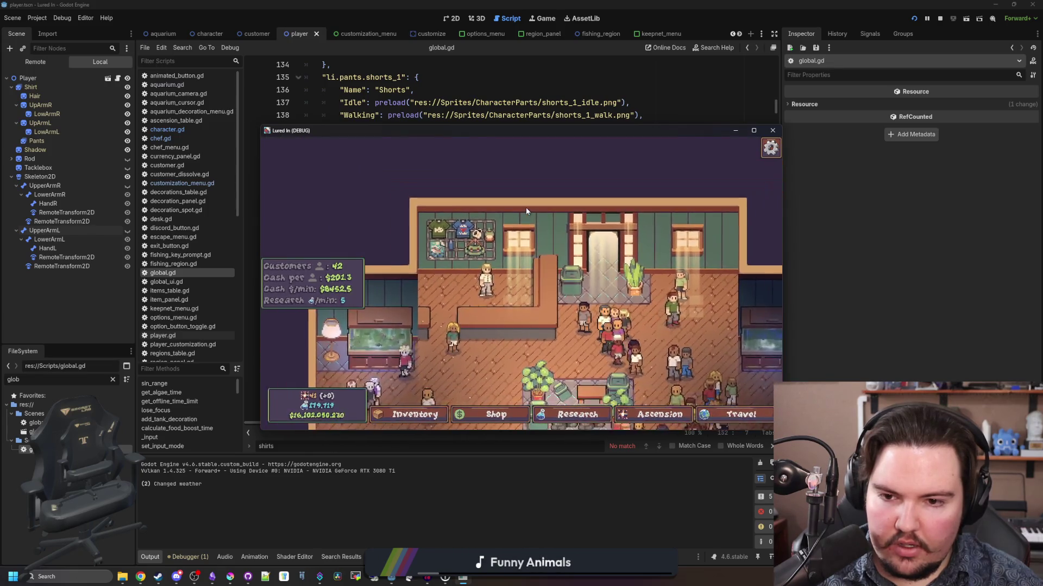
{"action": "left_click", "coordinate": [701, 414]}
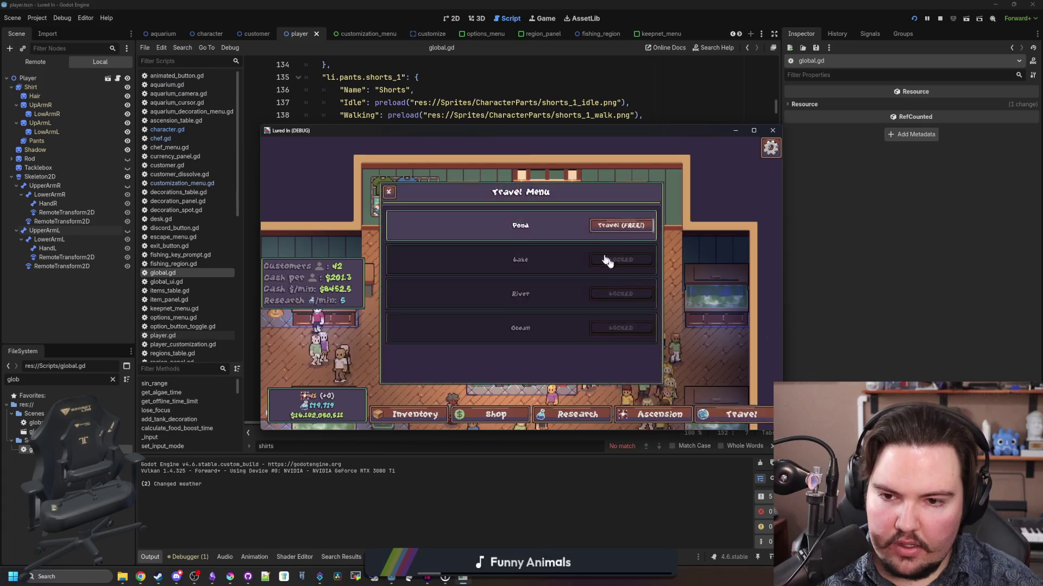
{"action": "left_click", "coordinate": [605, 258]}
{"action": "left_click_drag", "start_coordinate": [444, 207], "coordinate": [452, 287]}
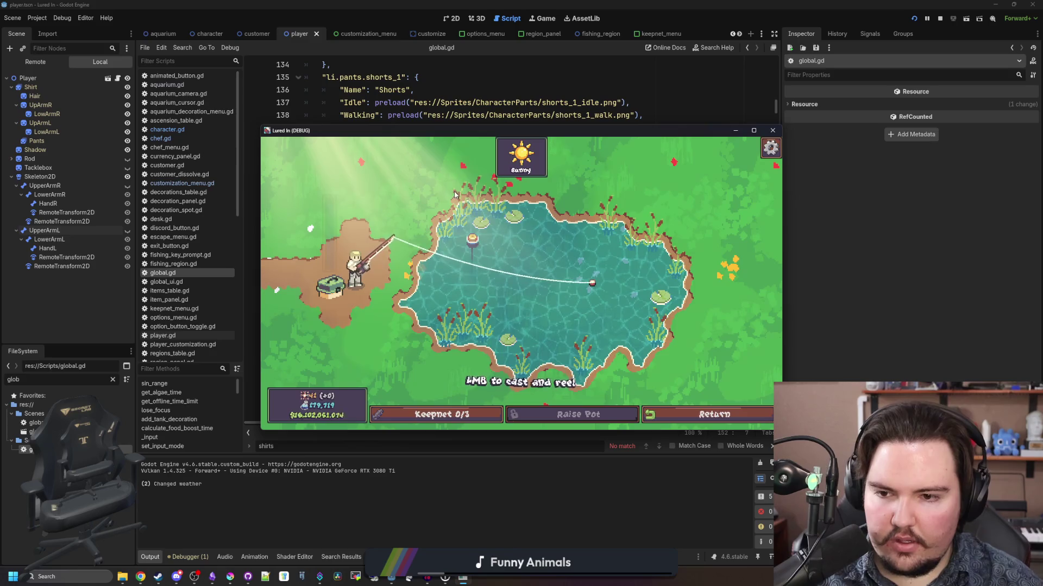
{"action": "left_click", "coordinate": [412, 339]}
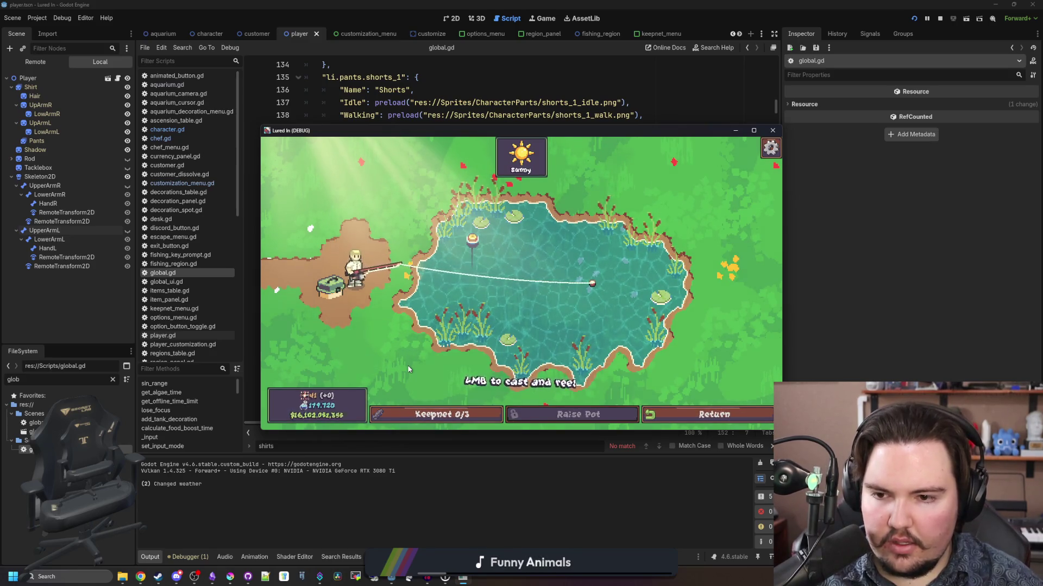
- Maximize the game window, zoom out over the shop floor, then restore it
{"action": "key", "text": "super+Up"}
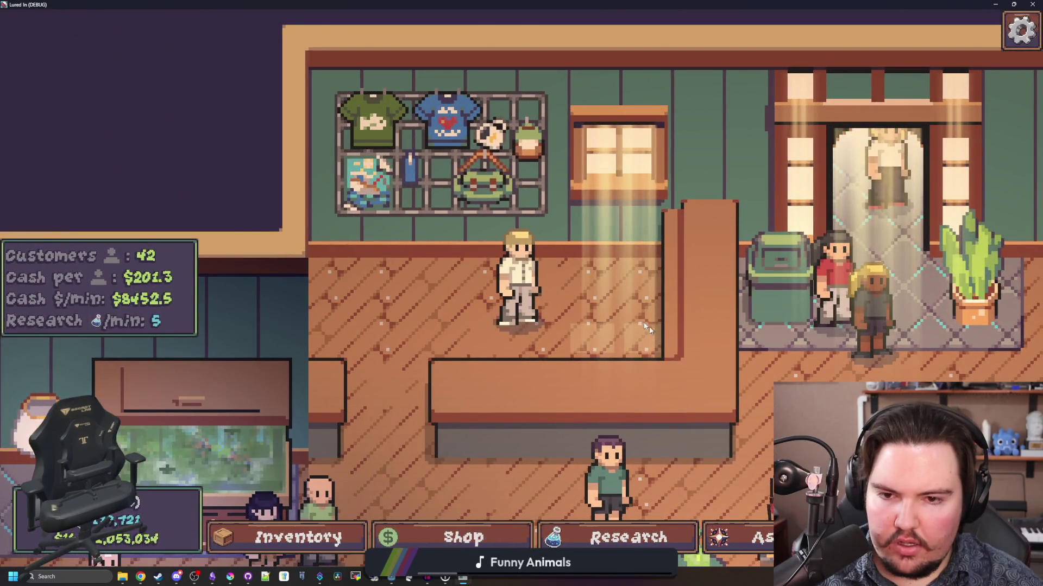
{"action": "scroll", "coordinate": [646, 326], "scroll_direction": "down", "scroll_amount": 5}
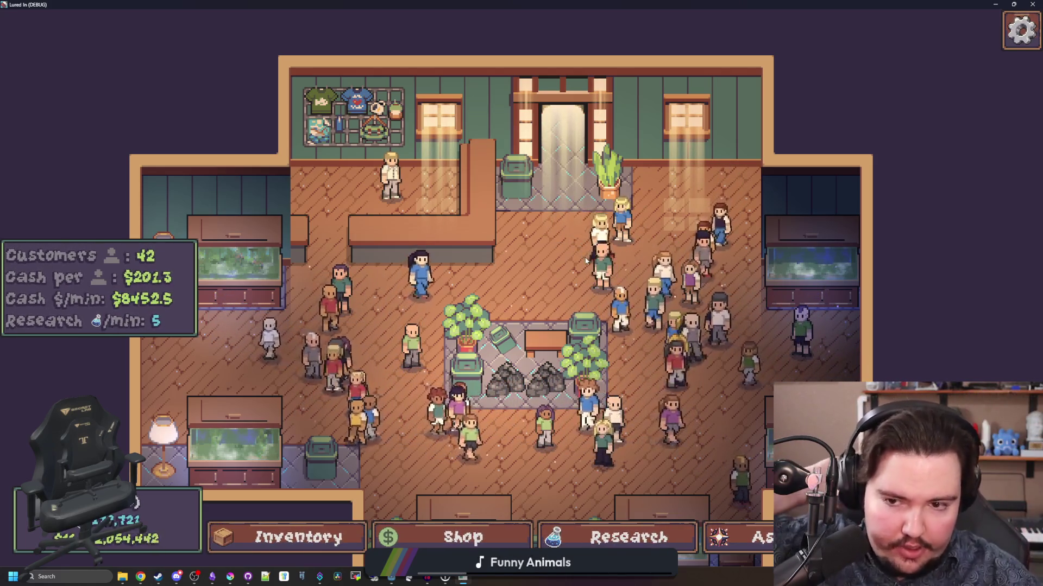
{"action": "key", "text": "super+Down"}
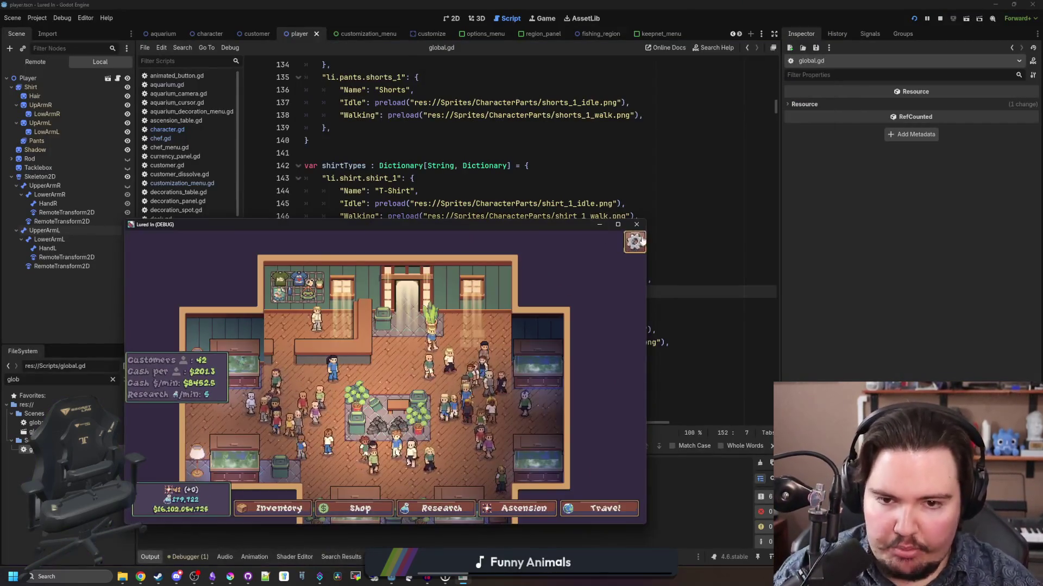
- Close the running game and save the project
{"action": "left_click", "coordinate": [630, 226]}
{"action": "left_click", "coordinate": [472, 186]}
{"action": "key", "text": "ctrl+s"}
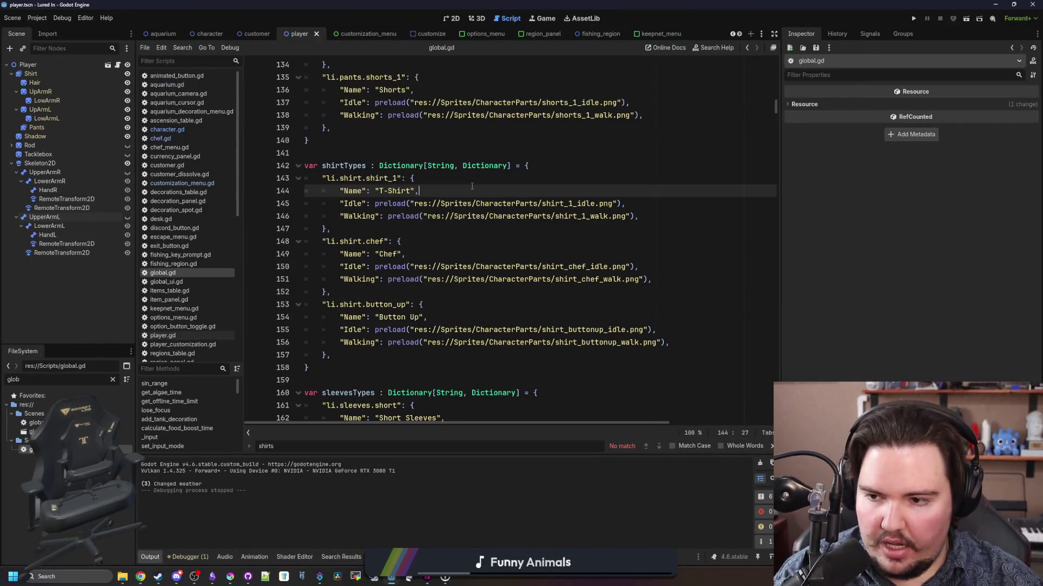
{"action": "left_click", "coordinate": [453, 152]}
{"action": "key", "text": "ctrl+s"}
{"action": "key", "text": "ctrl+s"}
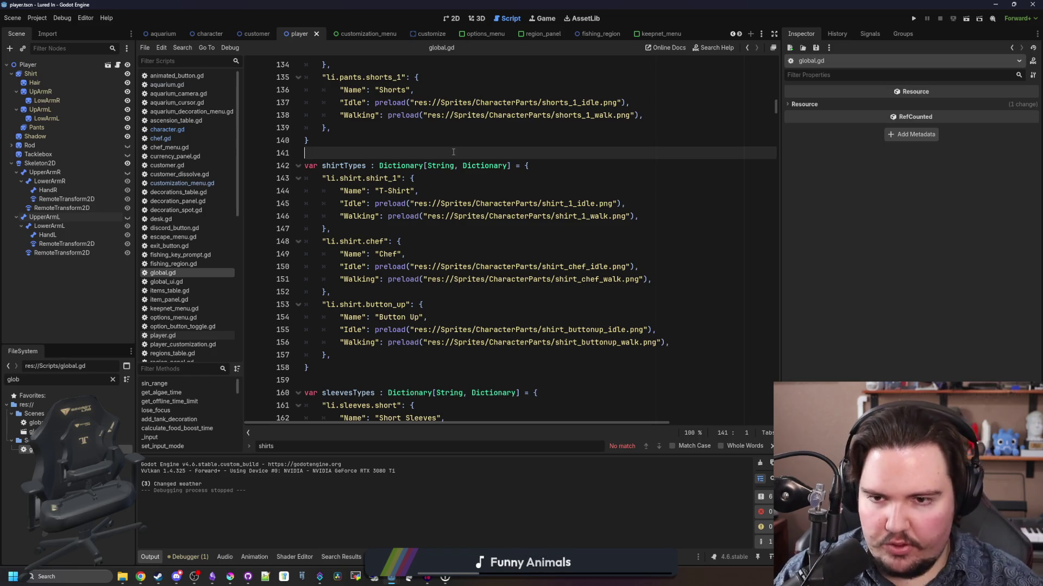
{"action": "key", "text": "ctrl+s"}
{"action": "key", "text": "ctrl+s"}
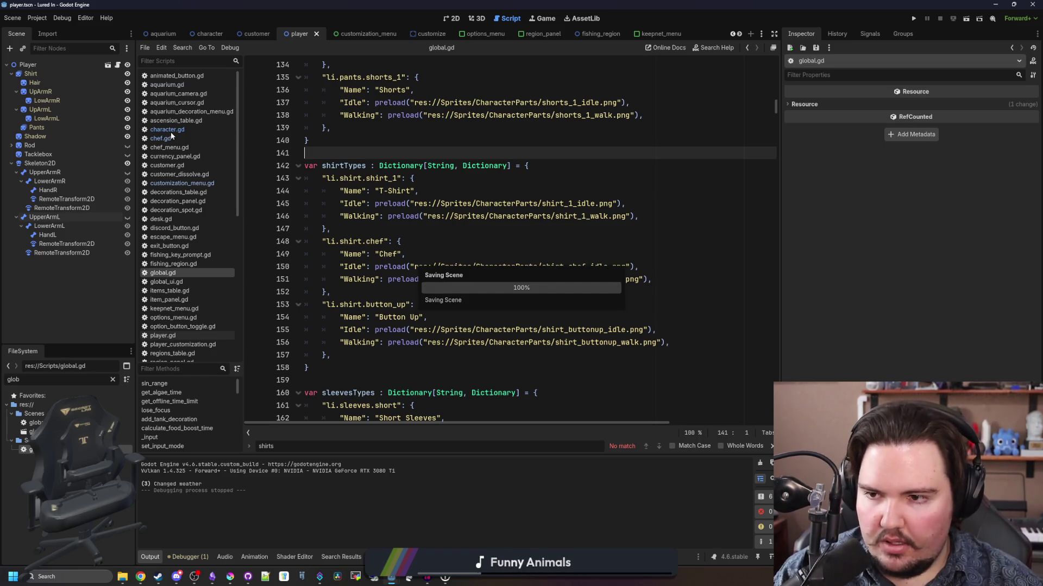
- Open character.gd and review its default shirtType, pantsType and sleevesID values
{"action": "left_click", "coordinate": [171, 132]}
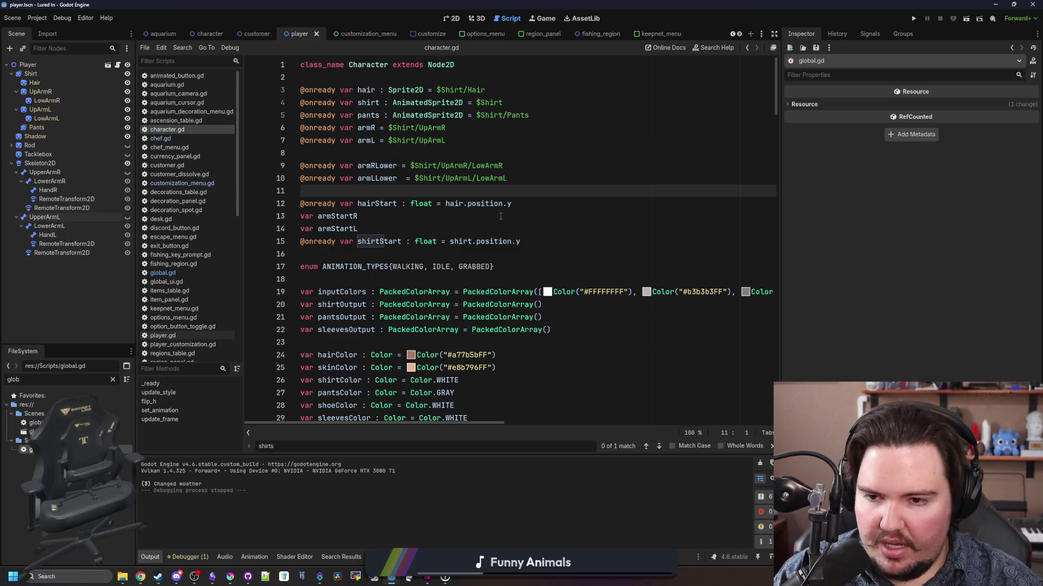
{"action": "scroll", "coordinate": [500, 216], "scroll_direction": "down", "scroll_amount": 6}
{"action": "left_click", "coordinate": [348, 240]}
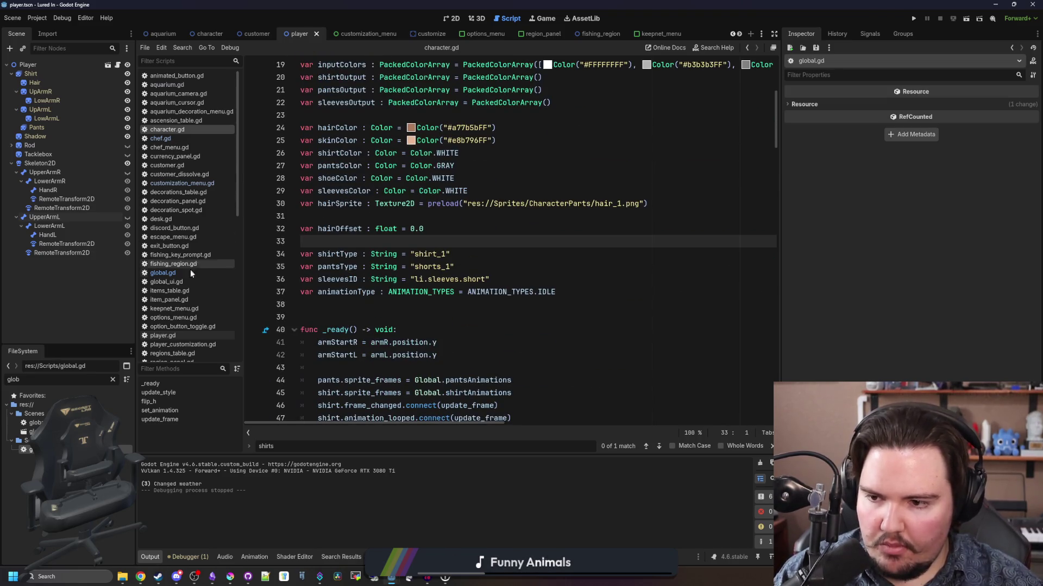
- Open customer.gd and add blank lines after the skinColors list
{"action": "left_click", "coordinate": [197, 162]}
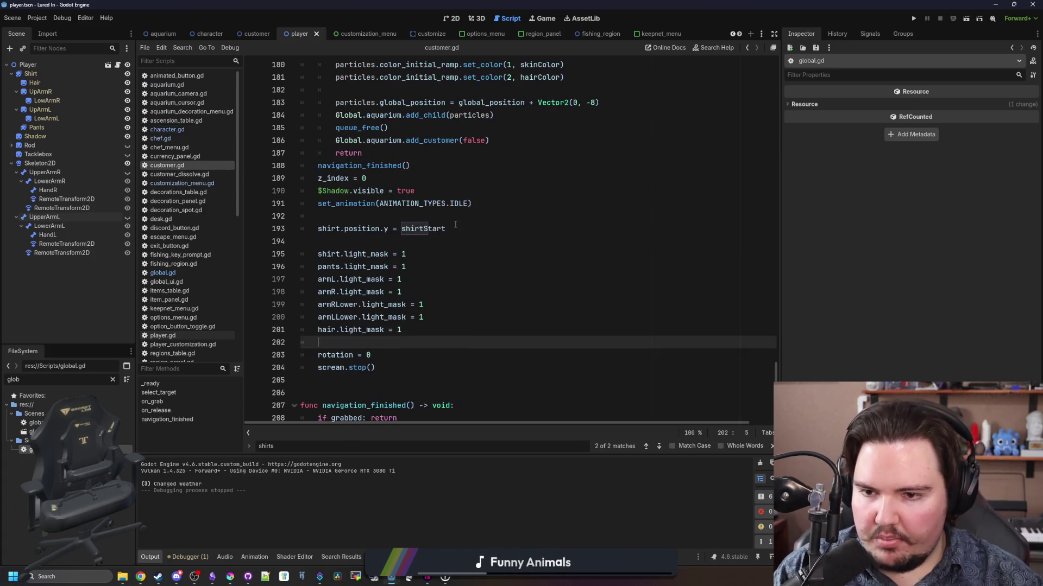
{"action": "mouse_move", "coordinate": [776, 321]}
{"action": "left_mouse_down"}
{"action": "mouse_move", "coordinate": [775, 82]}
{"action": "mouse_move", "coordinate": [778, 202]}
{"action": "left_mouse_up"}
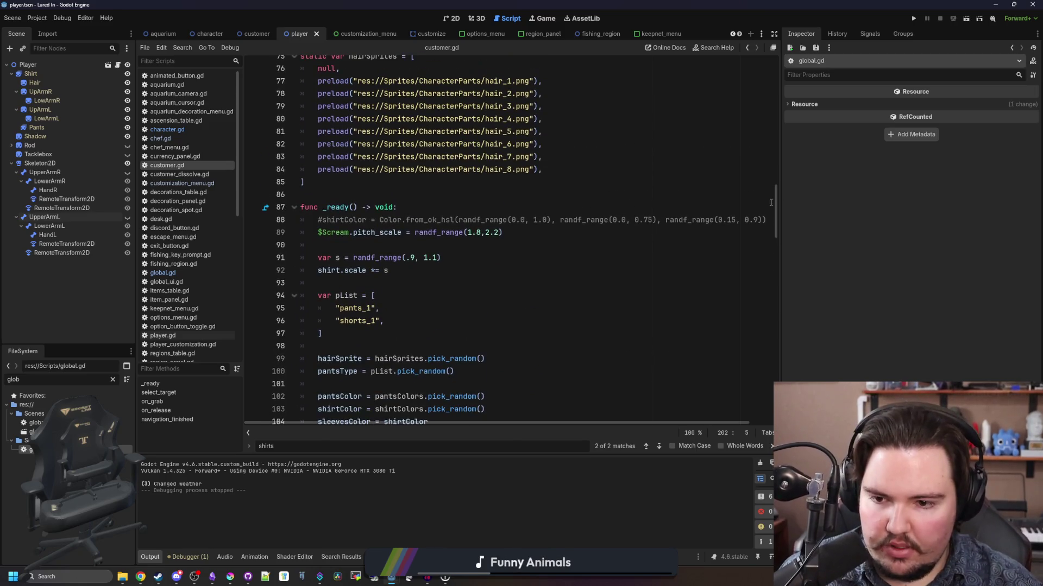
{"action": "scroll", "coordinate": [464, 276], "scroll_direction": "down", "scroll_amount": 1}
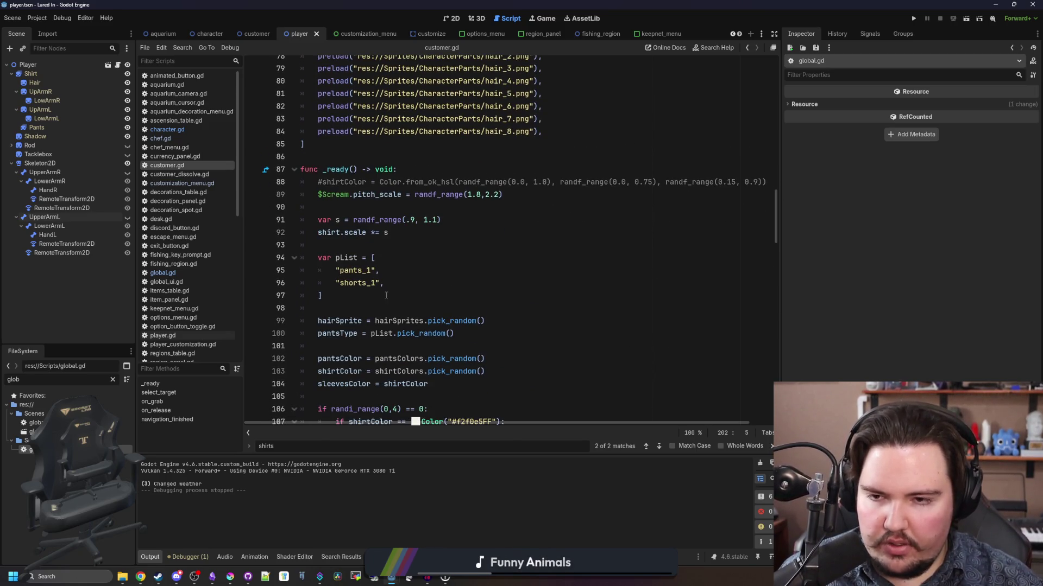
{"action": "scroll", "coordinate": [380, 287], "scroll_direction": "up", "scroll_amount": 7}
{"action": "left_click", "coordinate": [346, 257]}
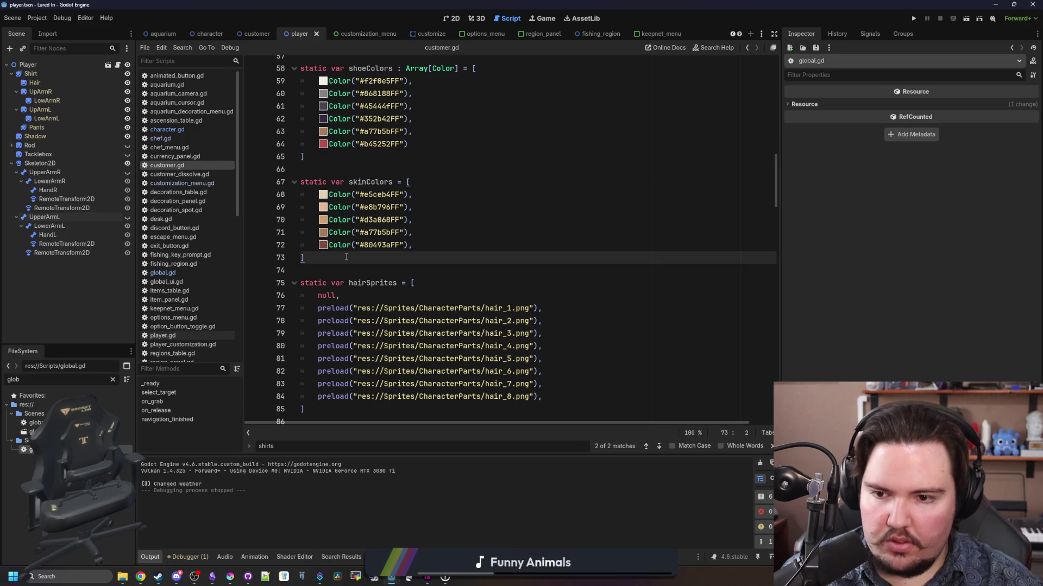
{"action": "scroll", "coordinate": [380, 249], "scroll_direction": "down", "scroll_amount": 6}
{"action": "scroll", "coordinate": [435, 239], "scroll_direction": "up", "scroll_amount": 5}
{"action": "key", "text": "Return"}
{"action": "key", "text": "Return"}
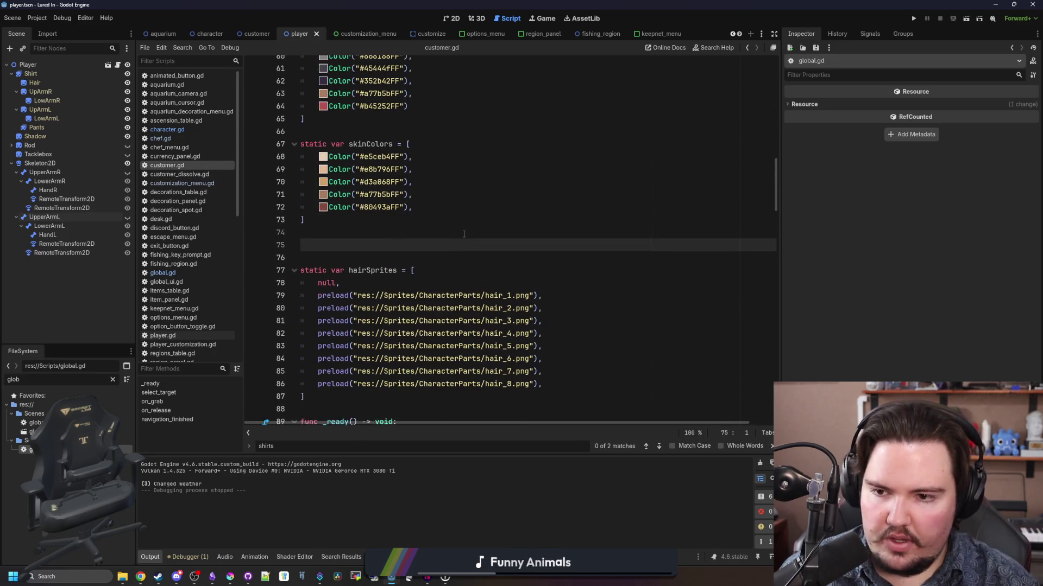
{"action": "key", "text": "Return"}
{"action": "type", "text": "static var shirtTypes ="}
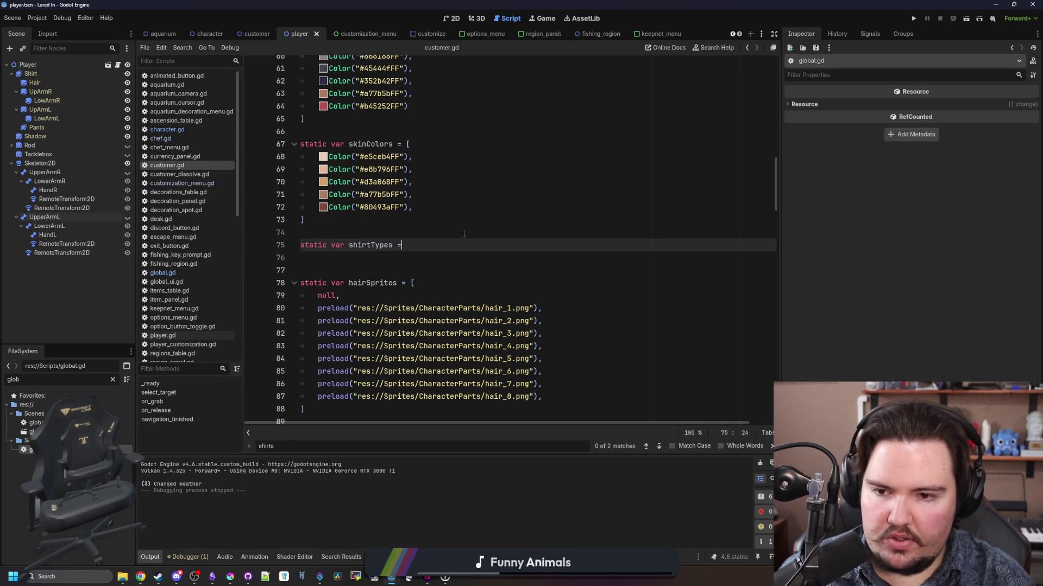
- Lay out the shirtTypes list with one entry per line
{"action": "type", "text": "["}
{"action": "key", "text": "Return"}
{"action": "type", "text": "\"chef"}
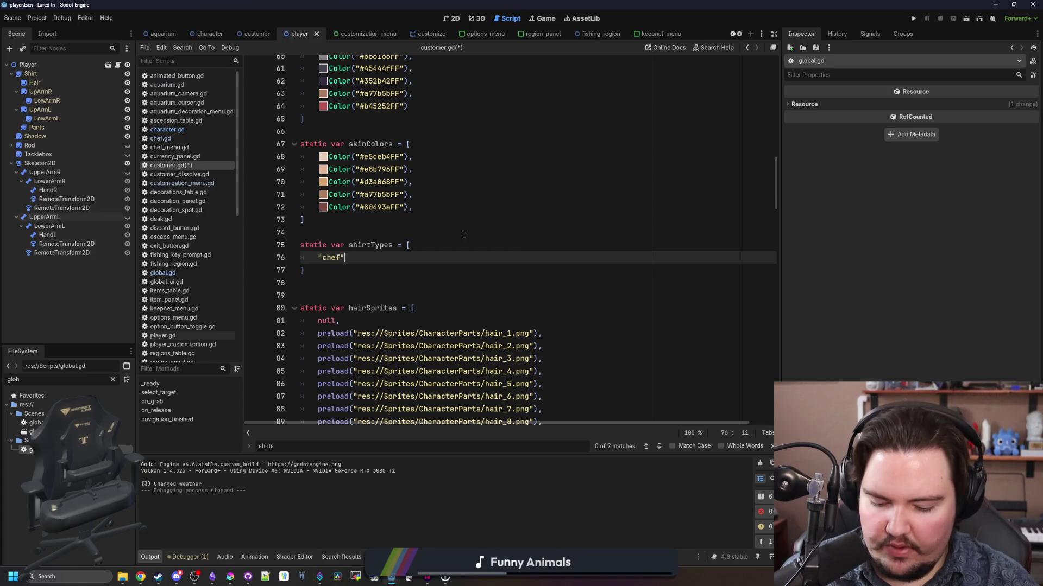
{"action": "type", "text": ","}
{"action": "key", "text": "Return"}
{"action": "type", "text": "\"\""}
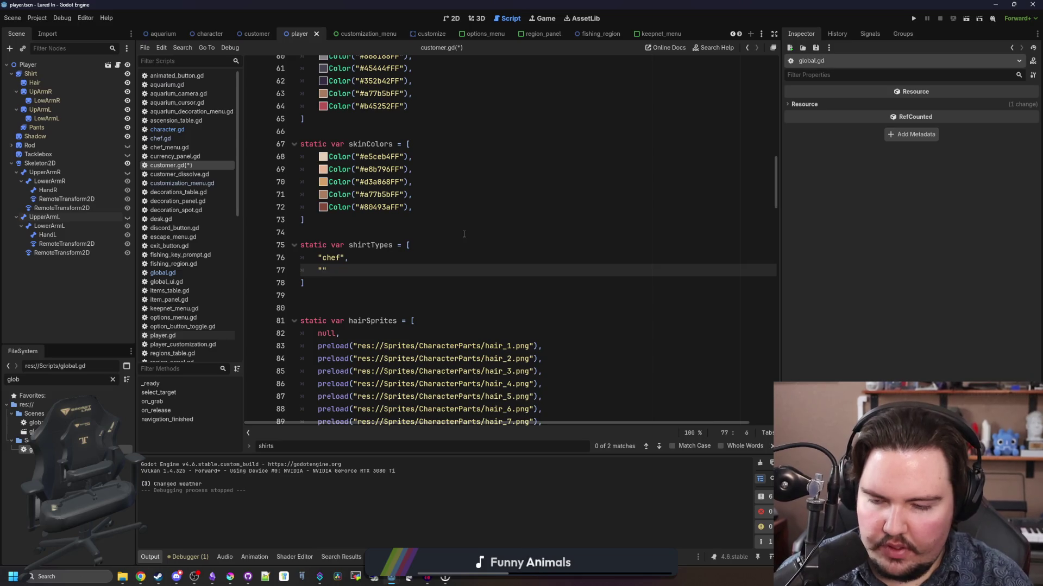
{"action": "key", "text": "BackSpace"}
{"action": "key", "text": "BackSpace"}
{"action": "key", "text": "BackSpace"}
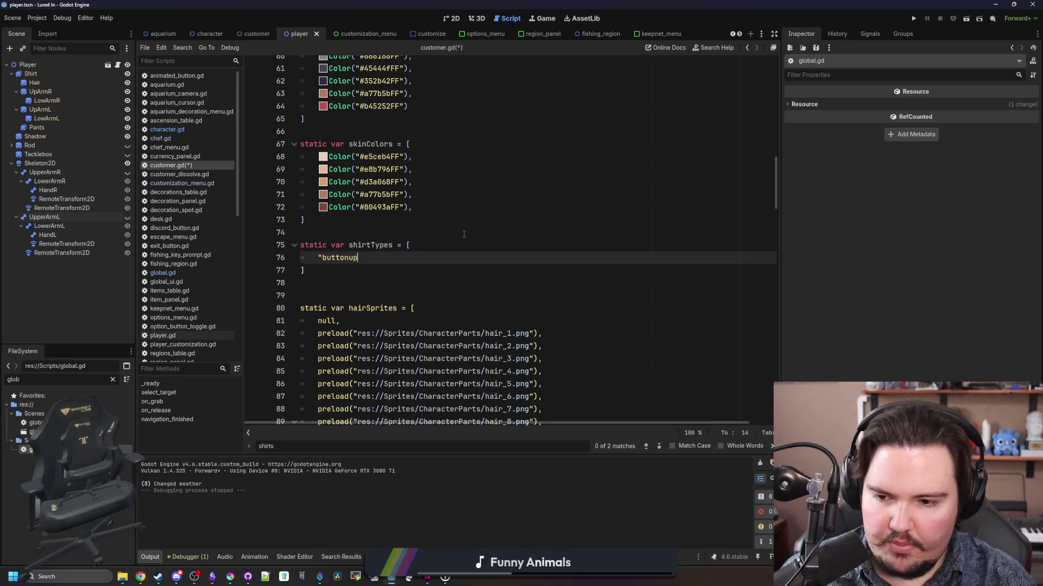
{"action": "type", "text": "_up\","}
{"action": "key", "text": "Return"}
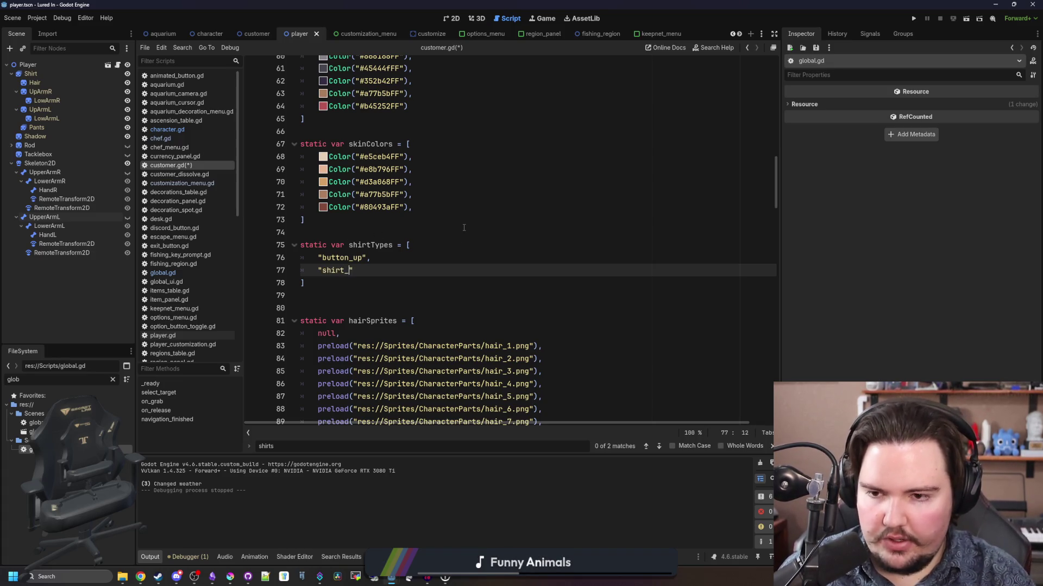
- In _ready, add shirtType = shirtTypes.pick_random() and sleevesID = sleeveIDs.pick_random()
{"action": "left_click", "coordinate": [464, 227]}
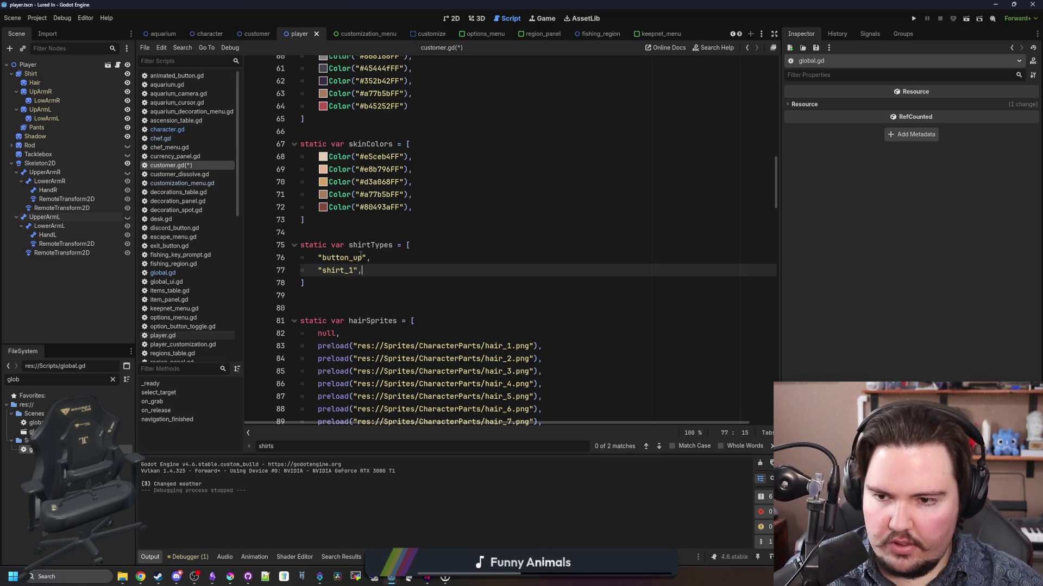
{"action": "double_click", "coordinate": [369, 245]}
{"action": "scroll", "coordinate": [420, 279], "scroll_direction": "down", "scroll_amount": 10}
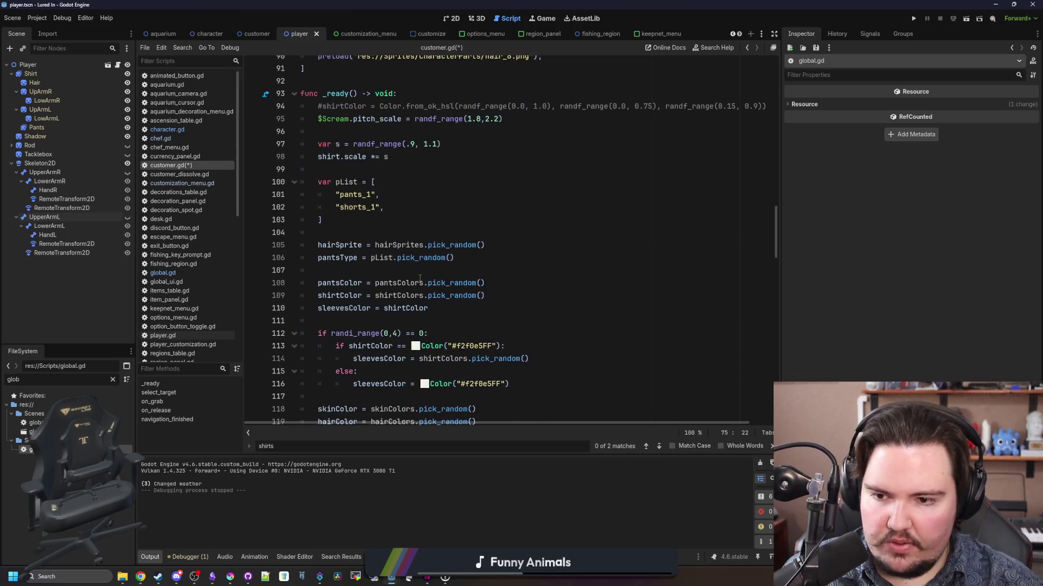
{"action": "left_click", "coordinate": [439, 308]}
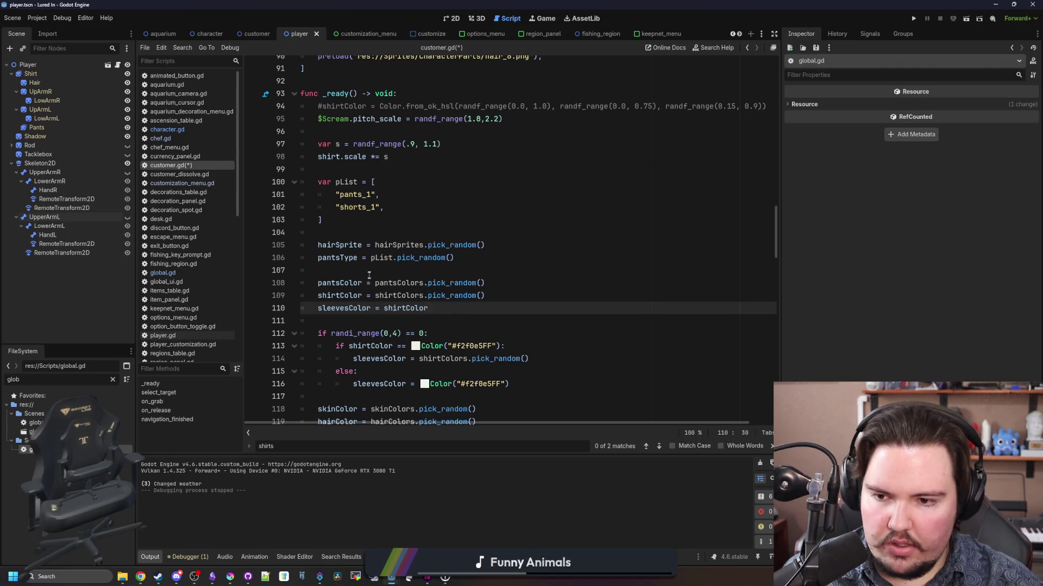
{"action": "key", "text": "Return"}
{"action": "key", "text": "Return"}
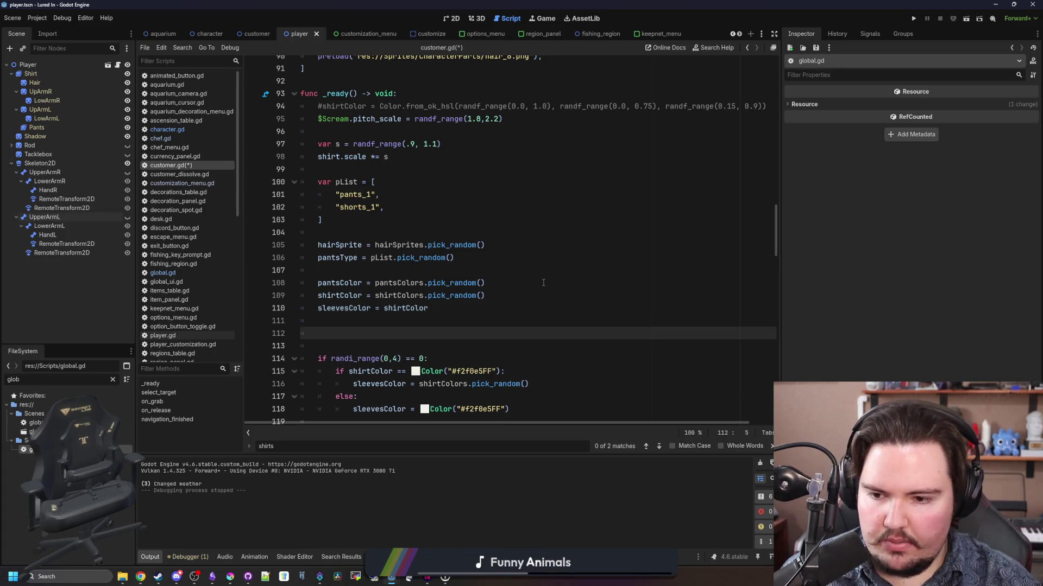
{"action": "type", "text": "shirtType = s"}
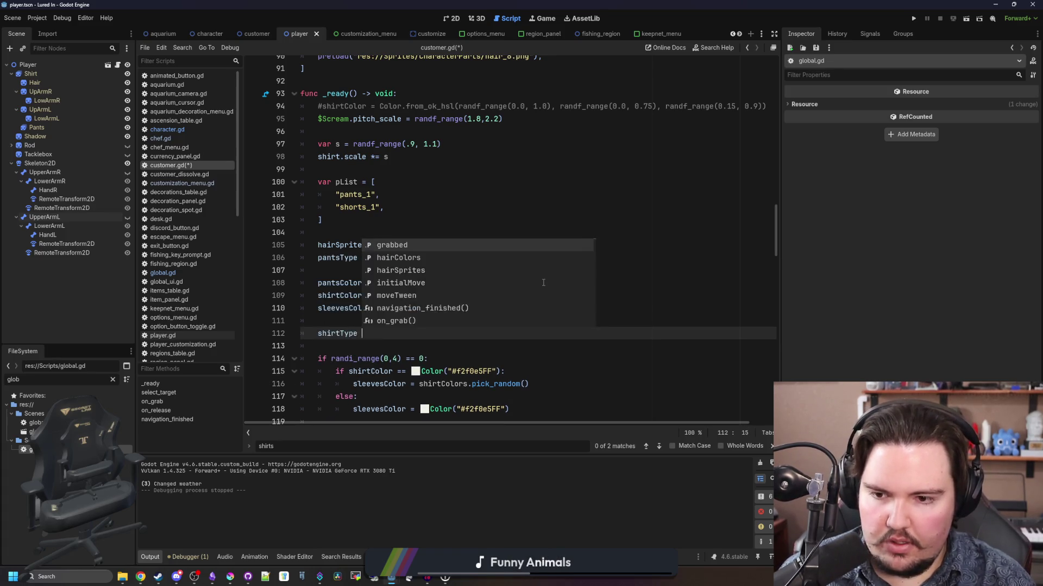
{"action": "type", "text": "hirt"}
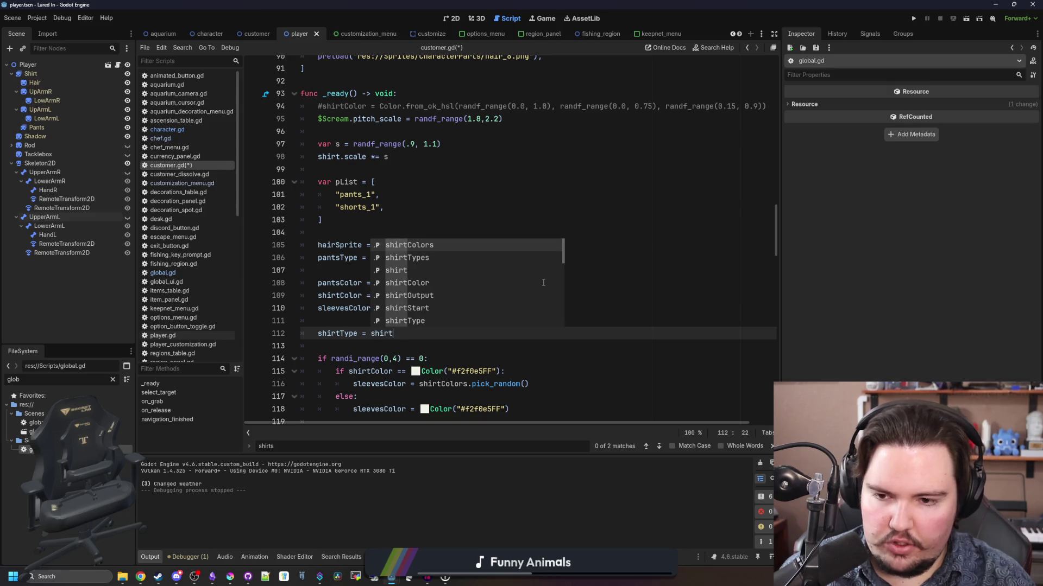
{"action": "type", "text": "Types.pick_random("}
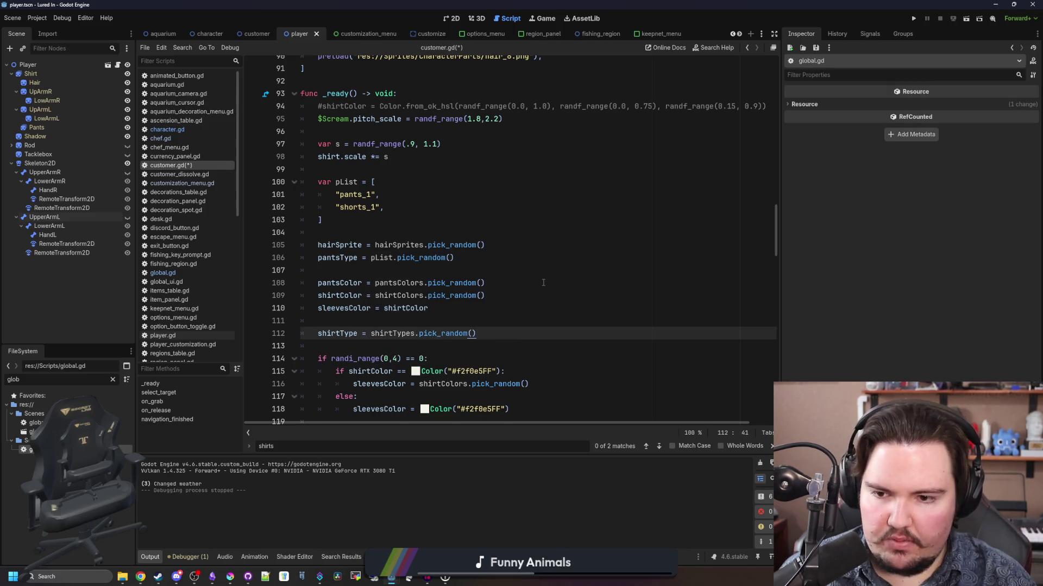
{"action": "key", "text": "Return"}
{"action": "type", "text": "sleeve"}
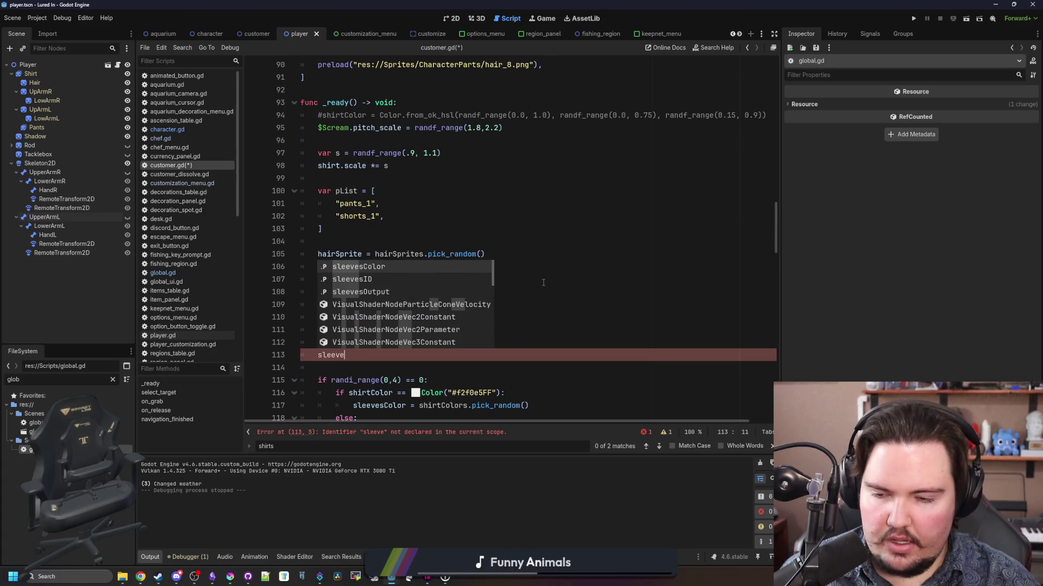
{"action": "key", "text": "Down"}
{"action": "key", "text": "Return"}
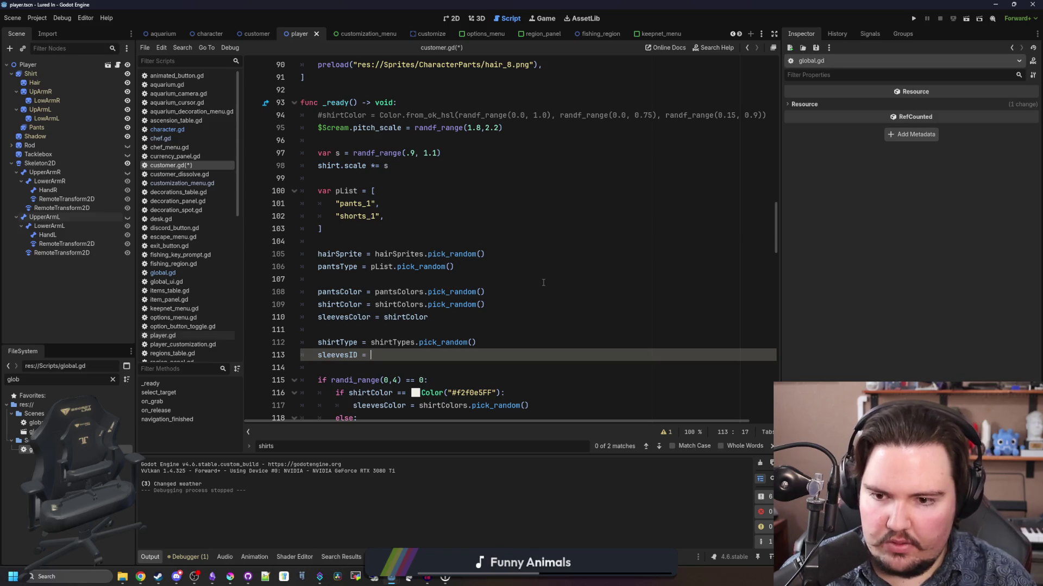
{"action": "type", "text": "sleeve"}
{"action": "key", "text": "Return"}
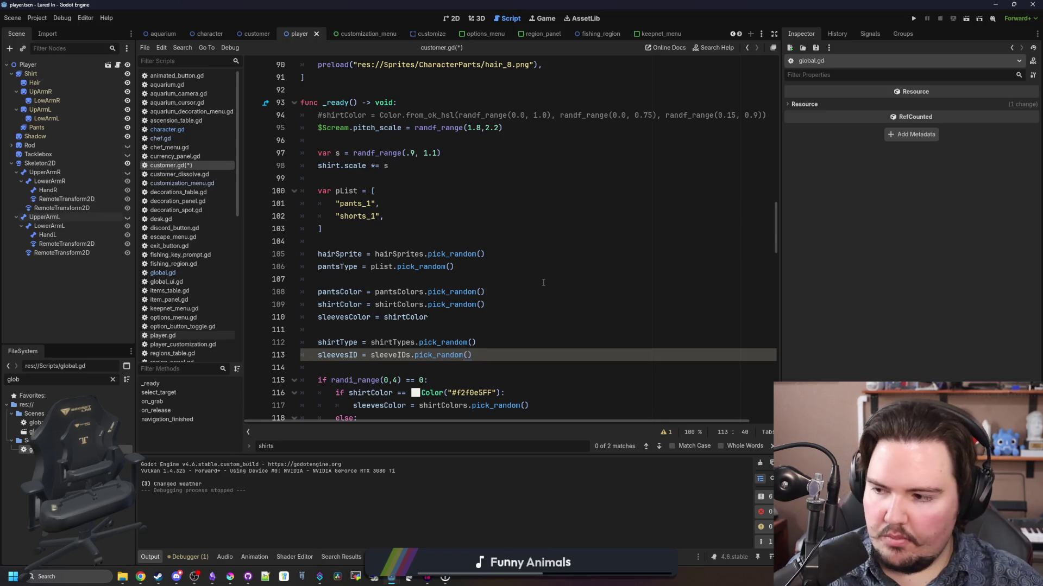
- Declare static var sleeveIDs = ["li.sleeves.short", "li.sleeves.long"] below shirtTypes
{"action": "scroll", "coordinate": [446, 287], "scroll_direction": "up", "scroll_amount": 8}
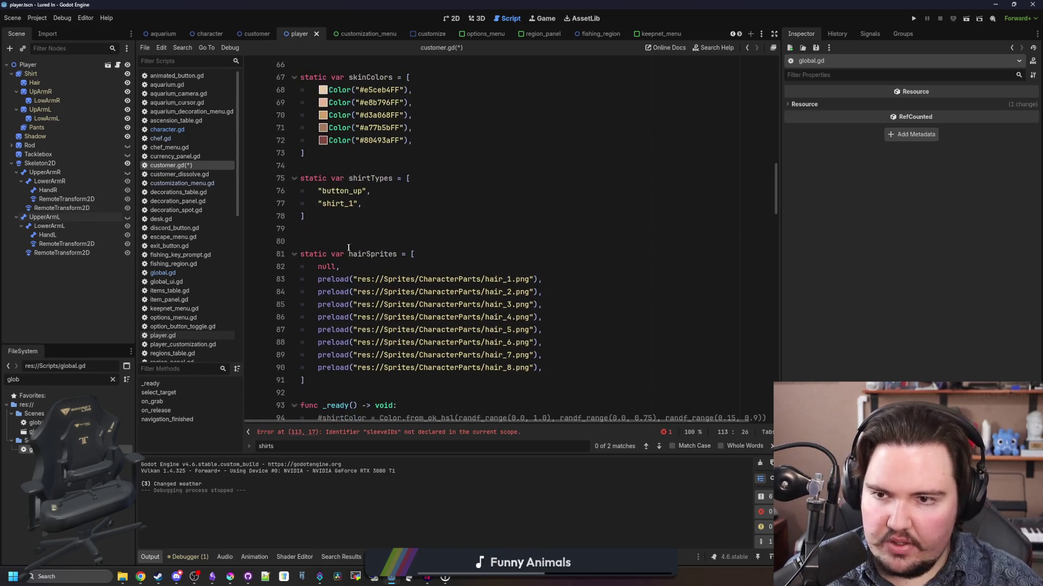
{"action": "left_click", "coordinate": [362, 212]}
{"action": "key", "text": "Return"}
{"action": "key", "text": "Return"}
{"action": "type", "text": "static var sleeveIDs"}
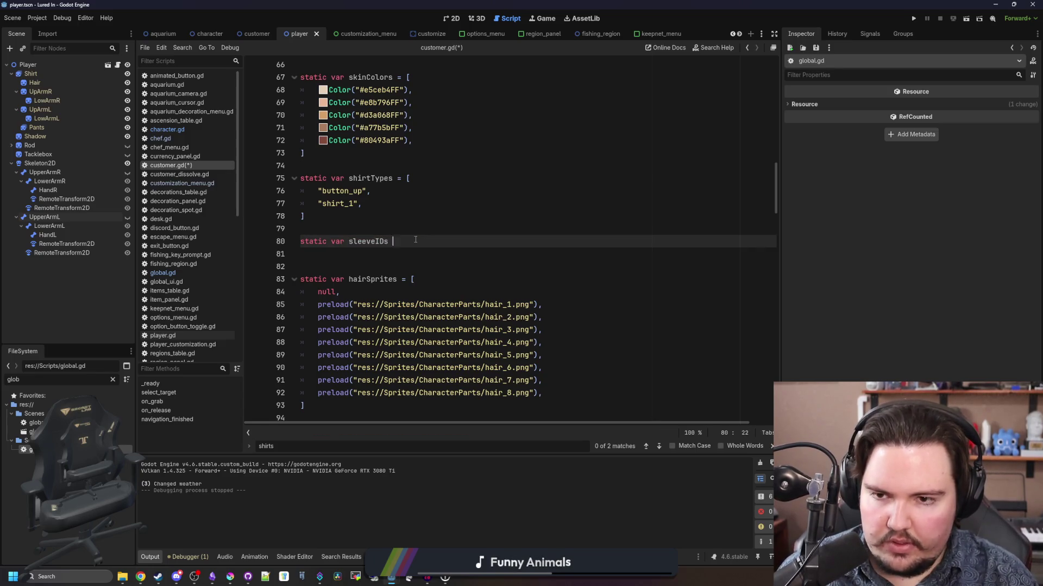
{"action": "type", "text": "= ["}
{"action": "key", "text": "Return"}
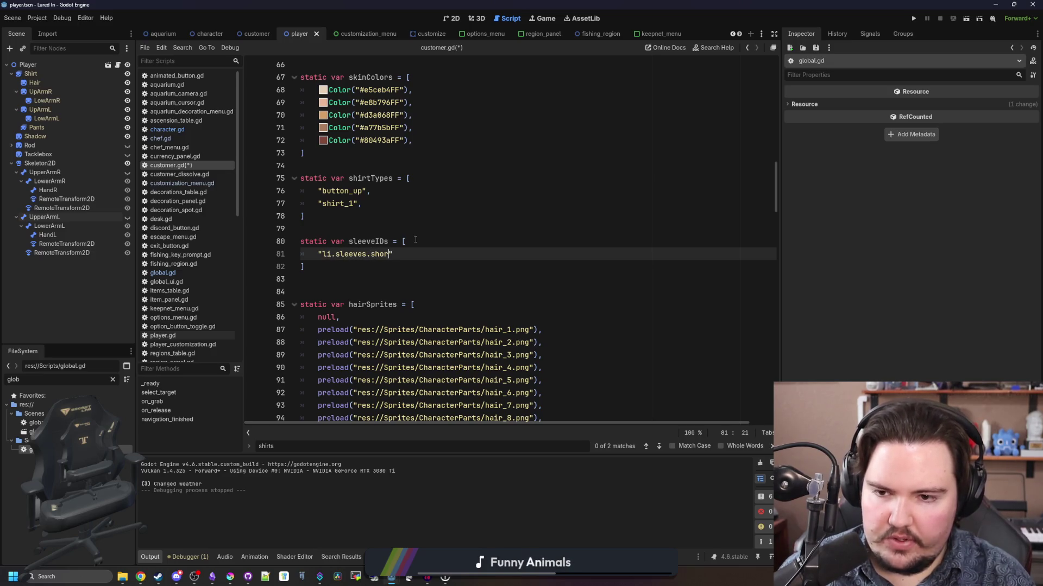
{"action": "type", "text": ","}
{"action": "key", "text": "Return"}
{"action": "type", "text": "\"li.sleeves.long"}
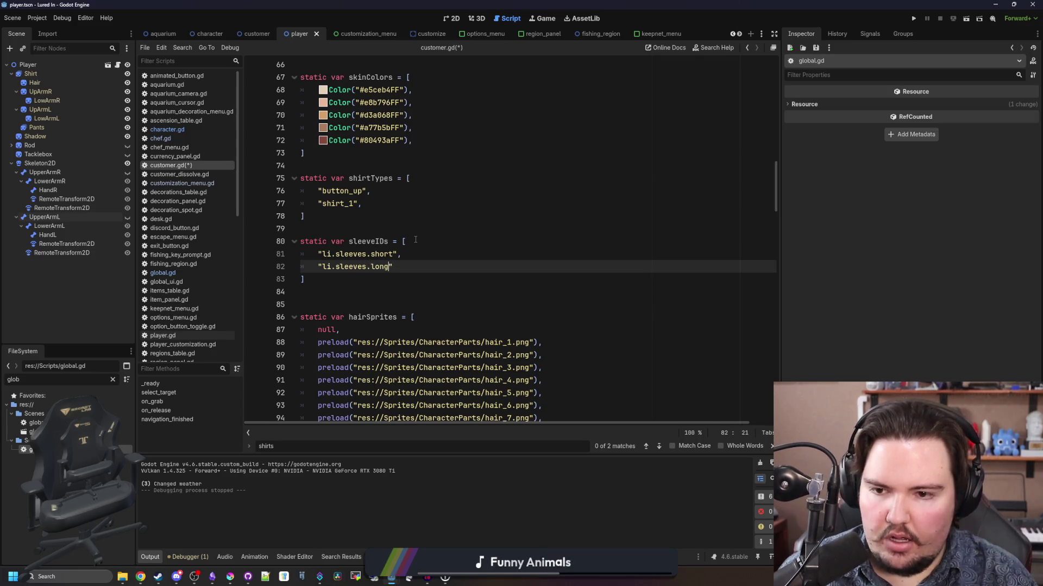
{"action": "type", "text": ","}
- Save customer.gd and run the project to test the change
{"action": "left_click", "coordinate": [415, 240]}
{"action": "key", "text": "ctrl+s"}
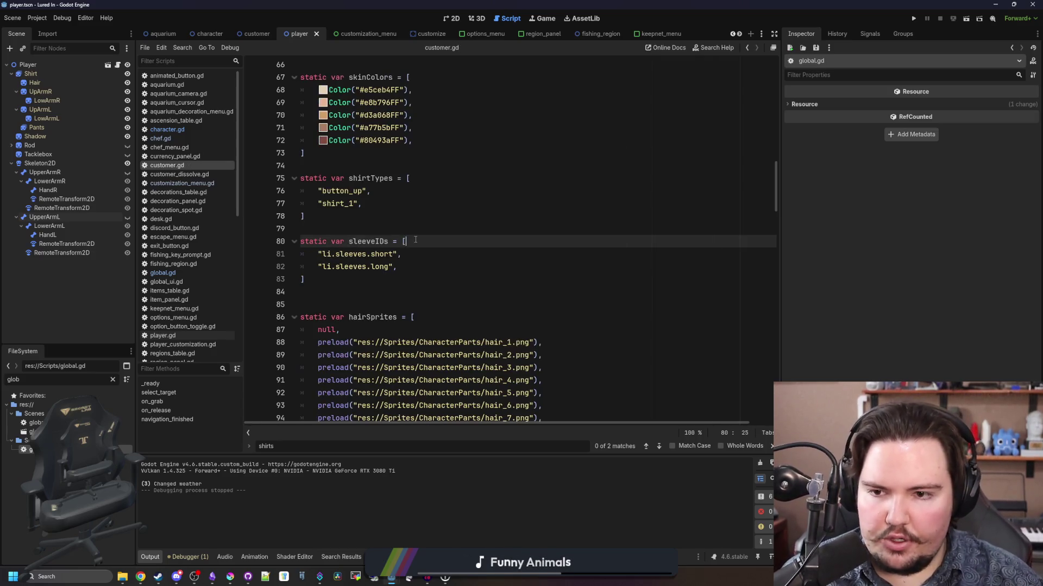
{"action": "left_click", "coordinate": [918, 22]}
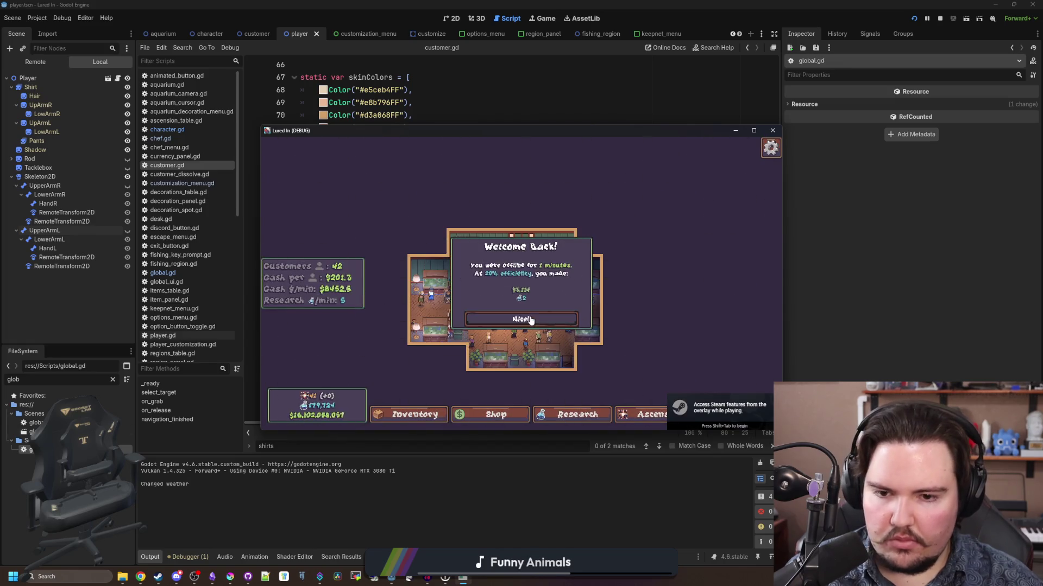
- Dismiss Welcome Back, zoom in and pan with WASD across the shop's customers
{"action": "left_click", "coordinate": [489, 319]}
{"action": "scroll", "coordinate": [641, 302], "scroll_direction": "up", "scroll_amount": 5}
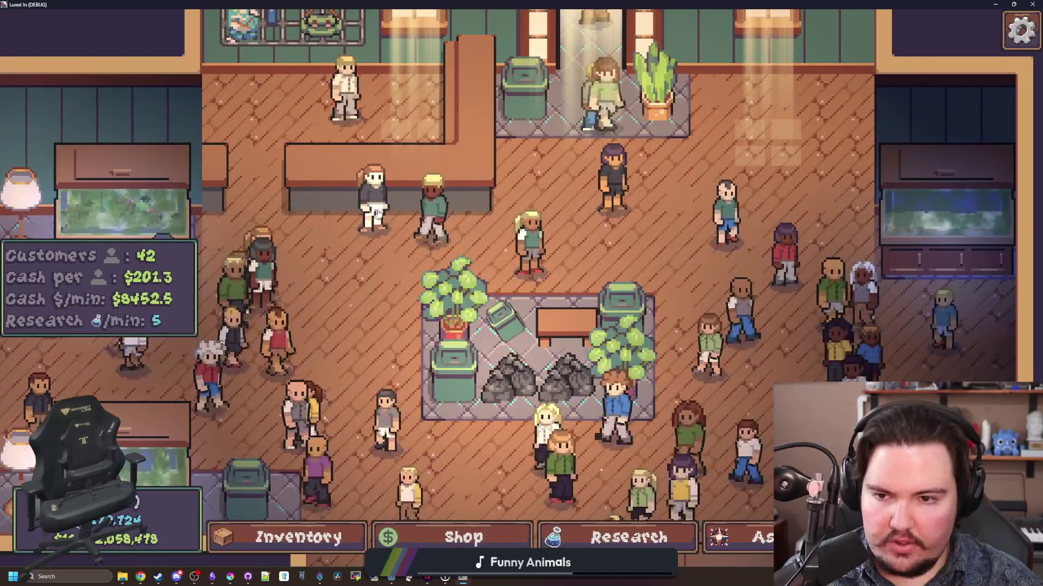
{"action": "key", "text": "s"}
{"action": "key", "text": "a"}
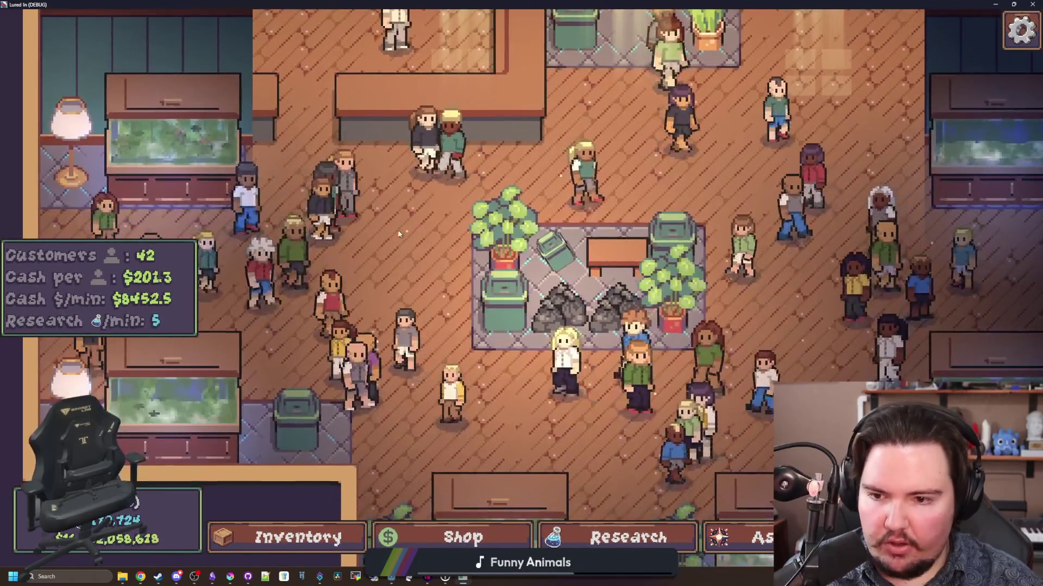
{"action": "key", "text": "d"}
{"action": "key", "text": "s"}
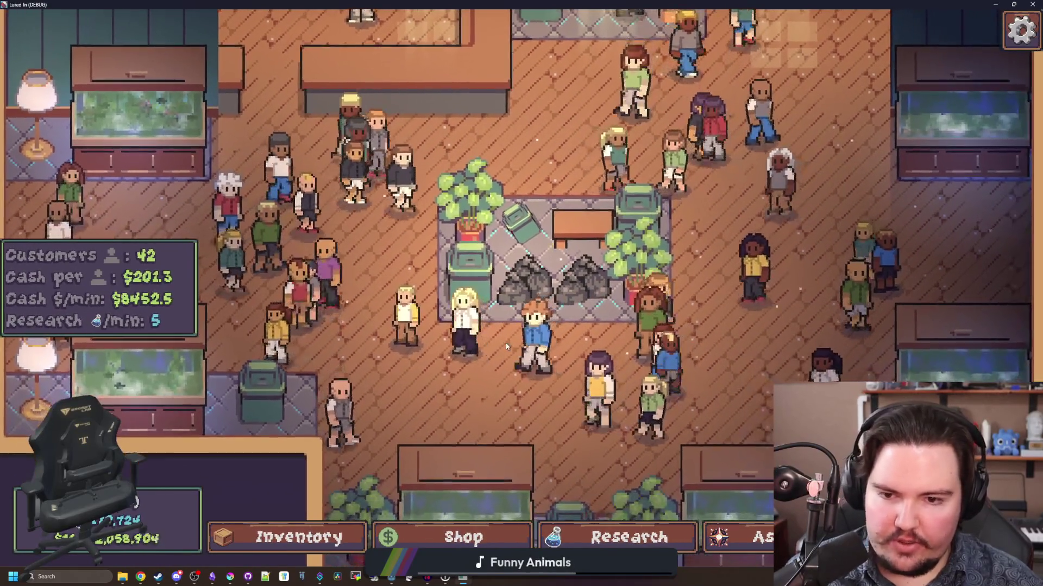
{"action": "key", "text": "s"}
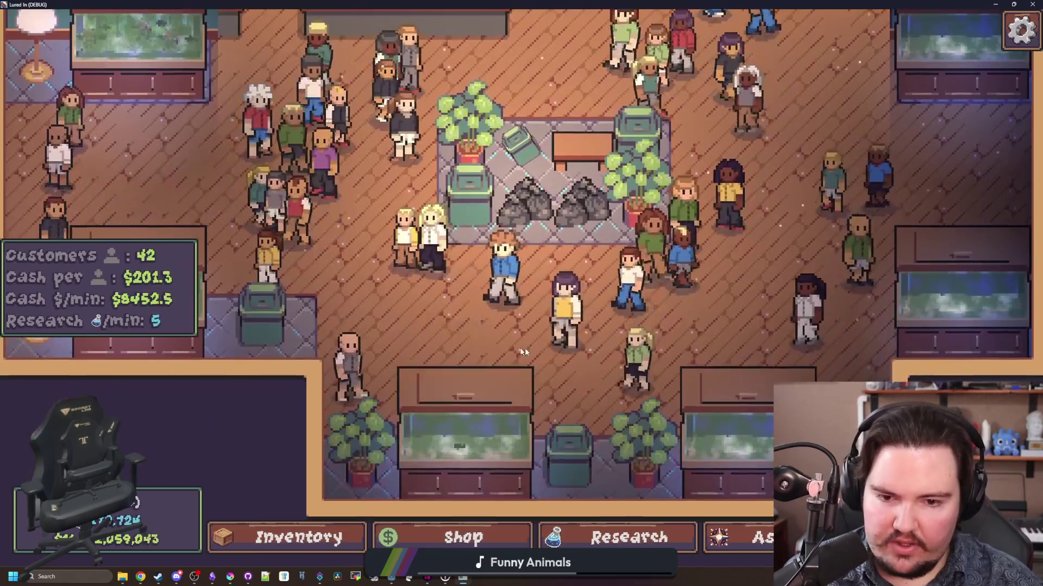
{"action": "scroll", "coordinate": [525, 351], "scroll_direction": "up", "scroll_amount": 3}
{"action": "key", "text": "s"}
{"action": "key", "text": "d"}
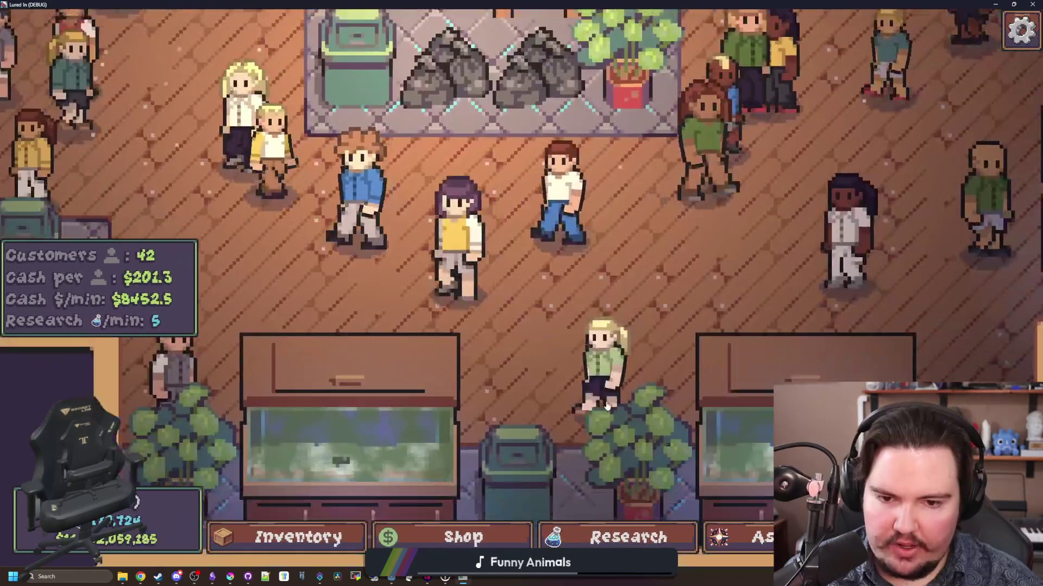
{"action": "key", "text": "w"}
{"action": "key", "text": "a"}
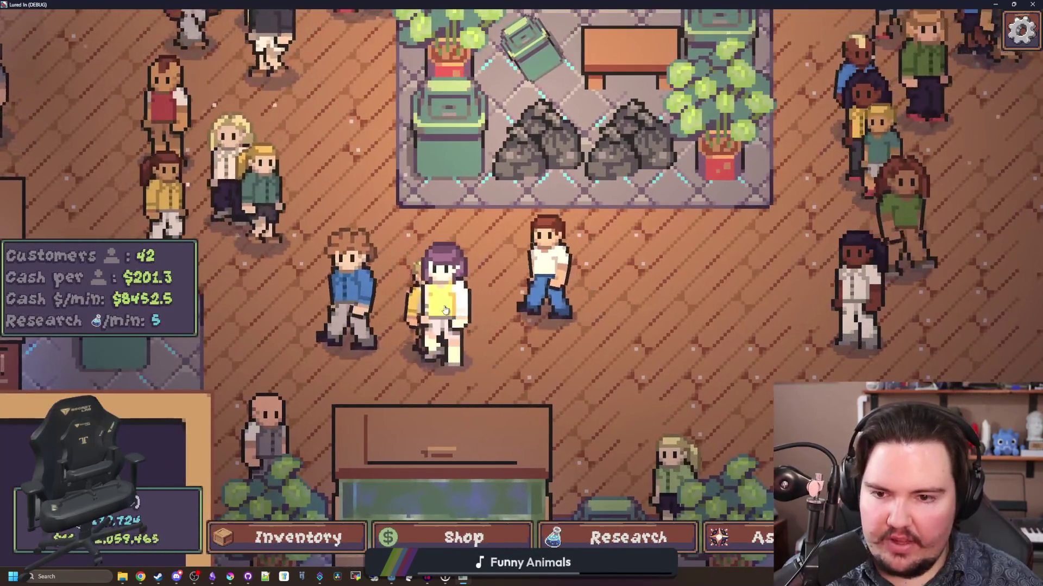
{"action": "key", "text": "a"}
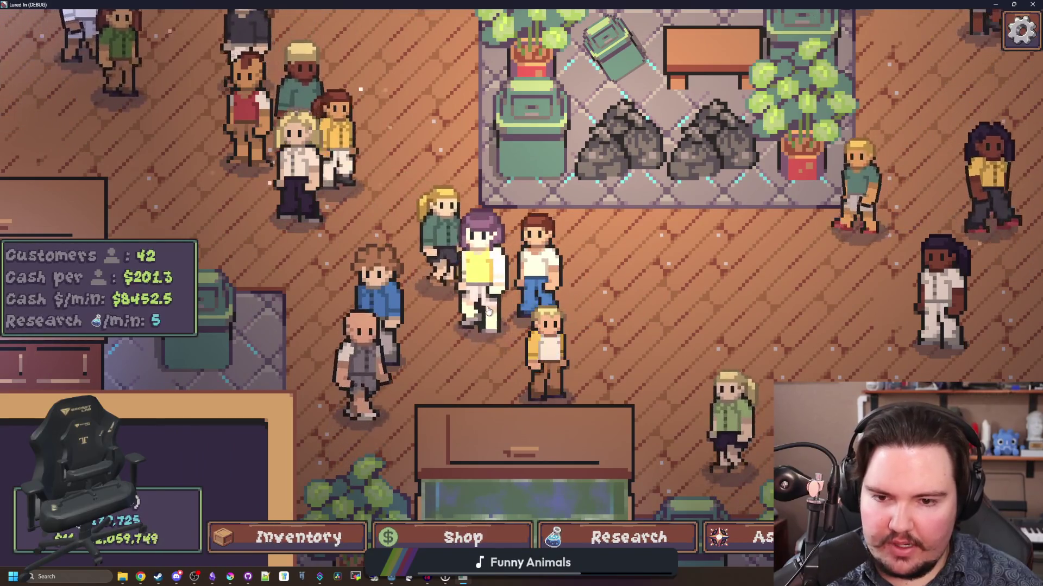
- Zoom out to view the whole shop, then open and close the Customize options
{"action": "key", "text": "d"}
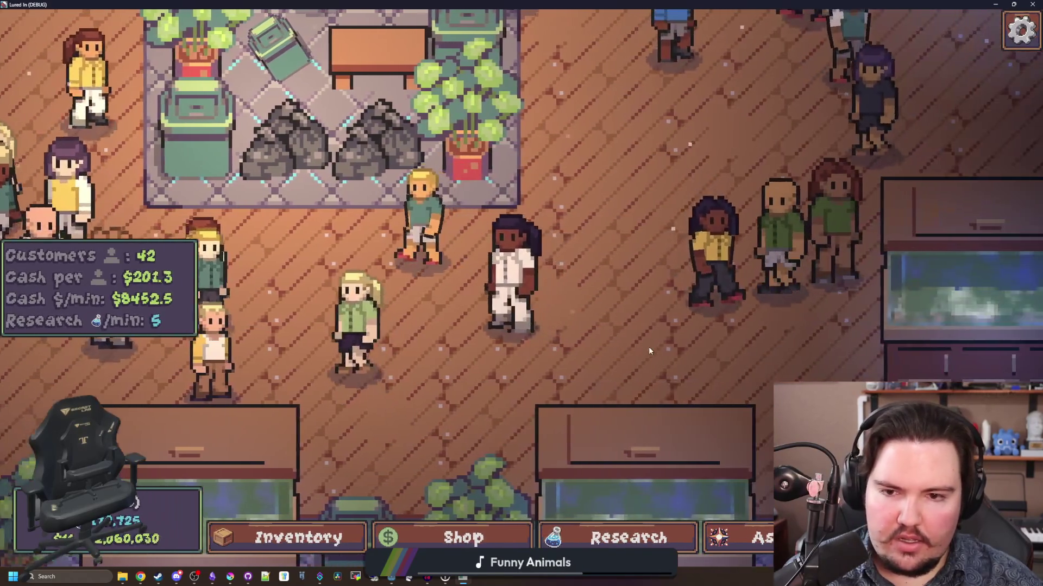
{"action": "key", "text": "w"}
{"action": "key", "text": "d"}
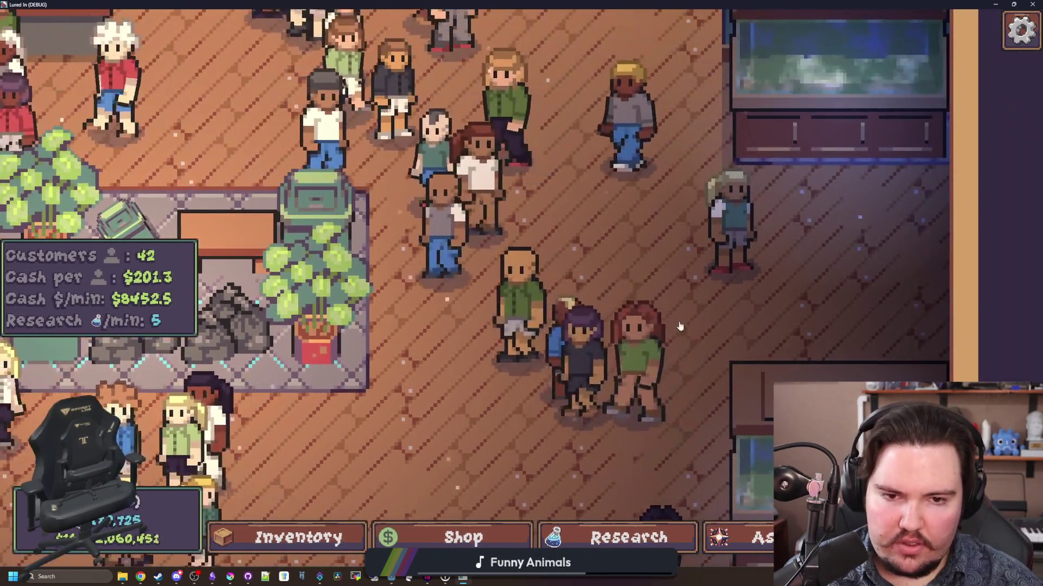
{"action": "key", "text": "a"}
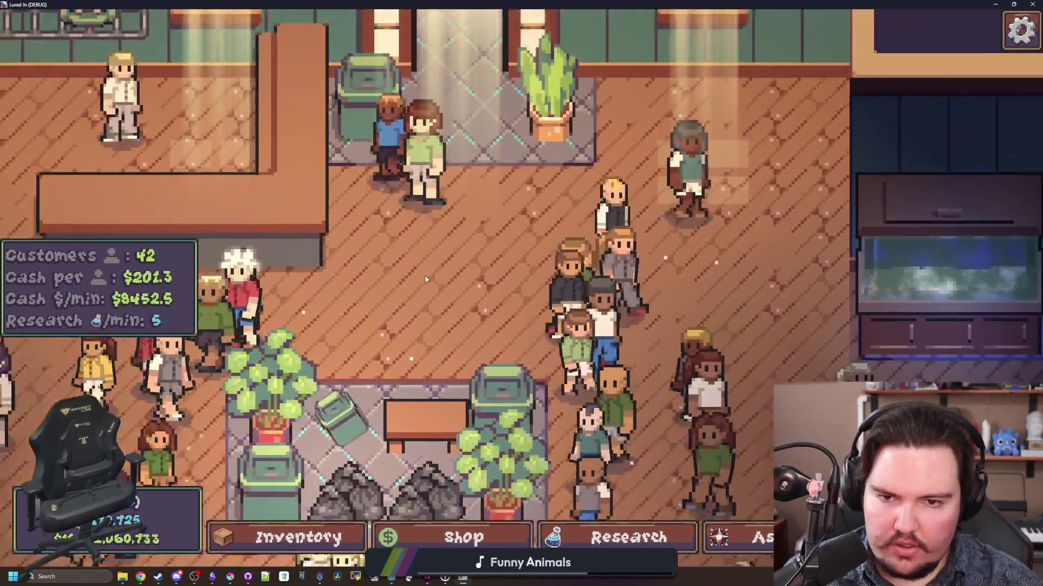
{"action": "scroll", "coordinate": [425, 279], "scroll_direction": "down", "scroll_amount": 5}
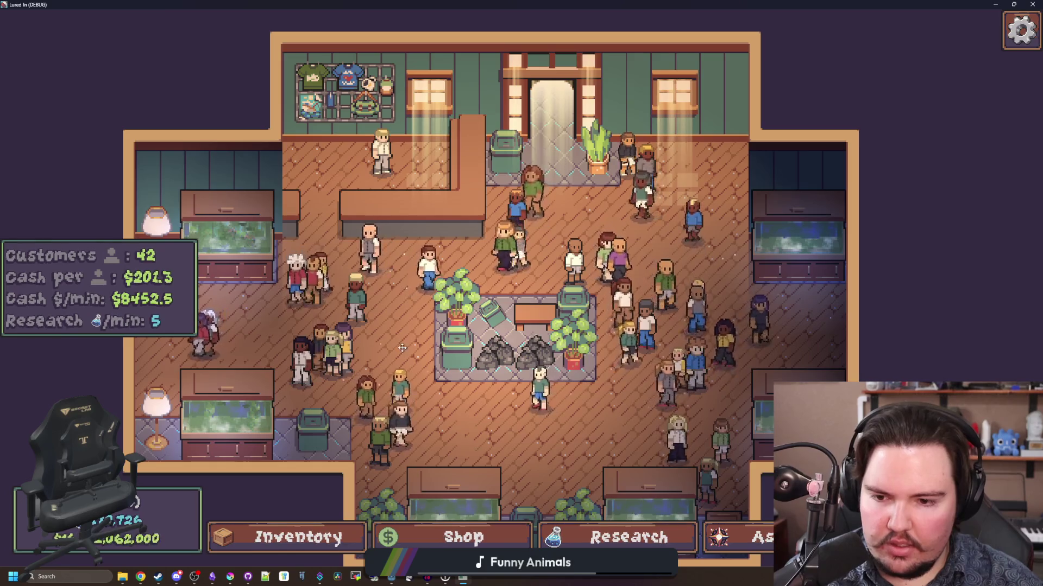
{"action": "key", "text": "s"}
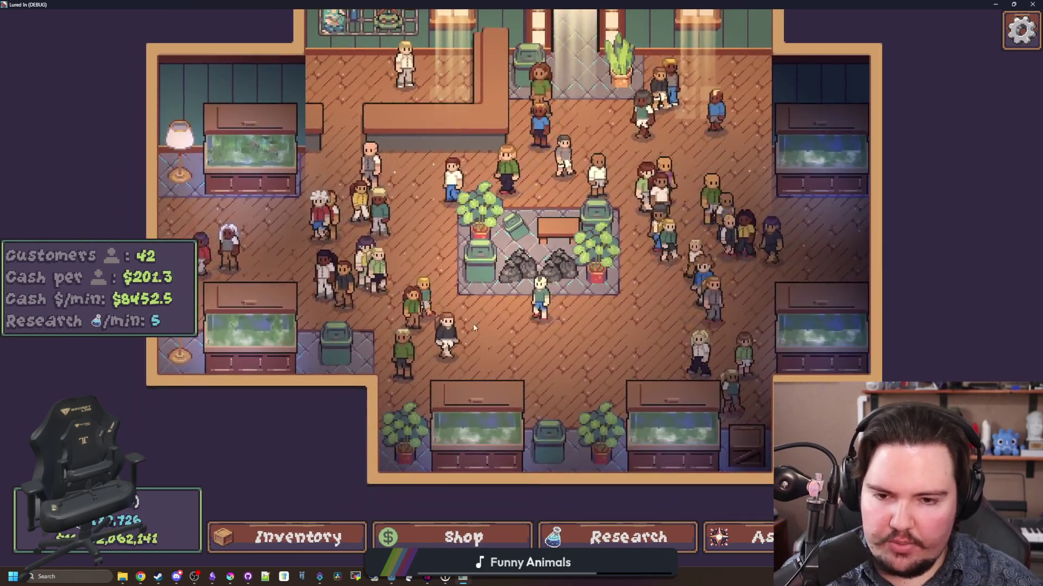
{"action": "scroll", "coordinate": [473, 328], "scroll_direction": "down", "scroll_amount": 2}
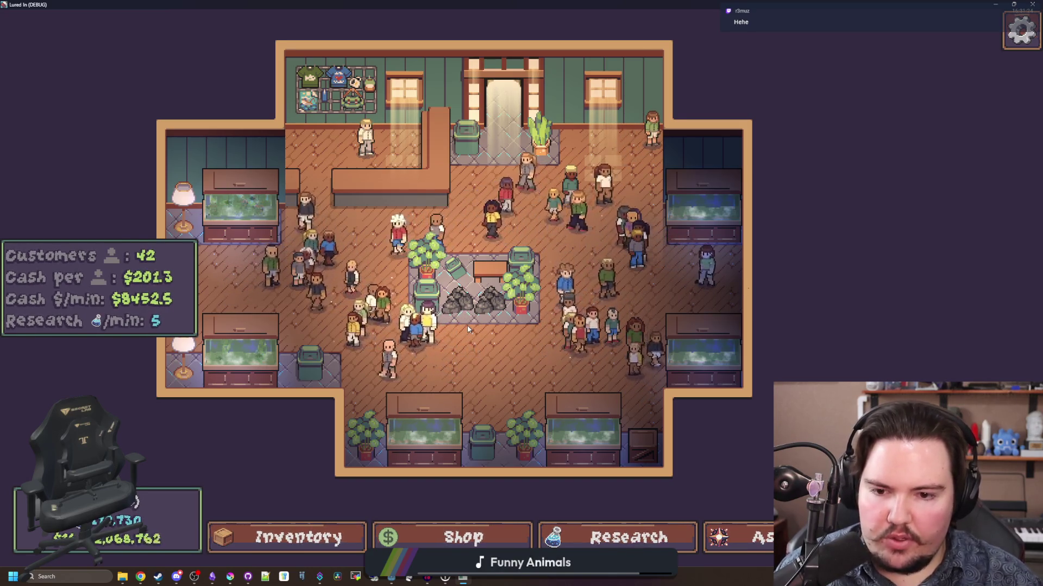
{"action": "left_click", "coordinate": [469, 329]}
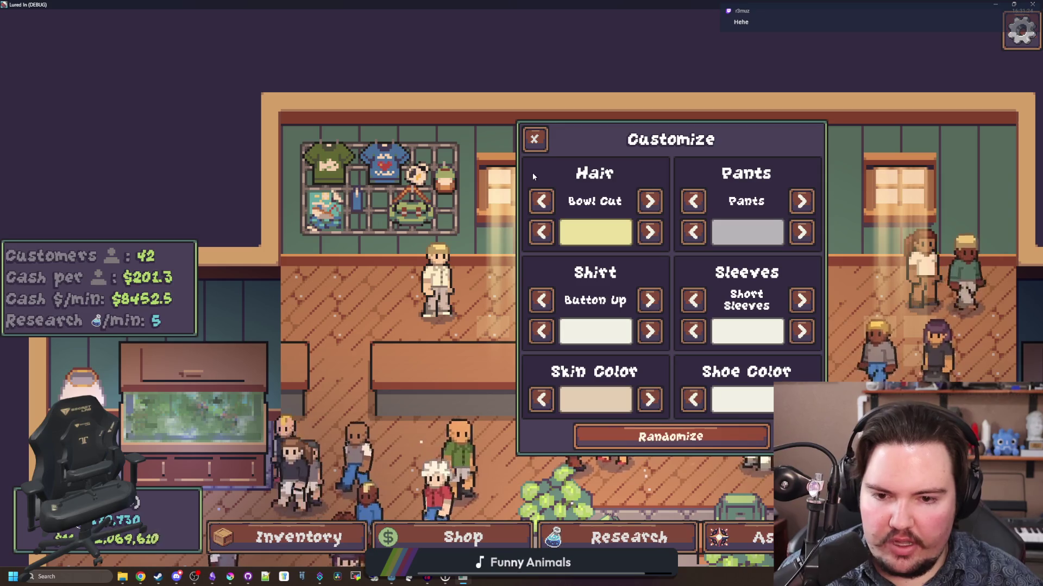
{"action": "left_click", "coordinate": [535, 139]}
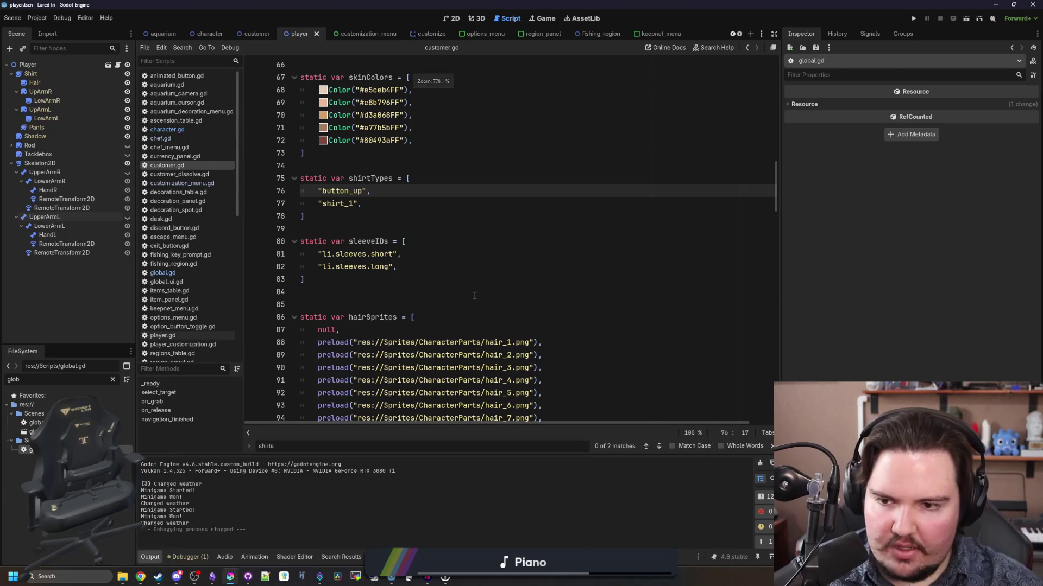
{"action": "left_click", "coordinate": [334, 299]}
{"action": "key", "text": "ctrl+s"}
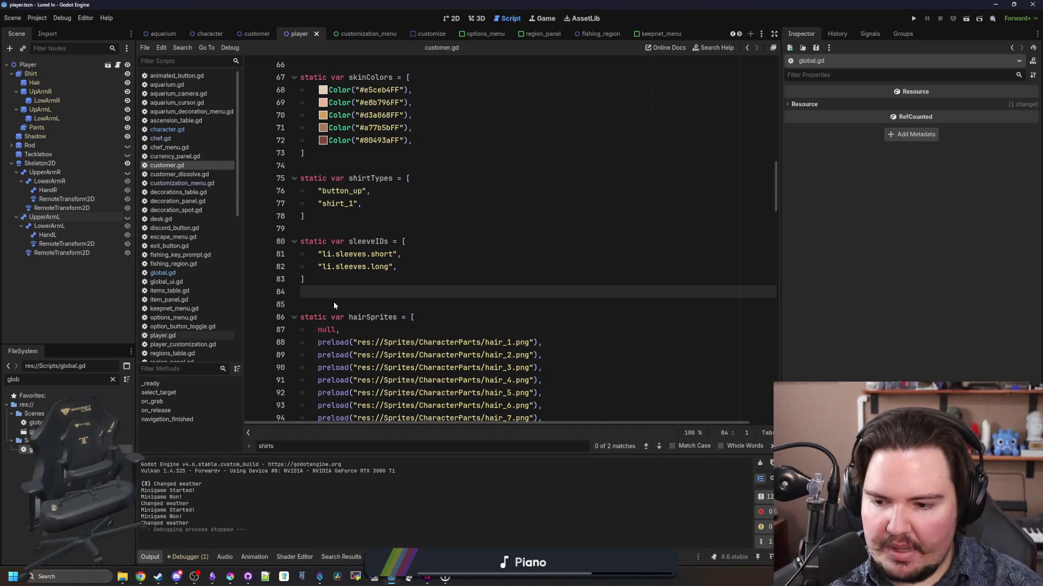
{"action": "left_click", "coordinate": [235, 579]}
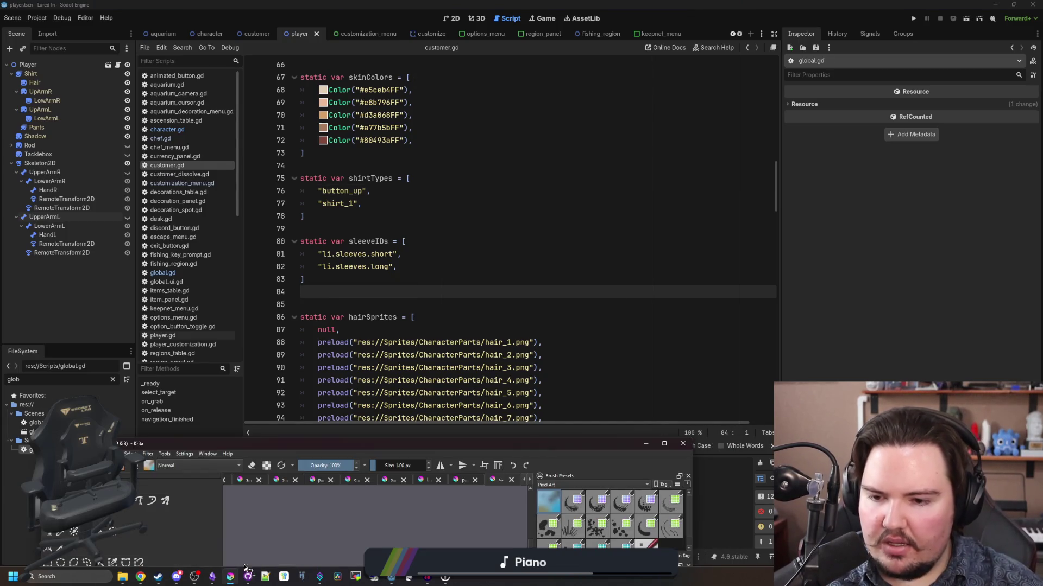
{"action": "double_click", "coordinate": [389, 446]}
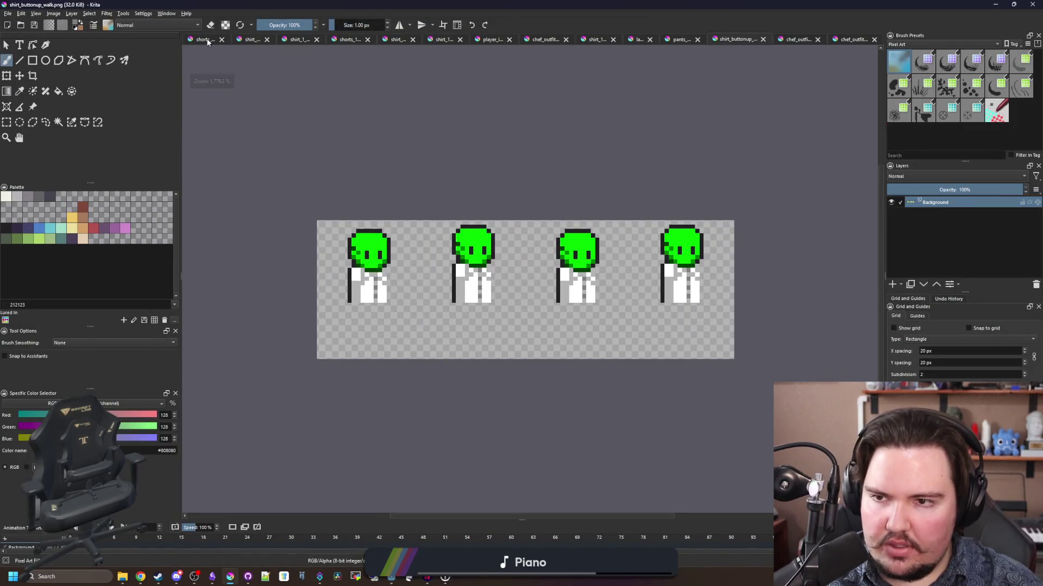
{"action": "left_click_drag", "start_coordinate": [577, 4], "coordinate": [552, 438]}
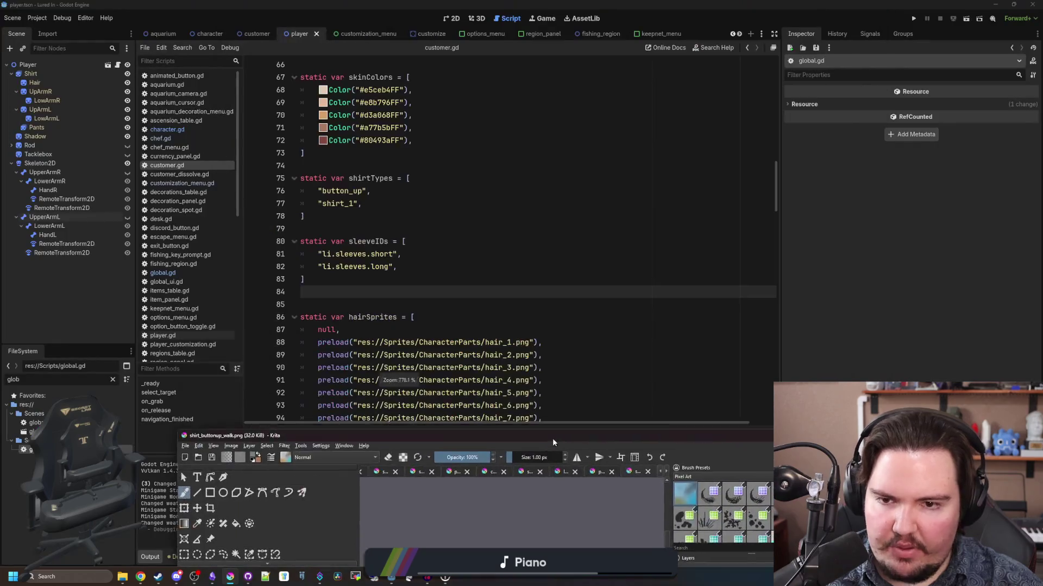
{"action": "left_click", "coordinate": [452, 295]}
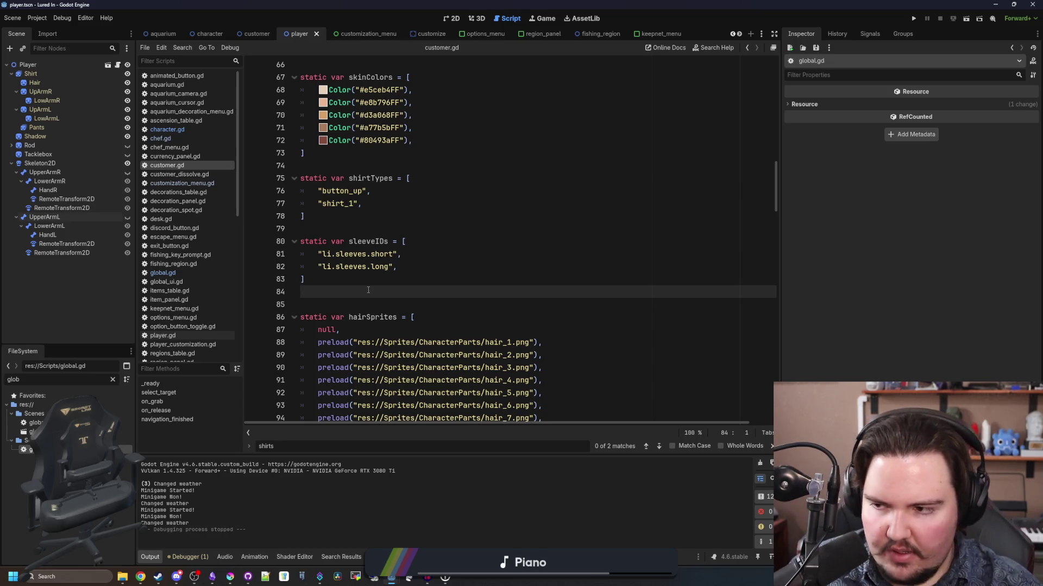
- Review the sleeveIDs, shirtTypes and hairSprites lists in customer.gd and save
{"action": "left_click", "coordinate": [410, 267]}
{"action": "left_click", "coordinate": [417, 216]}
{"action": "scroll", "coordinate": [416, 215], "scroll_direction": "down", "scroll_amount": 6}
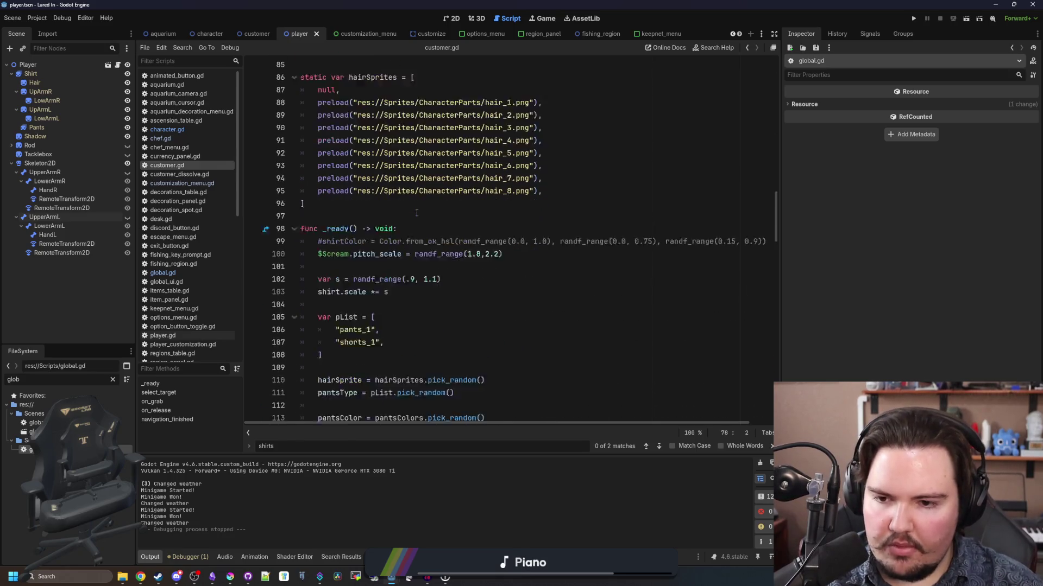
{"action": "left_click", "coordinate": [413, 223]}
{"action": "scroll", "coordinate": [380, 239], "scroll_direction": "up", "scroll_amount": 5}
{"action": "left_click", "coordinate": [358, 257]}
{"action": "key", "text": "ctrl+s"}
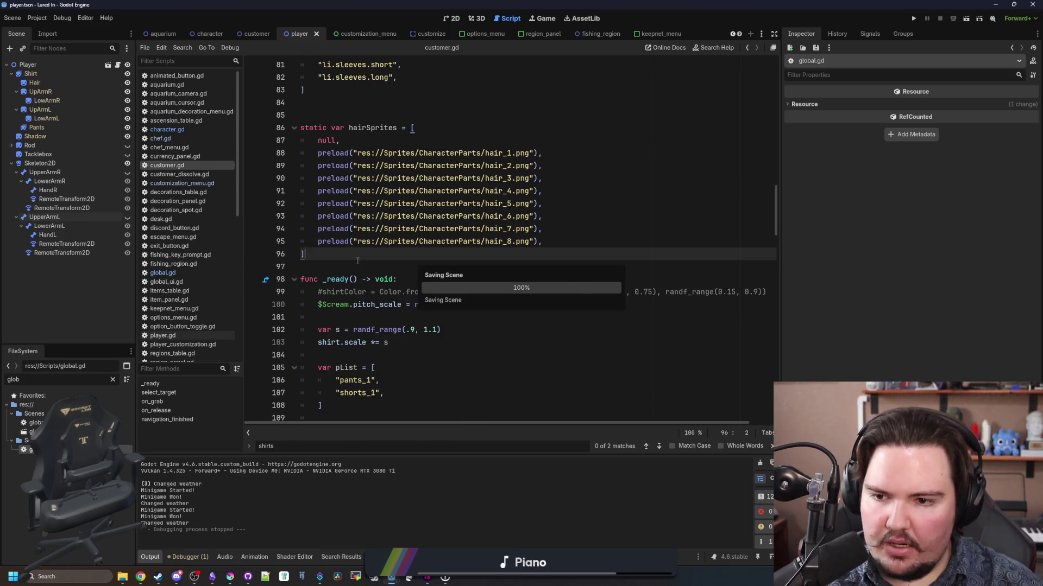
{"action": "left_click", "coordinate": [336, 267]}
{"action": "scroll", "coordinate": [330, 262], "scroll_direction": "up", "scroll_amount": 12}
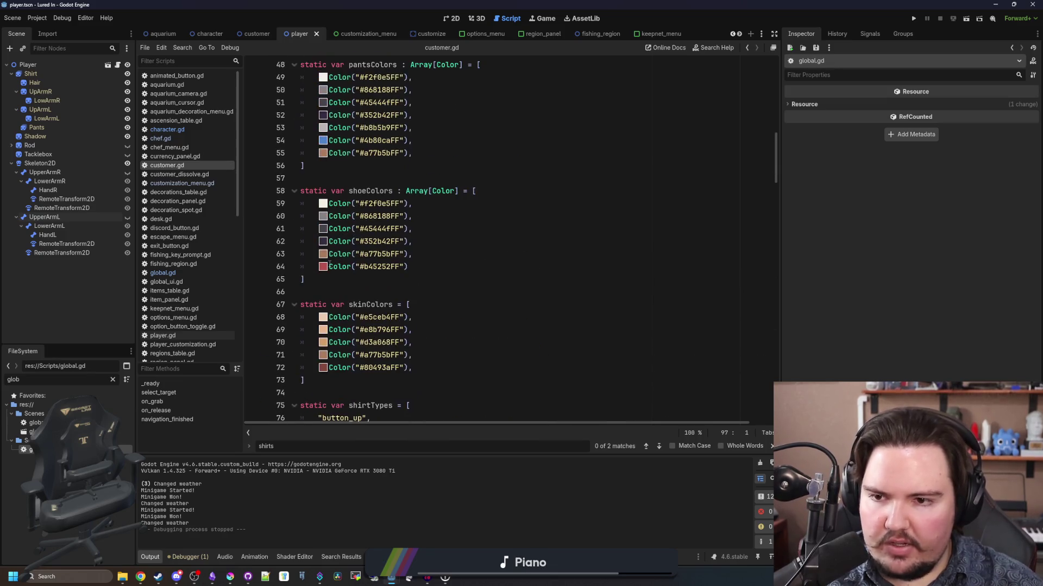
{"action": "scroll", "coordinate": [330, 262], "scroll_direction": "up", "scroll_amount": 12}
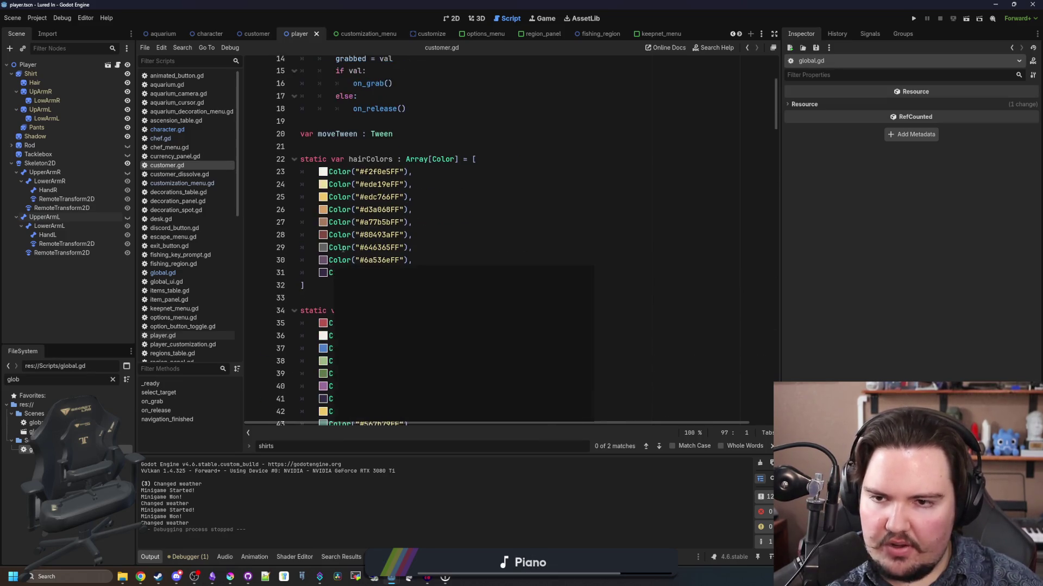
- Check lines 10 and 188, then launch a debug test run of Lured In
{"action": "left_click", "coordinate": [402, 179]}
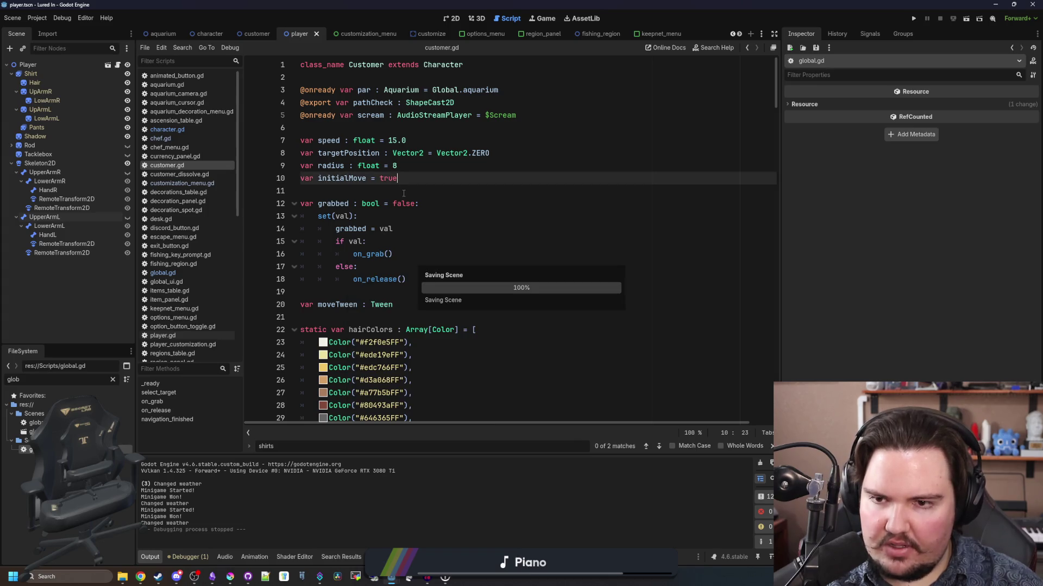
{"action": "scroll", "coordinate": [428, 228], "scroll_direction": "down", "scroll_amount": 20}
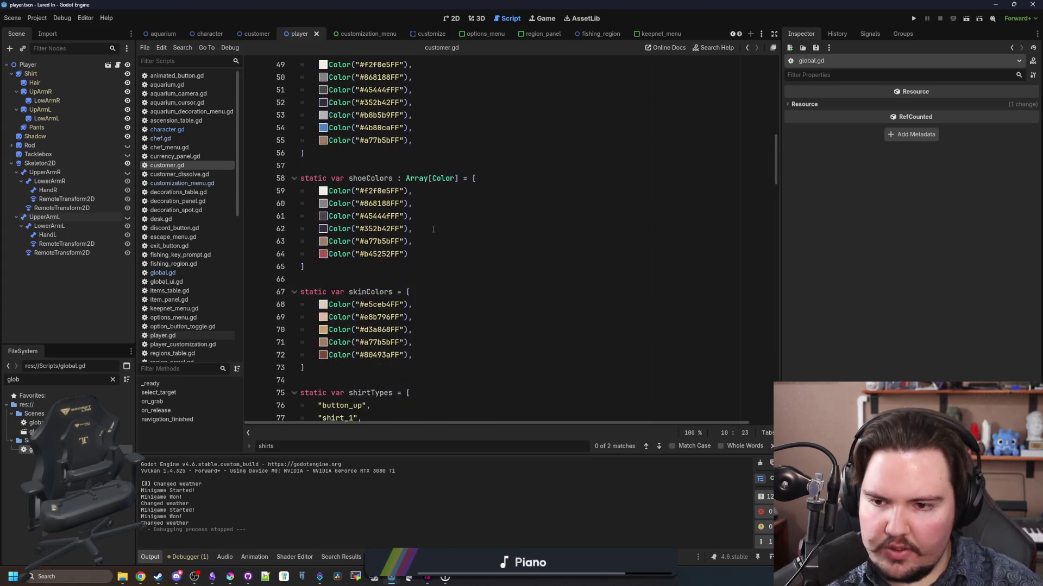
{"action": "scroll", "coordinate": [425, 237], "scroll_direction": "down", "scroll_amount": 20}
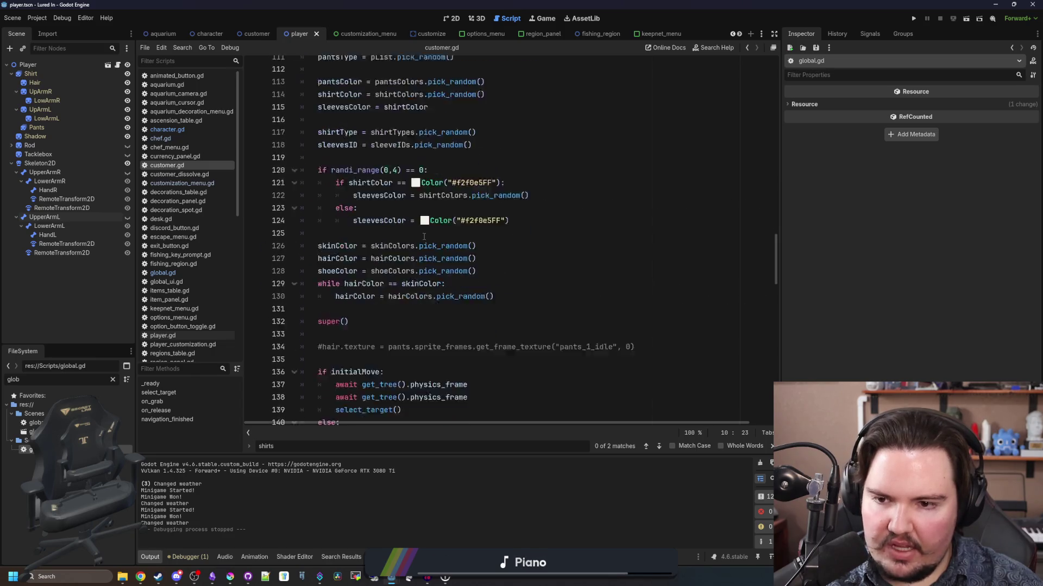
{"action": "scroll", "coordinate": [424, 237], "scroll_direction": "down", "scroll_amount": 17}
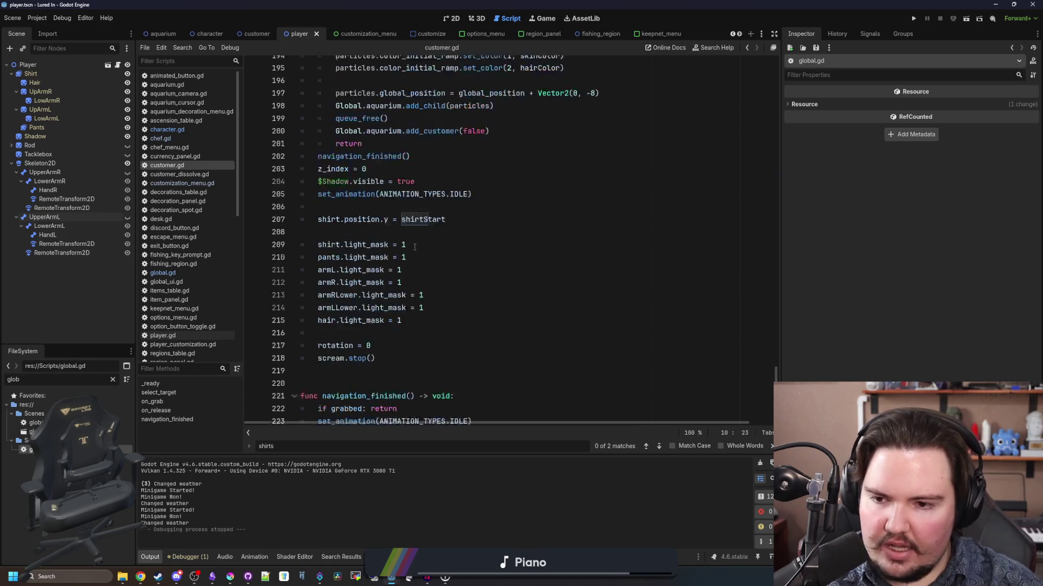
{"action": "scroll", "coordinate": [359, 246], "scroll_direction": "up", "scroll_amount": 9}
{"action": "left_click", "coordinate": [359, 253]}
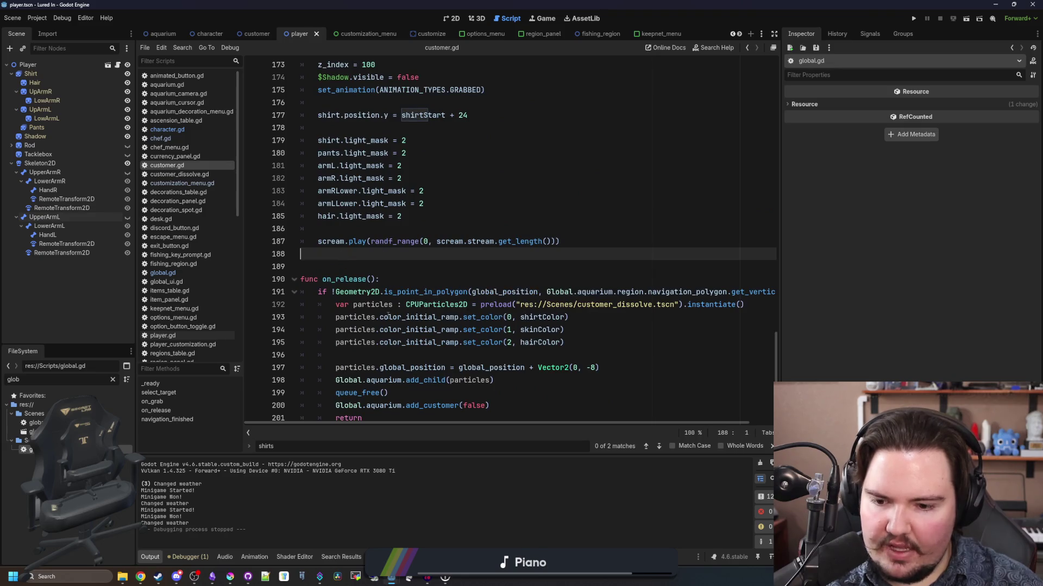
{"action": "left_click", "coordinate": [915, 20]}
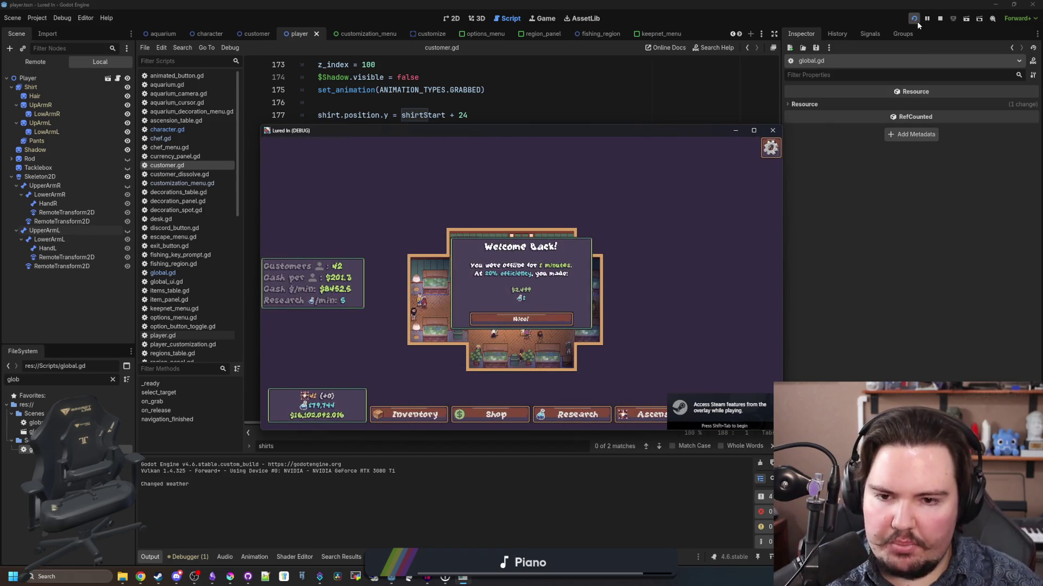
- Dismiss the Welcome Back popup, maximize the Lured In game, and zoom and pan around
{"action": "left_click", "coordinate": [521, 319]}
{"action": "left_click", "coordinate": [754, 131]}
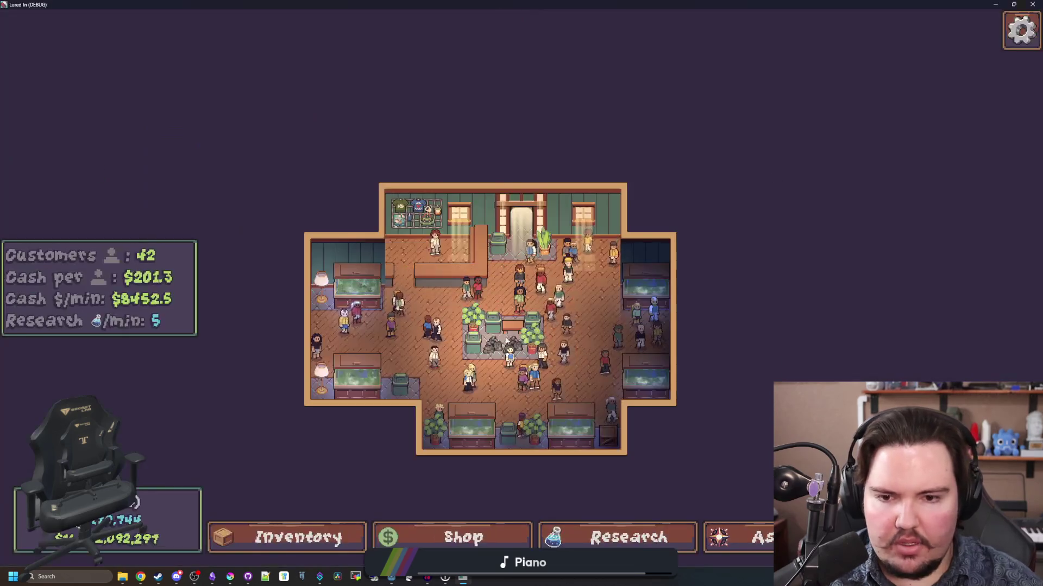
{"action": "scroll", "coordinate": [523, 324], "scroll_direction": "up", "scroll_amount": 2}
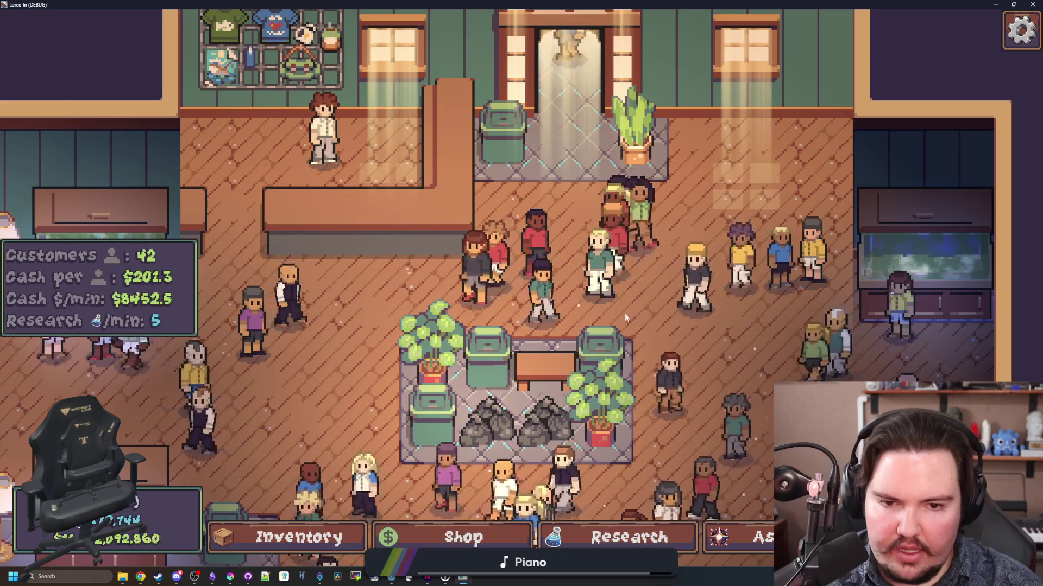
{"action": "key", "text": "w"}
{"action": "scroll", "coordinate": [434, 229], "scroll_direction": "down", "scroll_amount": 3}
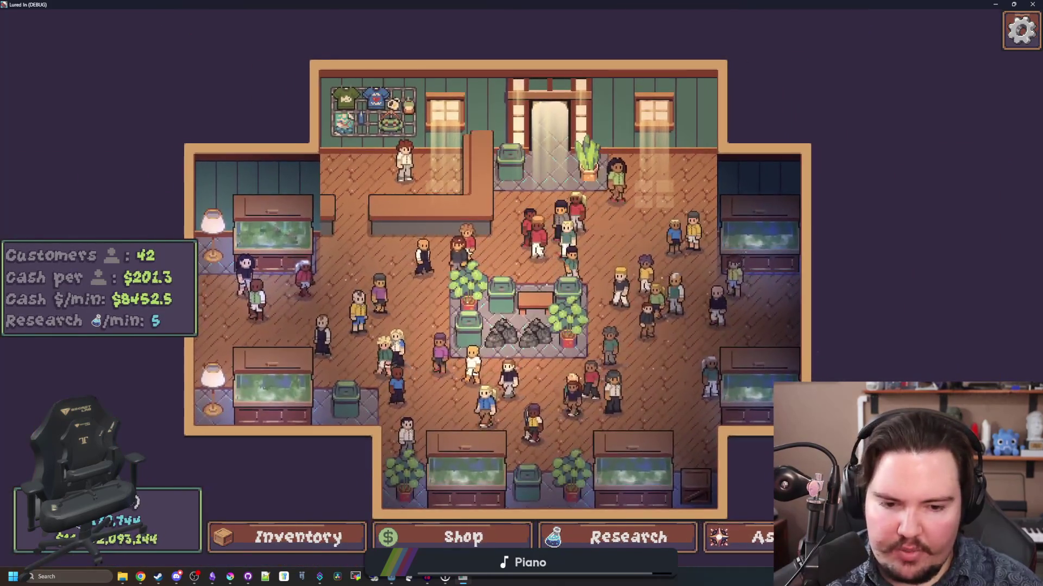
- Open and close the Travel menu and the Shop, then close the game window
{"action": "key", "text": "t"}
{"action": "key", "text": "Escape"}
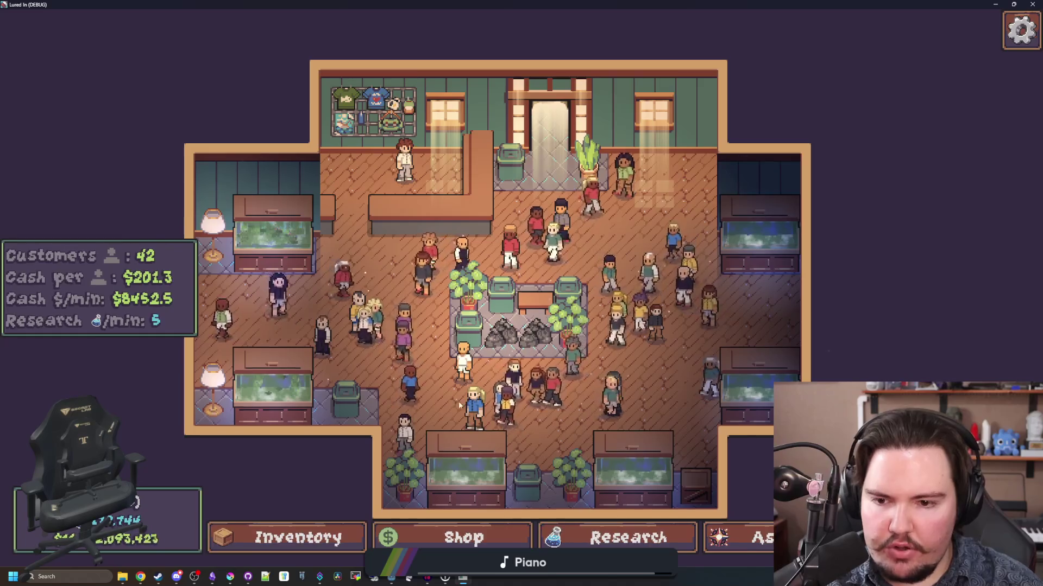
{"action": "scroll", "coordinate": [476, 352], "scroll_direction": "up", "scroll_amount": 2}
{"action": "scroll", "coordinate": [477, 352], "scroll_direction": "up", "scroll_amount": 1}
{"action": "scroll", "coordinate": [476, 352], "scroll_direction": "down", "scroll_amount": 2}
{"action": "key", "text": "b"}
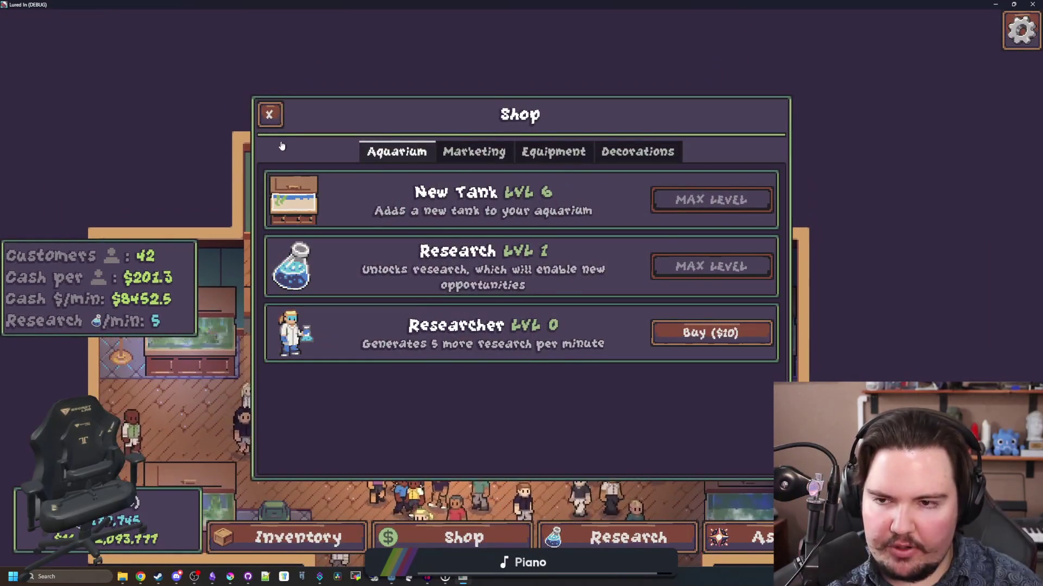
{"action": "left_click", "coordinate": [269, 114]}
{"action": "left_click", "coordinate": [584, 280]}
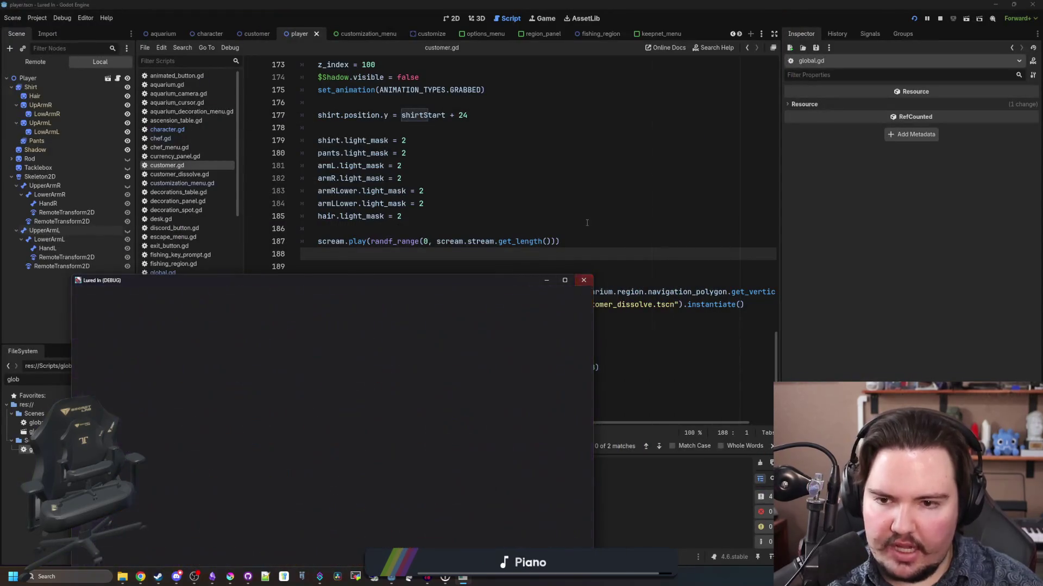
- In Krita, open the npc_1_idle.png sprite sheet from the Sprites folder
{"action": "left_click", "coordinate": [234, 578]}
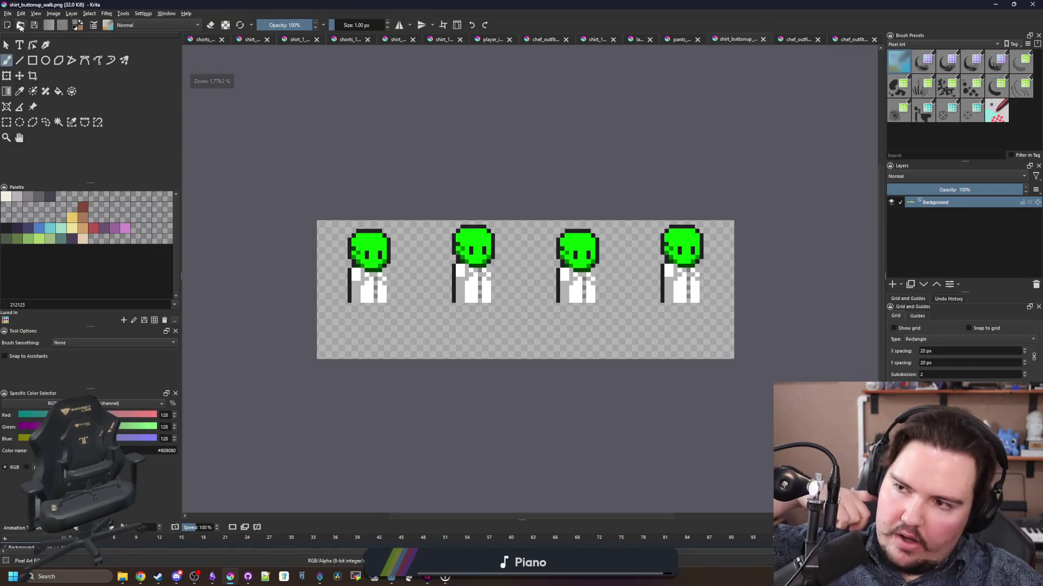
{"action": "left_click", "coordinate": [8, 14]}
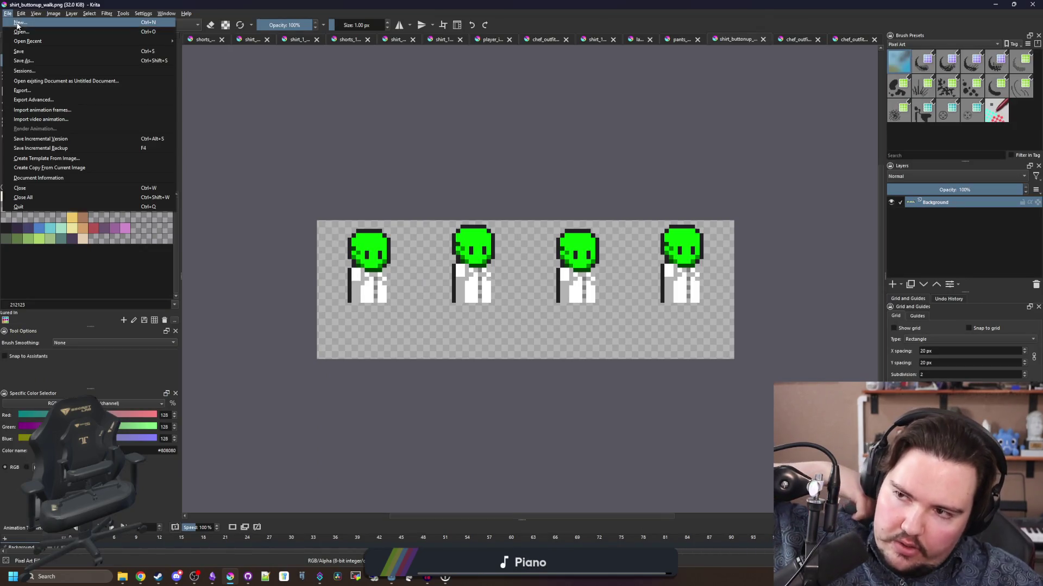
{"action": "left_click", "coordinate": [24, 33]}
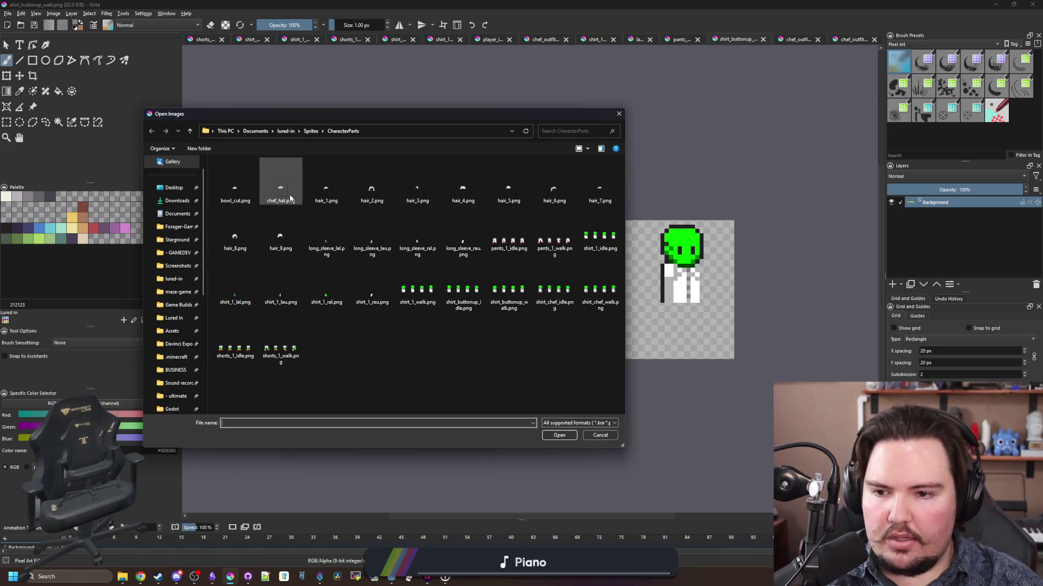
{"action": "left_click", "coordinate": [312, 132]}
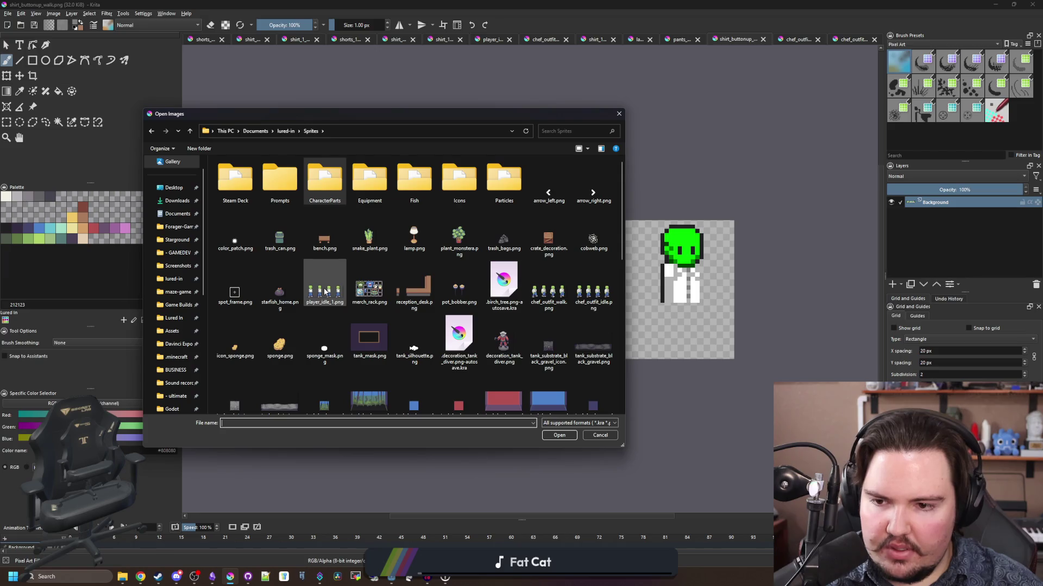
{"action": "scroll", "coordinate": [564, 317], "scroll_direction": "down", "scroll_amount": 10}
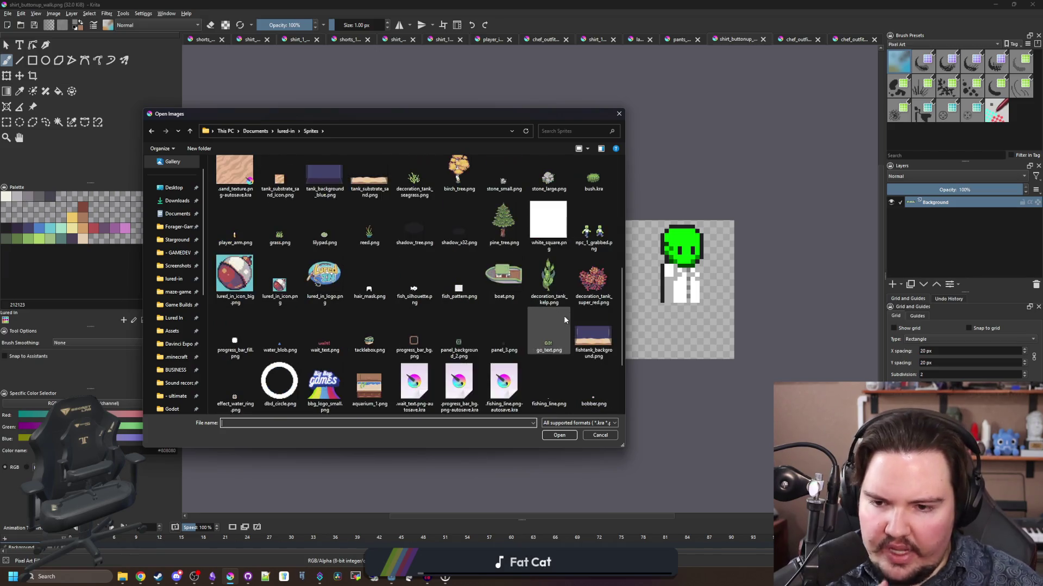
{"action": "scroll", "coordinate": [564, 319], "scroll_direction": "down", "scroll_amount": 2}
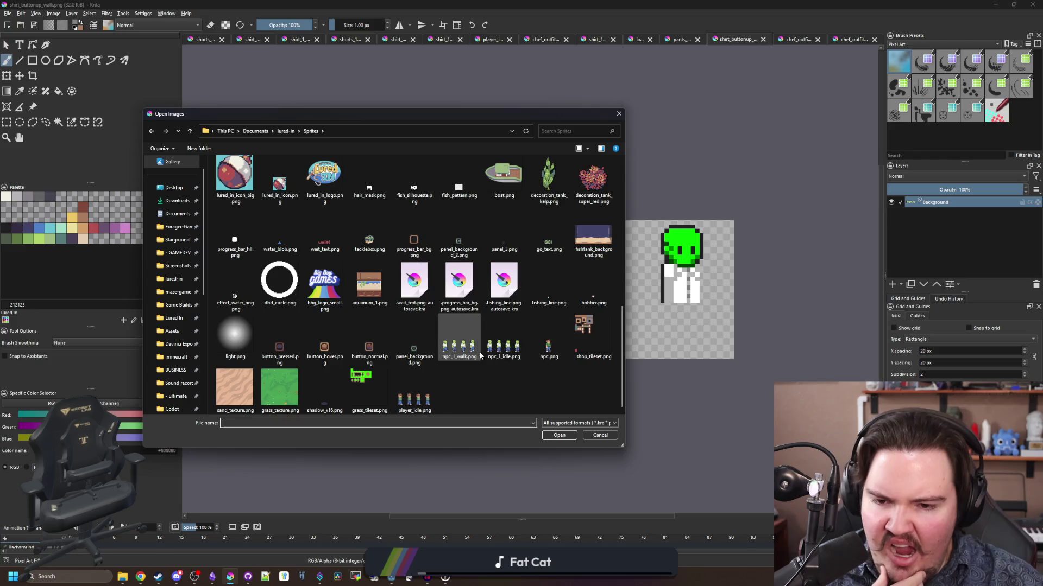
{"action": "double_click", "coordinate": [505, 345]}
- Copy the sheet's first character frame and start a new document
{"action": "left_click", "coordinate": [7, 122]}
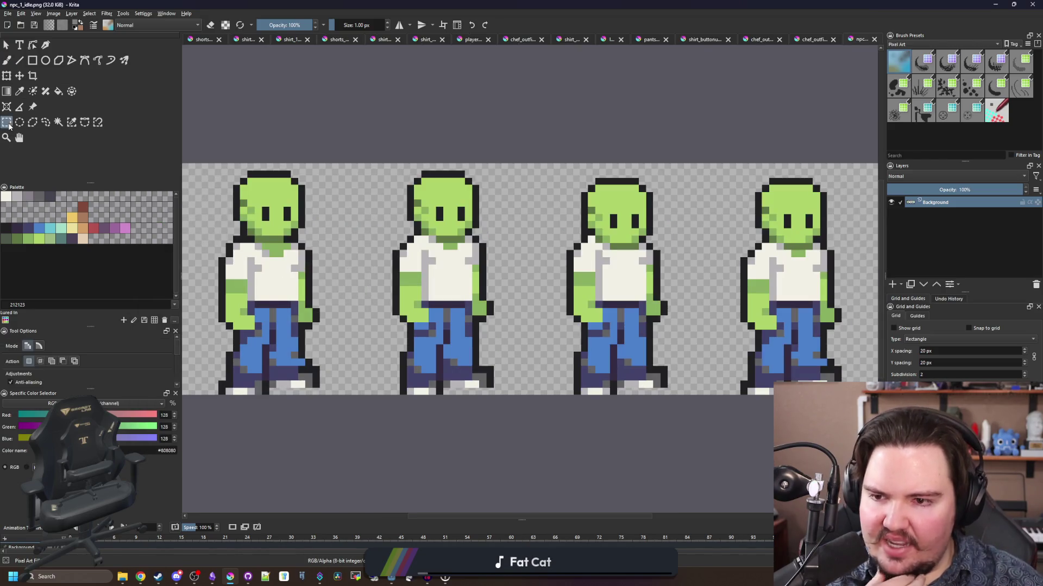
{"action": "scroll", "coordinate": [212, 178], "scroll_direction": "up", "scroll_amount": 3}
{"action": "mouse_move", "coordinate": [205, 159]}
{"action": "left_mouse_down"}
{"action": "mouse_move", "coordinate": [408, 380]}
{"action": "mouse_move", "coordinate": [413, 436]}
{"action": "left_mouse_up"}
{"action": "key", "text": "ctrl+c"}
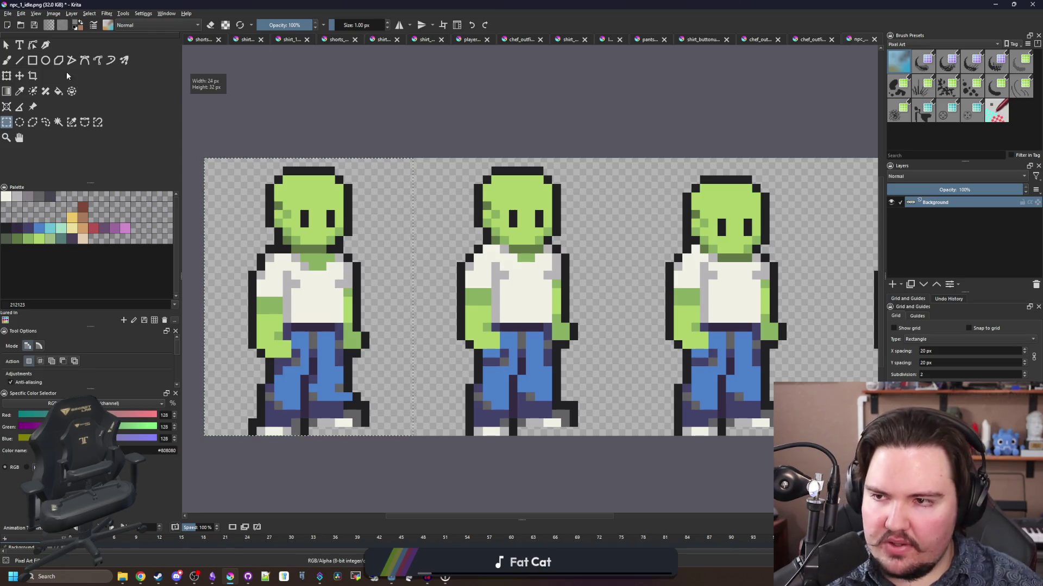
{"action": "left_click", "coordinate": [20, 14]}
{"action": "key", "text": "Escape"}
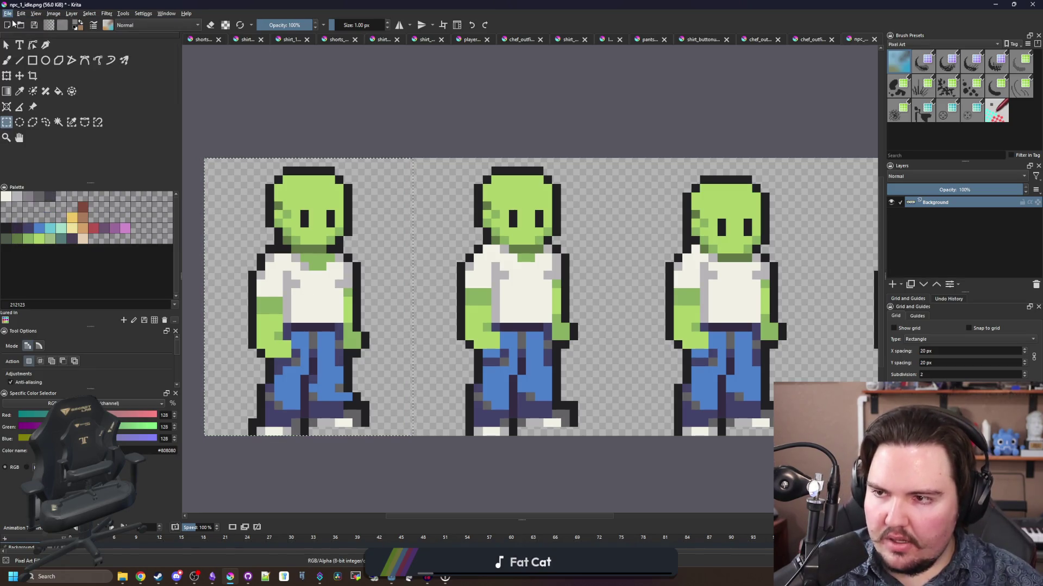
{"action": "key", "text": "ctrl+n"}
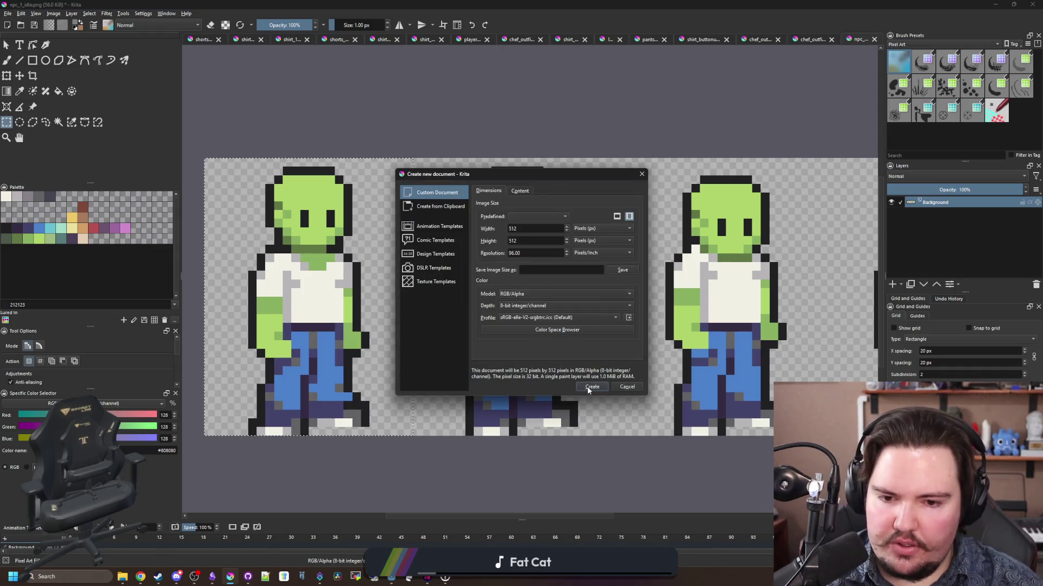
- Create a blank 512x512 document and clear its white background to transparent
{"action": "left_click", "coordinate": [586, 385]}
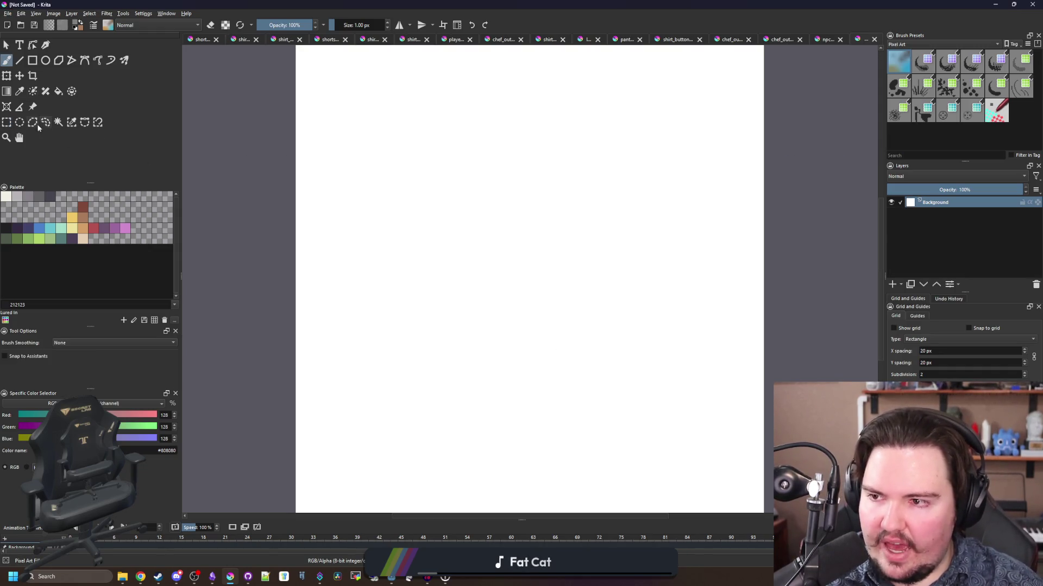
{"action": "key", "text": "1"}
{"action": "key", "text": "ctrl+r"}
{"action": "left_click_drag", "start_coordinate": [279, 105], "coordinate": [682, 439]}
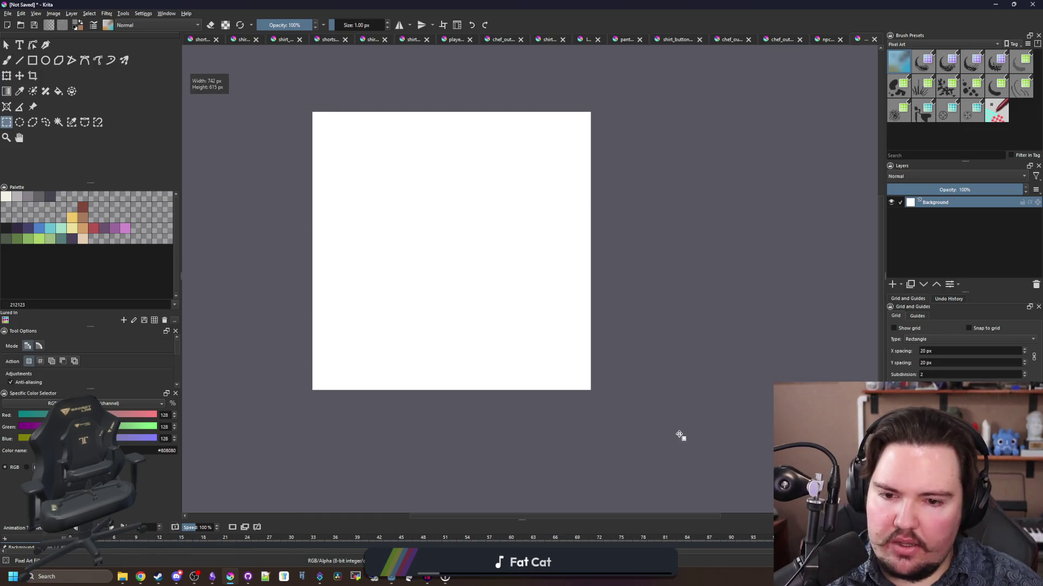
{"action": "key", "text": "Delete"}
{"action": "key", "text": "ctrl+shift+a"}
- Paste the copied character frame and move it toward the middle of the canvas
{"action": "key", "text": "ctrl+v"}
{"action": "key", "text": "ctrl+t"}
{"action": "scroll", "coordinate": [321, 125], "scroll_direction": "up", "scroll_amount": 4}
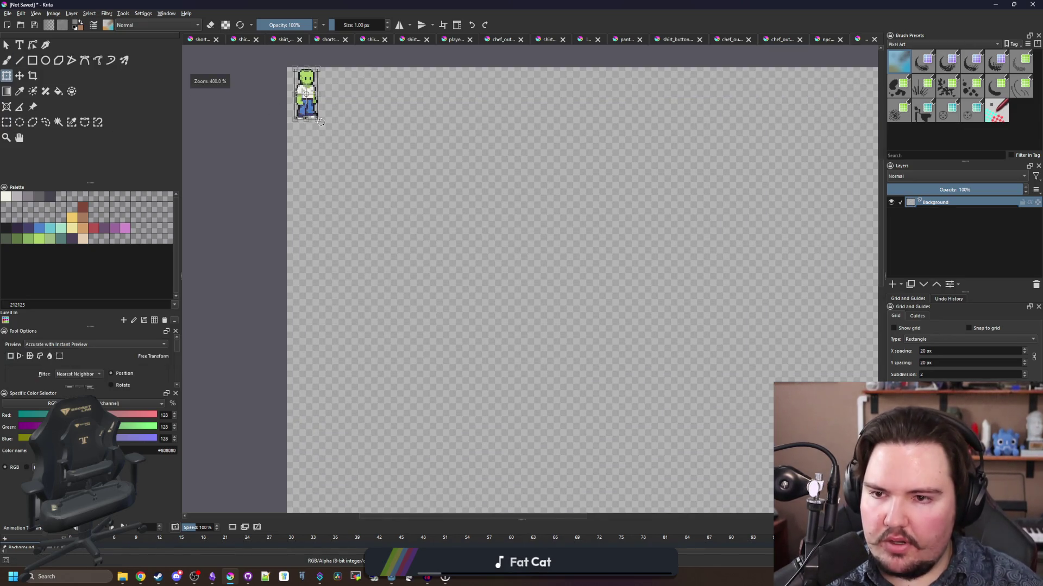
{"action": "mouse_move", "coordinate": [314, 111]}
{"action": "left_mouse_down"}
{"action": "mouse_move", "coordinate": [465, 314]}
{"action": "mouse_move", "coordinate": [387, 326]}
{"action": "left_mouse_up"}
{"action": "scroll", "coordinate": [466, 313], "scroll_direction": "up", "scroll_amount": 6}
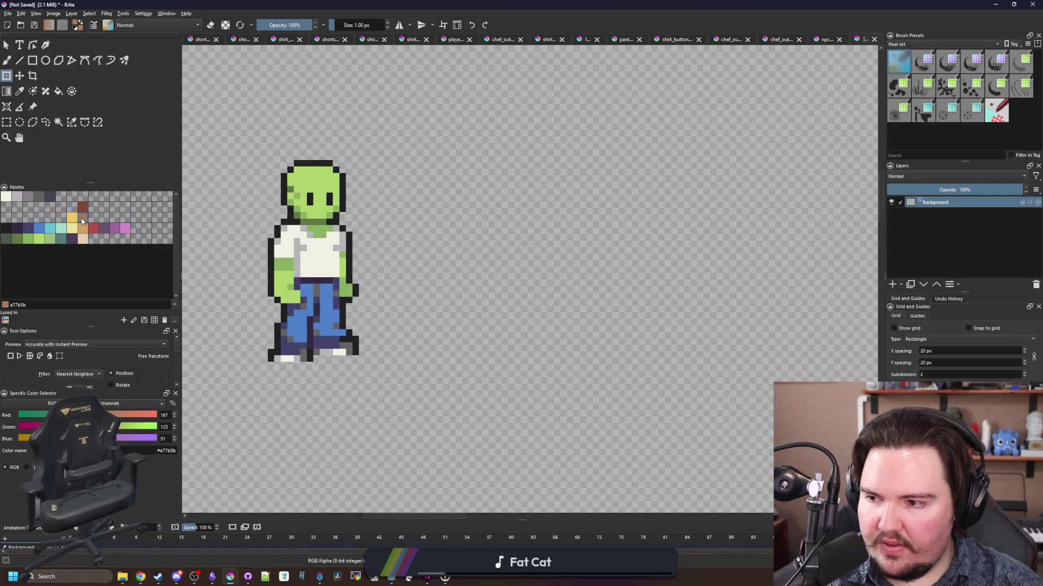
- Draw a light brown tabletop, a dark brown strip beneath it, and two table legs
{"action": "left_click", "coordinate": [33, 61]}
{"action": "mouse_move", "coordinate": [385, 303]}
{"action": "left_mouse_down"}
{"action": "mouse_move", "coordinate": [529, 184]}
{"action": "mouse_move", "coordinate": [583, 183]}
{"action": "mouse_move", "coordinate": [592, 195]}
{"action": "left_mouse_up"}
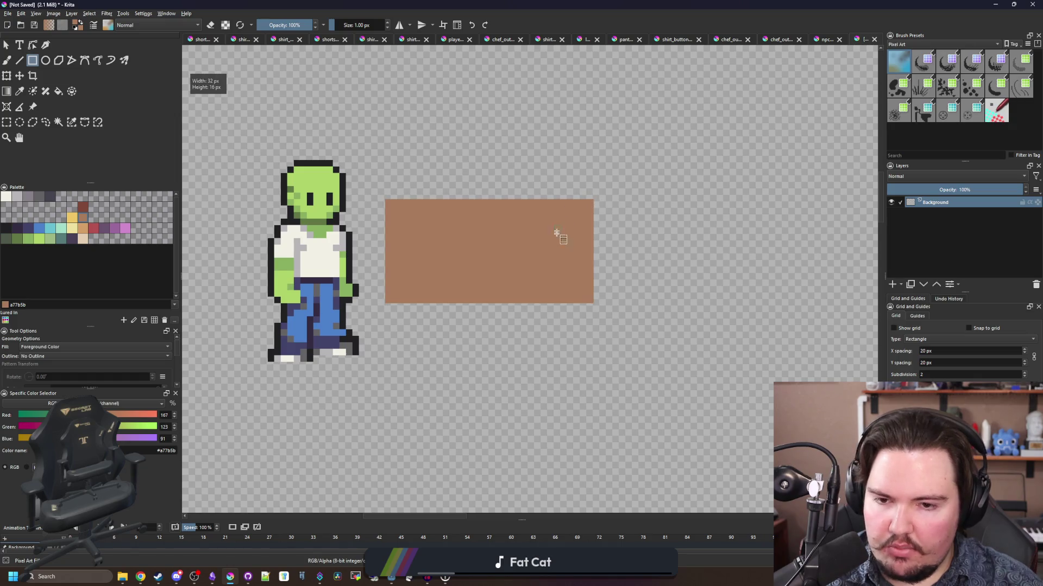
{"action": "scroll", "coordinate": [559, 233], "scroll_direction": "up", "scroll_amount": 1}
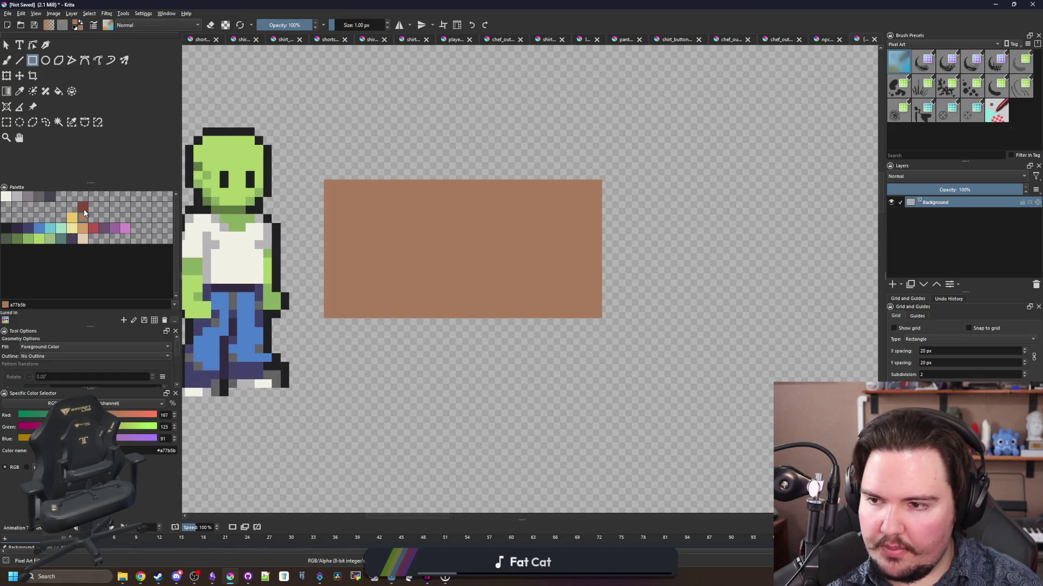
{"action": "left_click", "coordinate": [83, 208]}
{"action": "left_click_drag", "start_coordinate": [328, 323], "coordinate": [601, 336]}
{"action": "scroll", "coordinate": [381, 384], "scroll_direction": "up", "scroll_amount": 1}
{"action": "left_click_drag", "start_coordinate": [324, 313], "coordinate": [348, 342]}
{"action": "left_click_drag", "start_coordinate": [356, 383], "coordinate": [356, 383]}
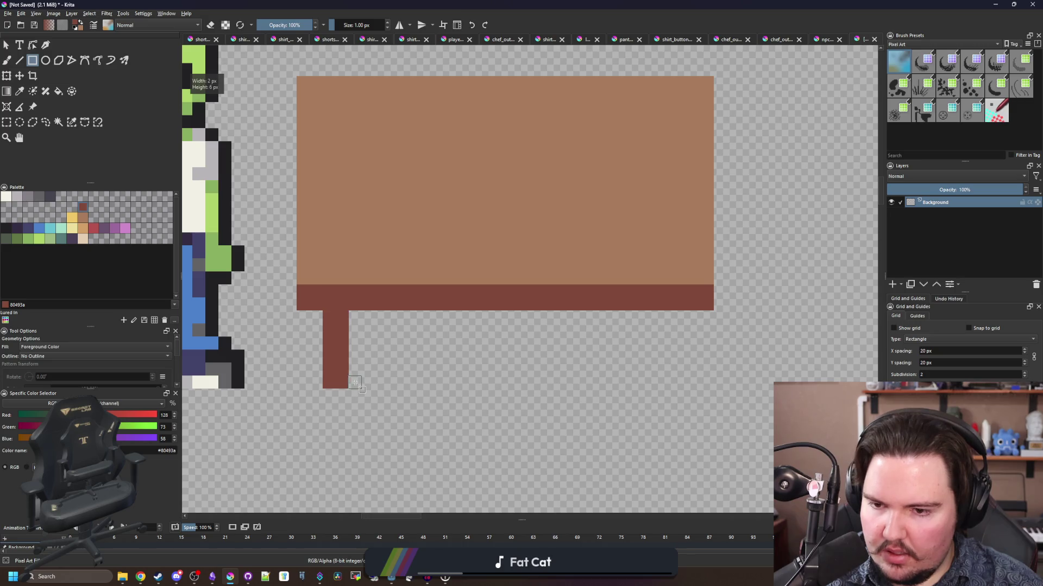
{"action": "mouse_move", "coordinate": [701, 312]}
{"action": "left_mouse_down"}
{"action": "mouse_move", "coordinate": [670, 373]}
{"action": "mouse_move", "coordinate": [676, 386]}
{"action": "left_mouse_up"}
{"action": "scroll", "coordinate": [527, 378], "scroll_direction": "down", "scroll_amount": 4}
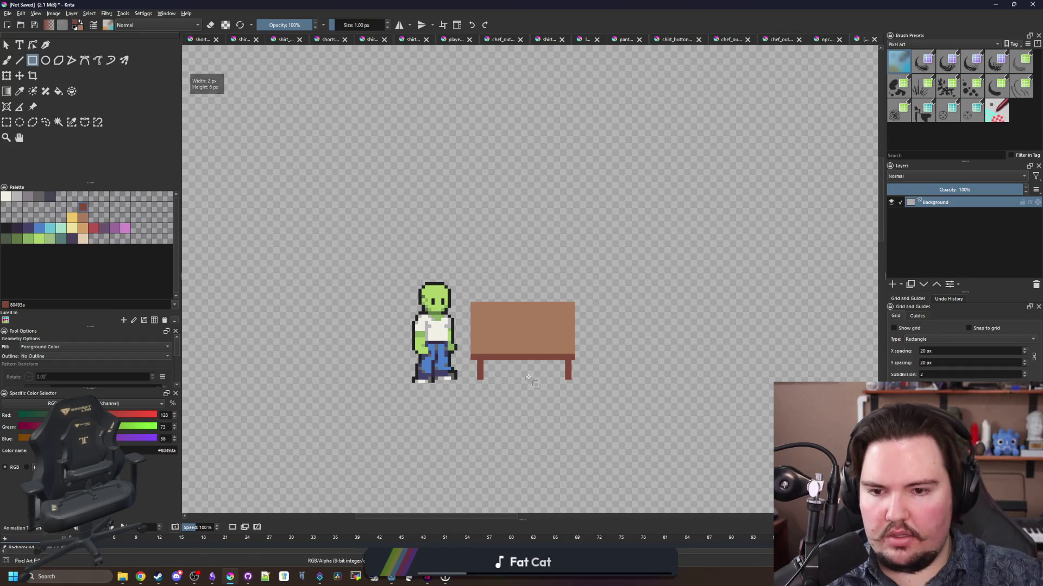
{"action": "scroll", "coordinate": [528, 377], "scroll_direction": "up", "scroll_amount": 4}
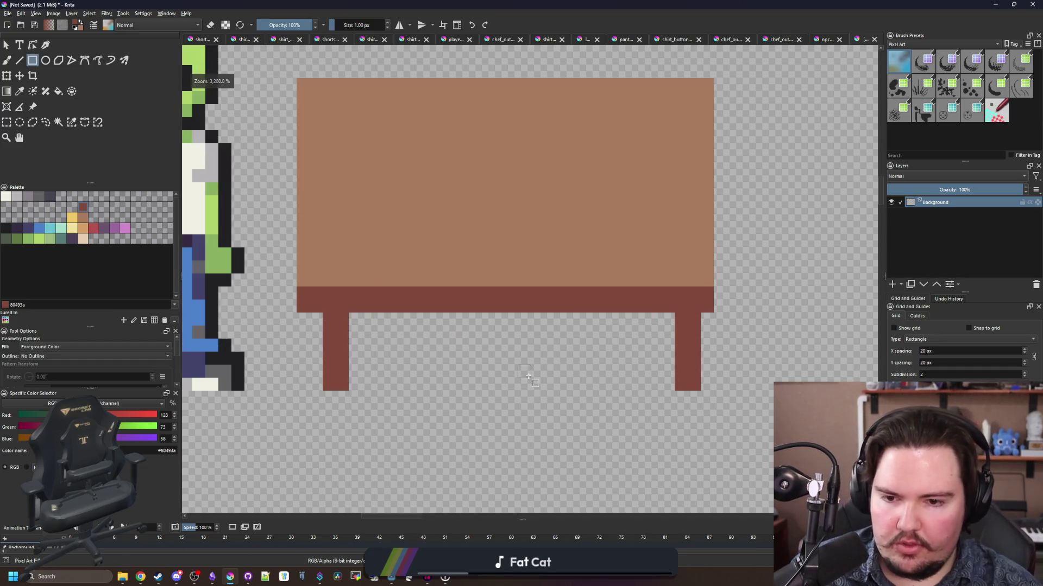
- Widen the left and right table legs by one pixel each
{"action": "mouse_move", "coordinate": [360, 326]}
{"action": "left_mouse_down"}
{"action": "mouse_move", "coordinate": [348, 360]}
{"action": "mouse_move", "coordinate": [355, 385]}
{"action": "left_mouse_up"}
{"action": "key", "text": "b"}
{"action": "left_click_drag", "start_coordinate": [668, 385], "coordinate": [671, 325]}
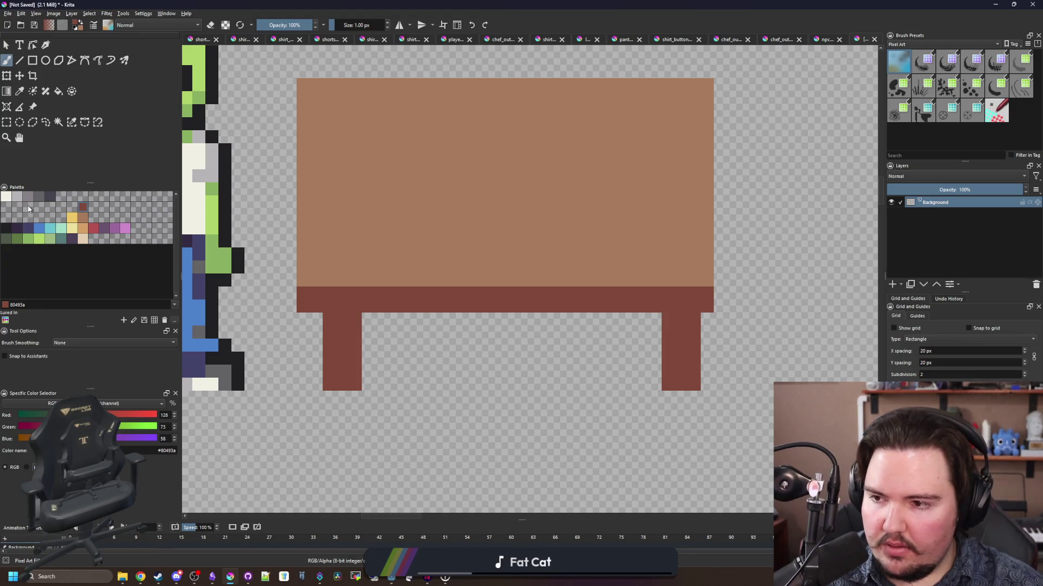
- Outline the table's underside, sides and legs in near-black #212123, redoing crooked strokes
{"action": "left_click", "coordinate": [9, 228]}
{"action": "mouse_move", "coordinate": [353, 320]}
{"action": "left_mouse_down"}
{"action": "mouse_move", "coordinate": [288, 320]}
{"action": "mouse_move", "coordinate": [282, 245]}
{"action": "mouse_move", "coordinate": [289, 303]}
{"action": "mouse_move", "coordinate": [310, 322]}
{"action": "left_mouse_up"}
{"action": "key", "text": "ctrl+z"}
{"action": "left_click_drag", "start_coordinate": [405, 231], "coordinate": [329, 296]}
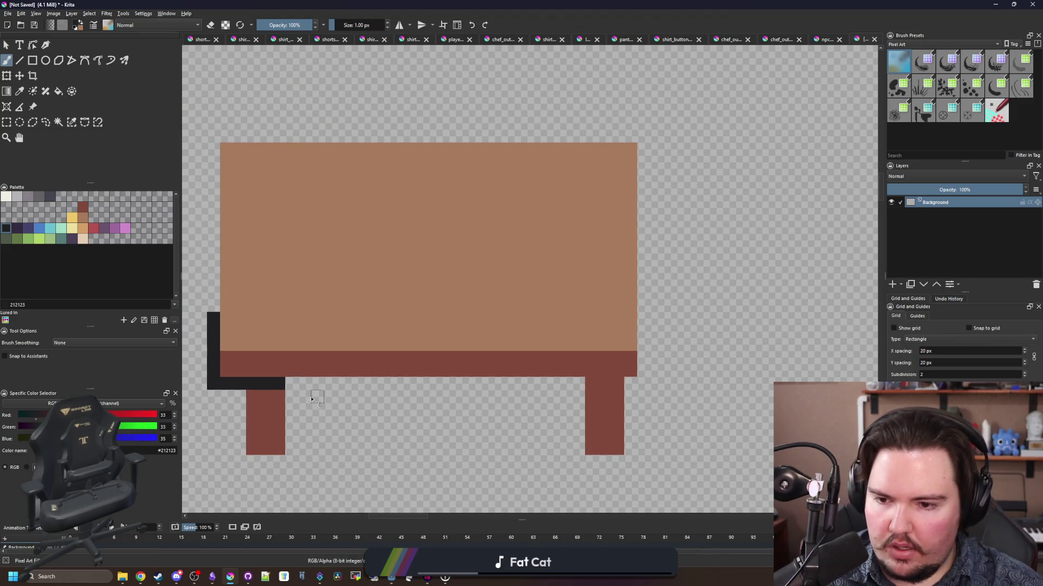
{"action": "mouse_move", "coordinate": [293, 395]}
{"action": "left_mouse_down"}
{"action": "mouse_move", "coordinate": [291, 451]}
{"action": "mouse_move", "coordinate": [225, 391]}
{"action": "mouse_move", "coordinate": [238, 453]}
{"action": "left_mouse_up"}
{"action": "key", "text": "ctrl+z"}
{"action": "mouse_move", "coordinate": [311, 388]}
{"action": "left_mouse_down"}
{"action": "mouse_move", "coordinate": [492, 383]}
{"action": "mouse_move", "coordinate": [590, 397]}
{"action": "mouse_move", "coordinate": [299, 383]}
{"action": "left_mouse_up"}
{"action": "key", "text": "ctrl+z"}
{"action": "mouse_move", "coordinate": [578, 391]}
{"action": "left_mouse_down"}
{"action": "mouse_move", "coordinate": [578, 455]}
{"action": "mouse_move", "coordinate": [625, 430]}
{"action": "mouse_move", "coordinate": [630, 402]}
{"action": "mouse_move", "coordinate": [600, 383]}
{"action": "left_mouse_up"}
{"action": "key", "text": "ctrl+z"}
{"action": "key", "text": "ctrl+z"}
{"action": "mouse_move", "coordinate": [632, 449]}
{"action": "left_mouse_down"}
{"action": "mouse_move", "coordinate": [630, 383]}
{"action": "mouse_move", "coordinate": [585, 385]}
{"action": "mouse_move", "coordinate": [646, 326]}
{"action": "left_mouse_up"}
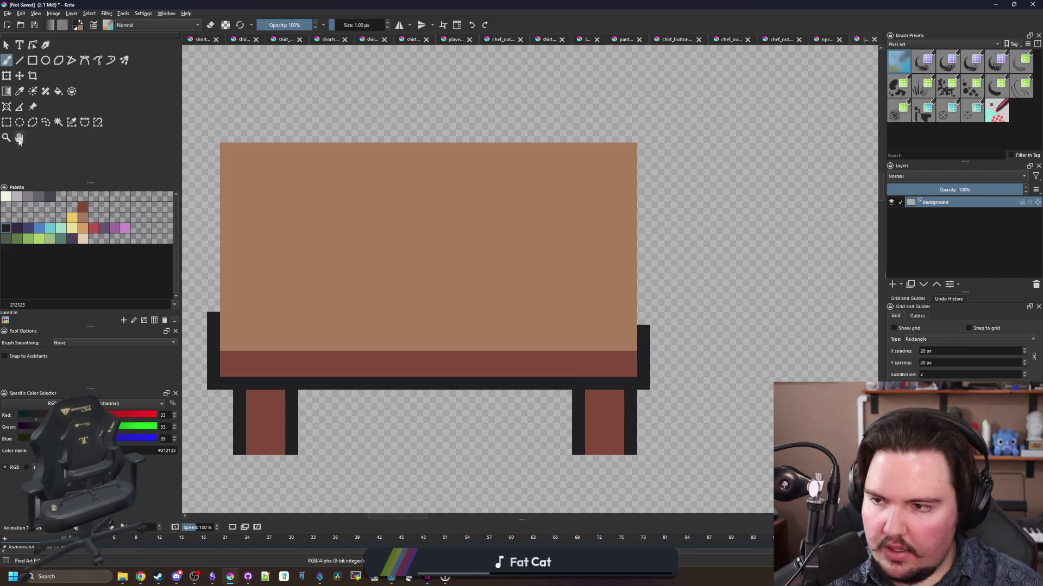
- Select the right table leg and shift it one pixel inward
{"action": "left_click", "coordinate": [7, 122]}
{"action": "mouse_move", "coordinate": [572, 453]}
{"action": "left_mouse_down"}
{"action": "mouse_move", "coordinate": [638, 377]}
{"action": "mouse_move", "coordinate": [610, 396]}
{"action": "left_mouse_up"}
{"action": "key", "text": "ctrl+t"}
{"action": "key", "text": "b"}
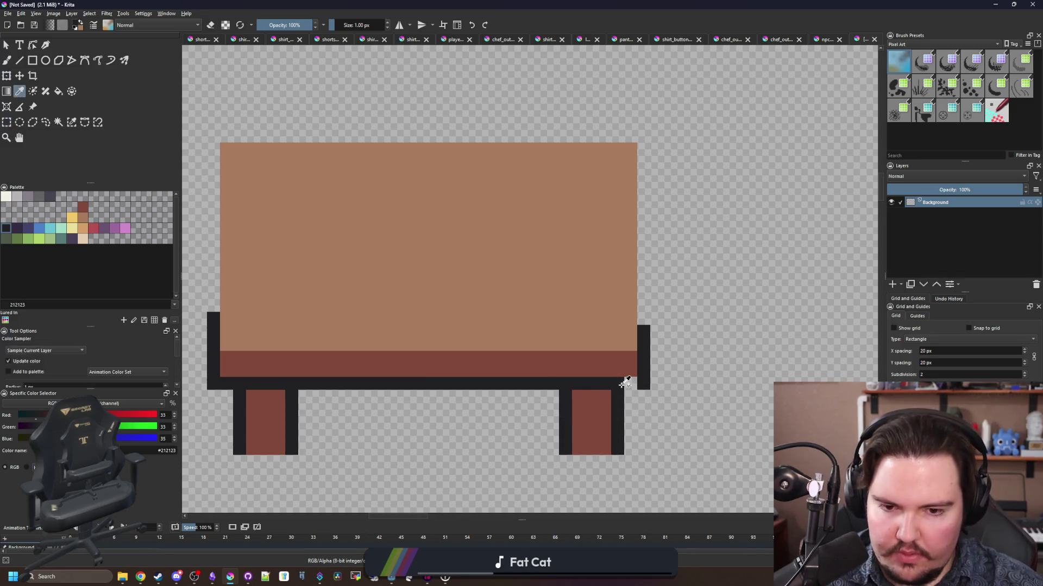
{"action": "scroll", "coordinate": [625, 388], "scroll_direction": "down", "scroll_amount": 2}
{"action": "scroll", "coordinate": [579, 346], "scroll_direction": "up", "scroll_amount": 2}
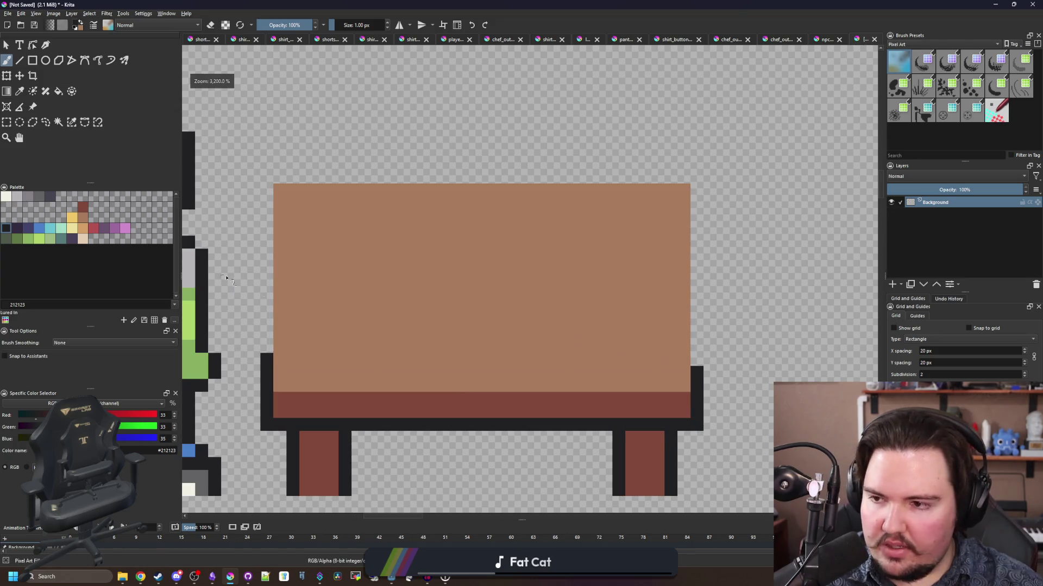
- Draw a tan #d3a068 highlight line above the table's dark band
{"action": "left_click_drag", "start_coordinate": [227, 278], "coordinate": [193, 248]}
{"action": "left_click", "coordinate": [84, 228]}
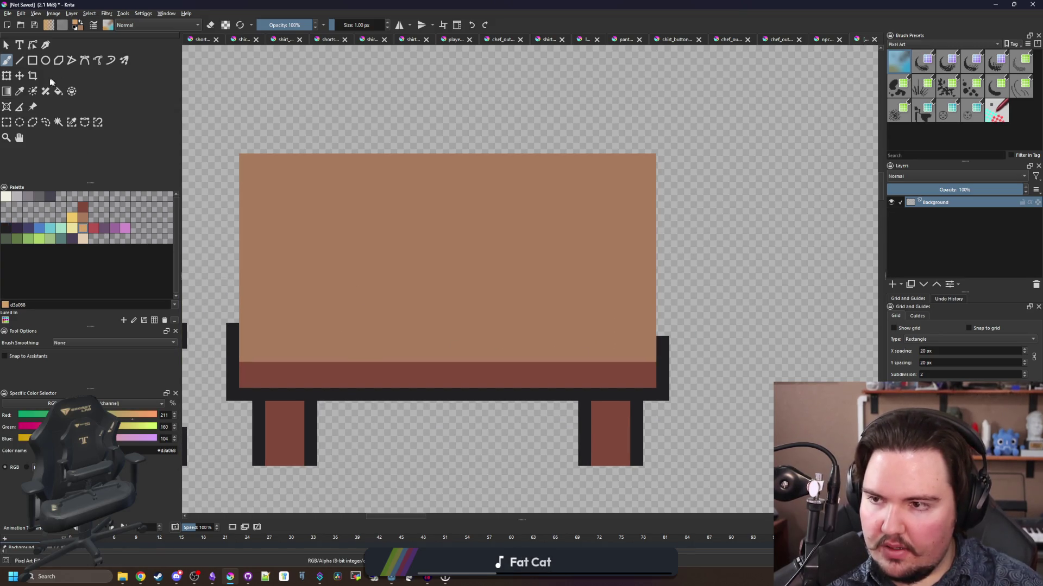
{"action": "left_click", "coordinate": [20, 59]}
{"action": "left_click_drag", "start_coordinate": [310, 358], "coordinate": [596, 360]}
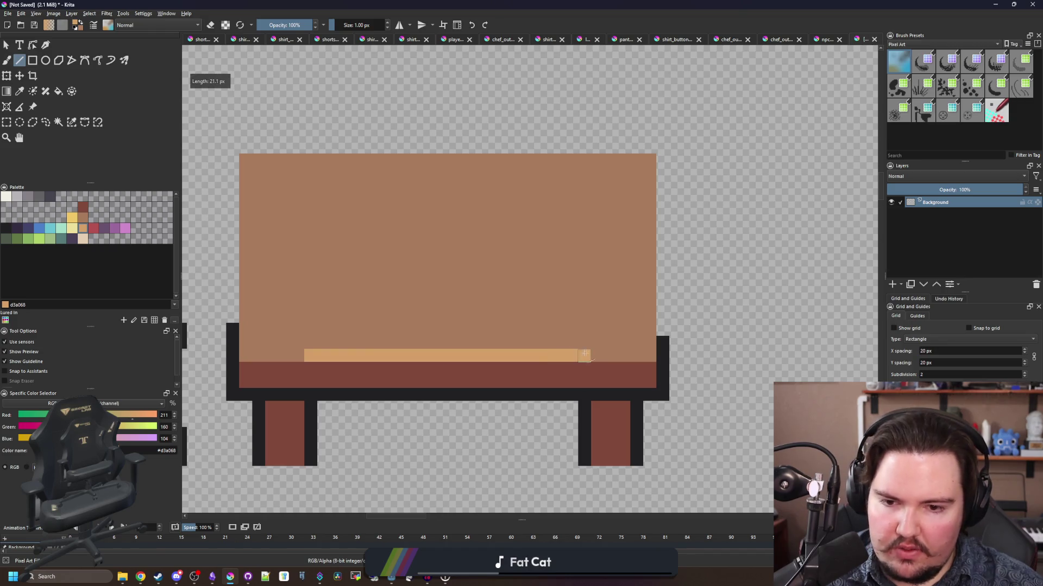
{"action": "scroll", "coordinate": [467, 310], "scroll_direction": "down", "scroll_amount": 6}
{"action": "scroll", "coordinate": [466, 310], "scroll_direction": "up", "scroll_amount": 5}
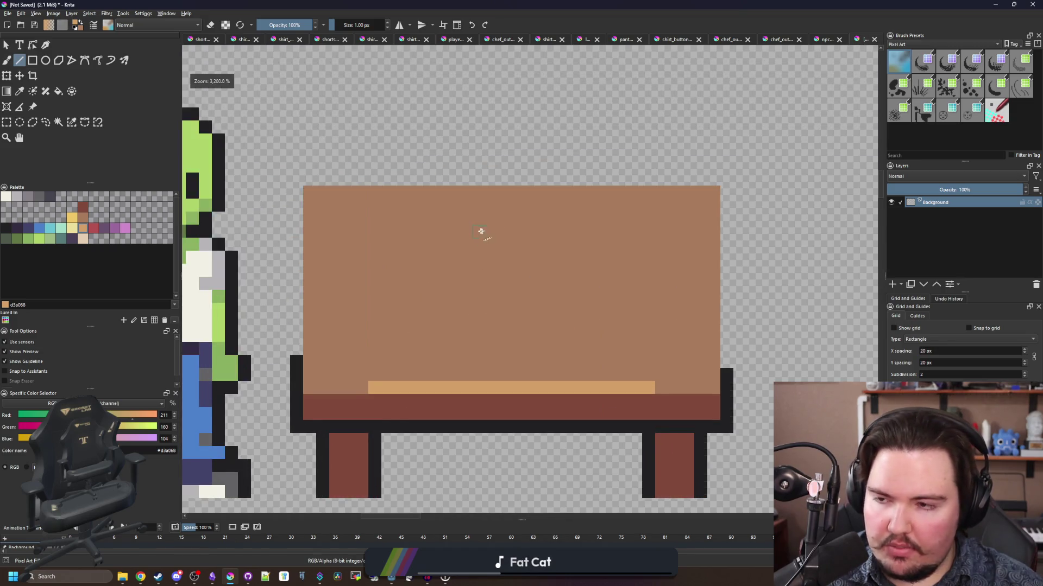
- Fill an elliptical selection on the tabletop with off-white #f2f0e5
{"action": "left_click", "coordinate": [6, 197]}
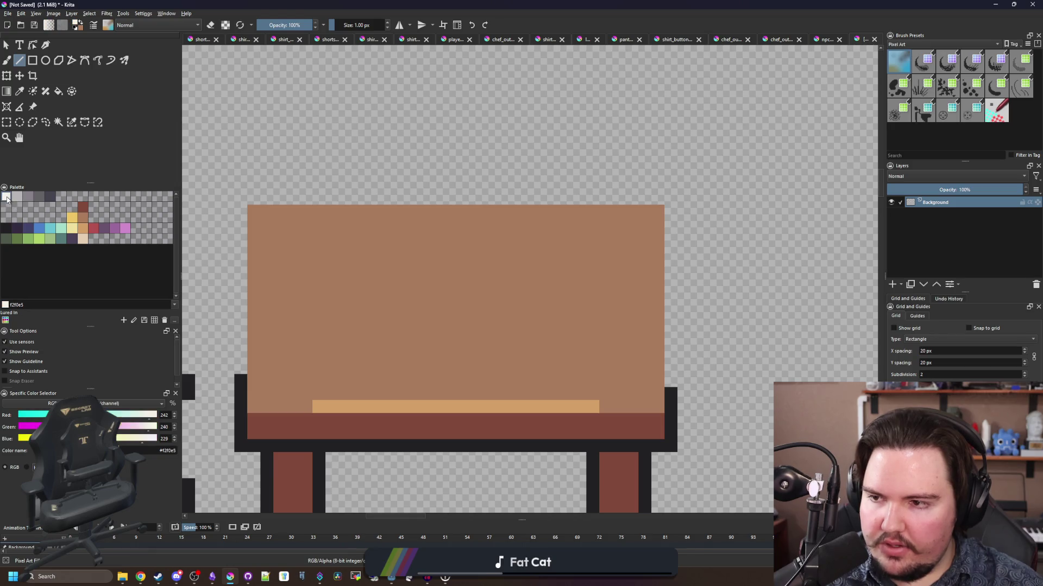
{"action": "left_click", "coordinate": [45, 60]}
{"action": "scroll", "coordinate": [419, 329], "scroll_direction": "down", "scroll_amount": 3}
{"action": "scroll", "coordinate": [410, 310], "scroll_direction": "up", "scroll_amount": 1}
{"action": "left_click_drag", "start_coordinate": [395, 291], "coordinate": [482, 356]}
{"action": "key", "text": "ctrl+z"}
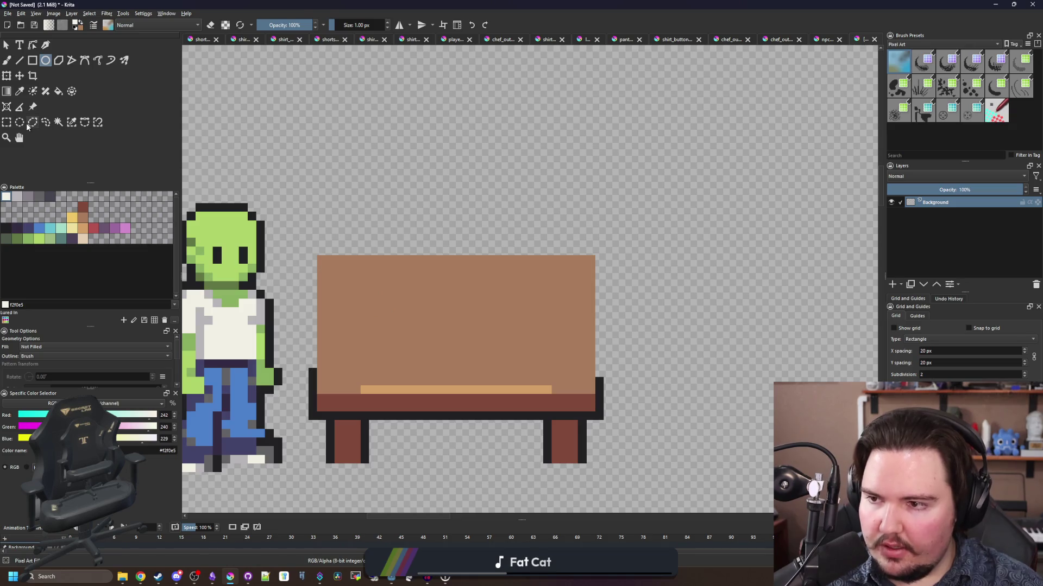
{"action": "left_click", "coordinate": [20, 123]}
{"action": "left_click_drag", "start_coordinate": [395, 274], "coordinate": [475, 332]}
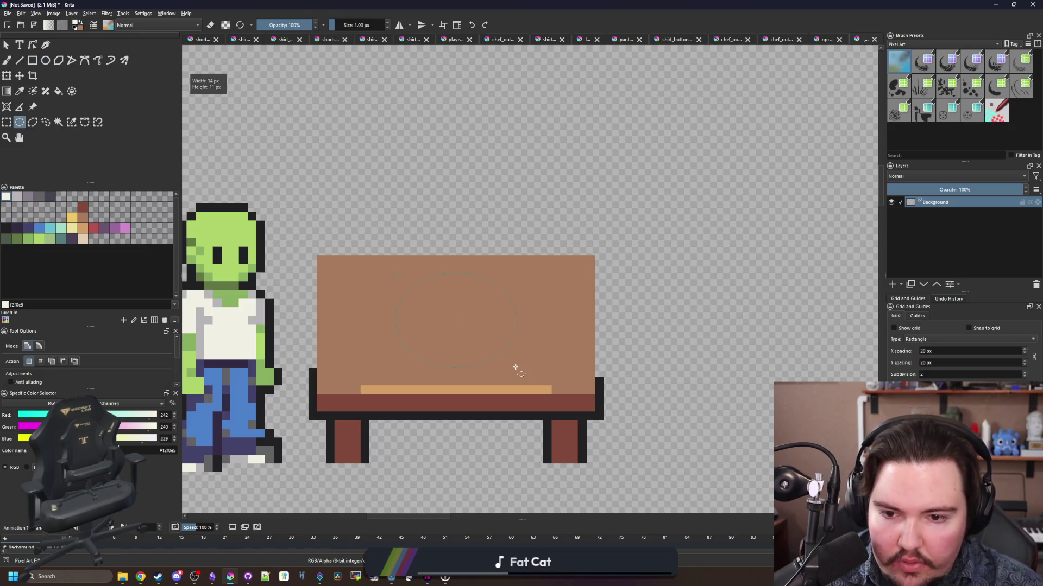
{"action": "left_click_drag", "start_coordinate": [515, 367], "coordinate": [517, 369]}
{"action": "key", "text": "f"}
{"action": "left_click", "coordinate": [454, 321]}
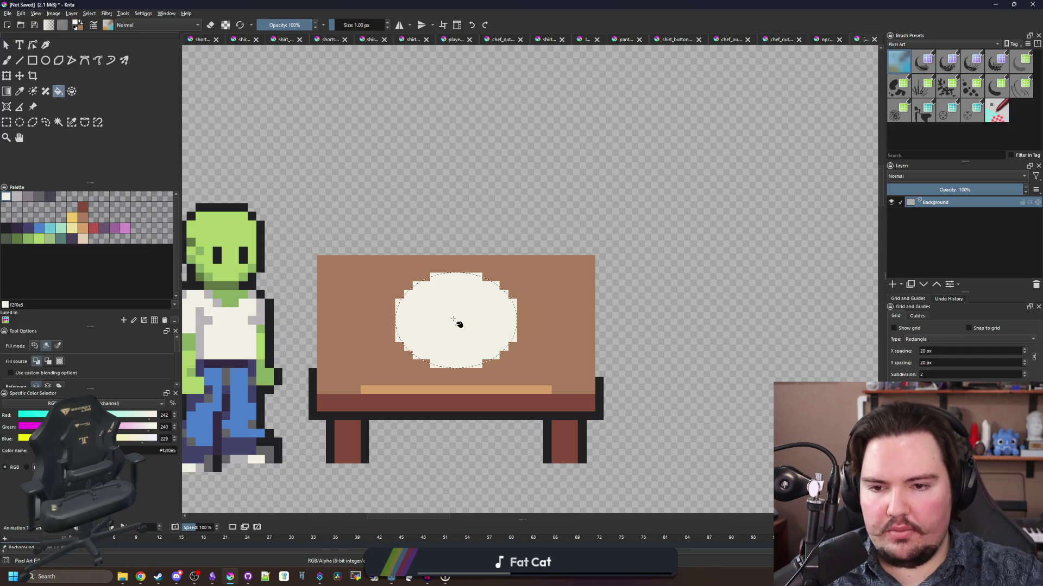
{"action": "key", "text": "ctrl+shift+a"}
- Touch up the off-white oval with the brush, rounding its edges and filling notches
{"action": "scroll", "coordinate": [459, 324], "scroll_direction": "up", "scroll_amount": 1}
{"action": "key", "text": "b"}
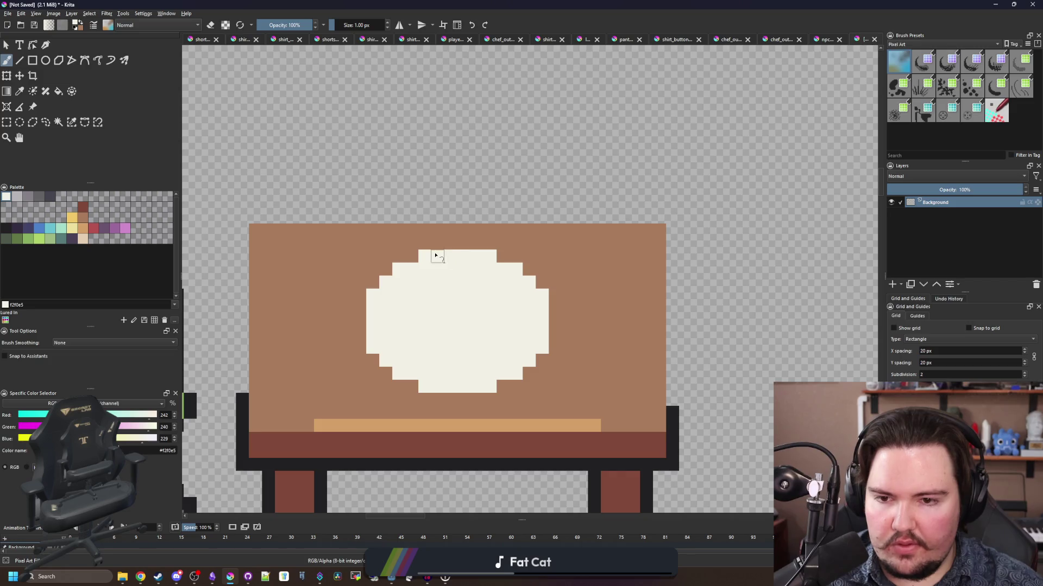
{"action": "left_click", "coordinate": [22, 124]}
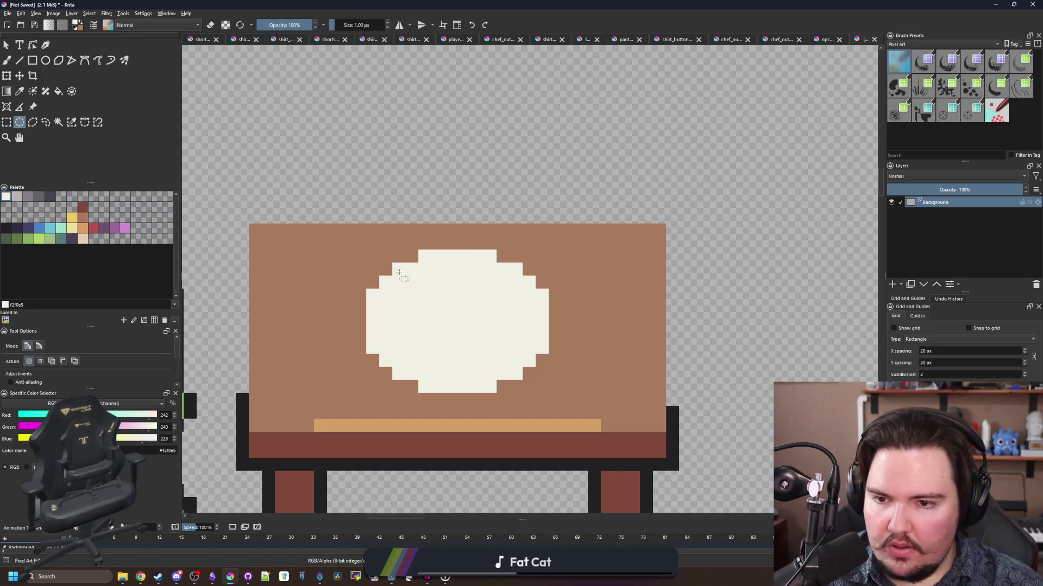
{"action": "left_click_drag", "start_coordinate": [367, 249], "coordinate": [544, 395]}
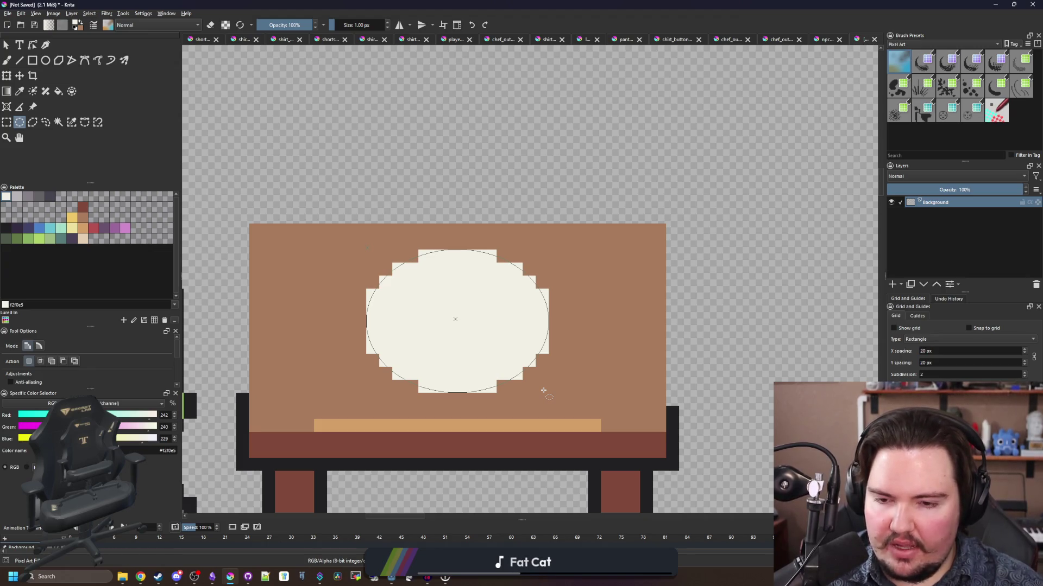
{"action": "scroll", "coordinate": [483, 298], "scroll_direction": "down", "scroll_amount": 3}
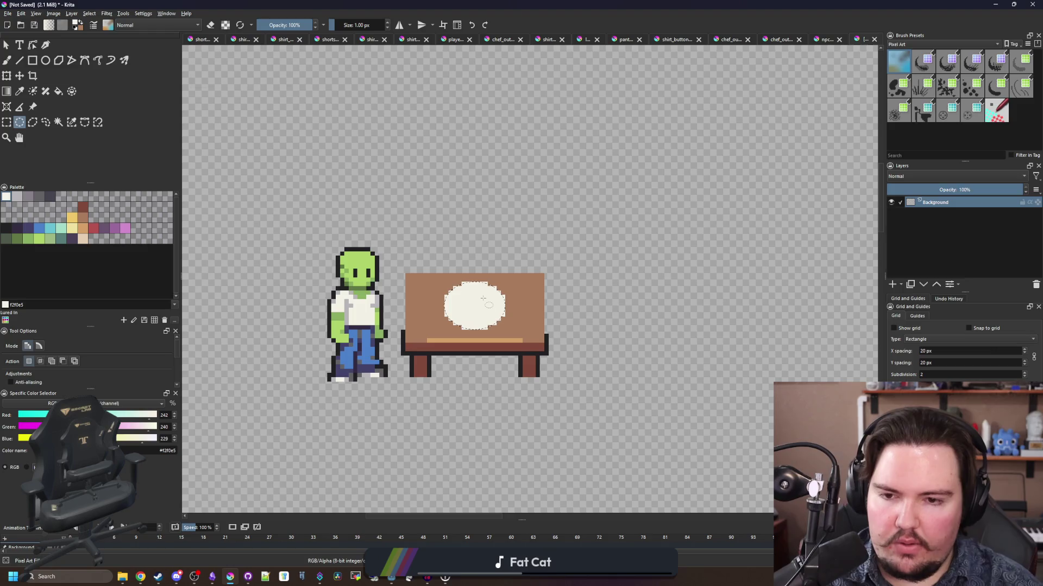
{"action": "scroll", "coordinate": [483, 298], "scroll_direction": "up", "scroll_amount": 3}
{"action": "key", "text": "ctrl+shift+a"}
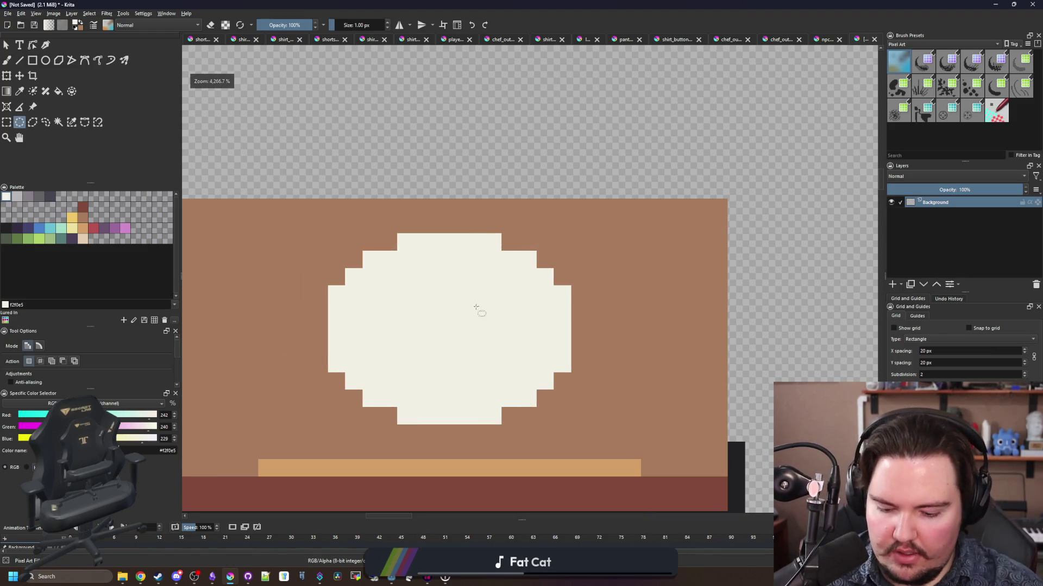
{"action": "key", "text": "b"}
{"action": "left_click_drag", "start_coordinate": [358, 345], "coordinate": [358, 313]}
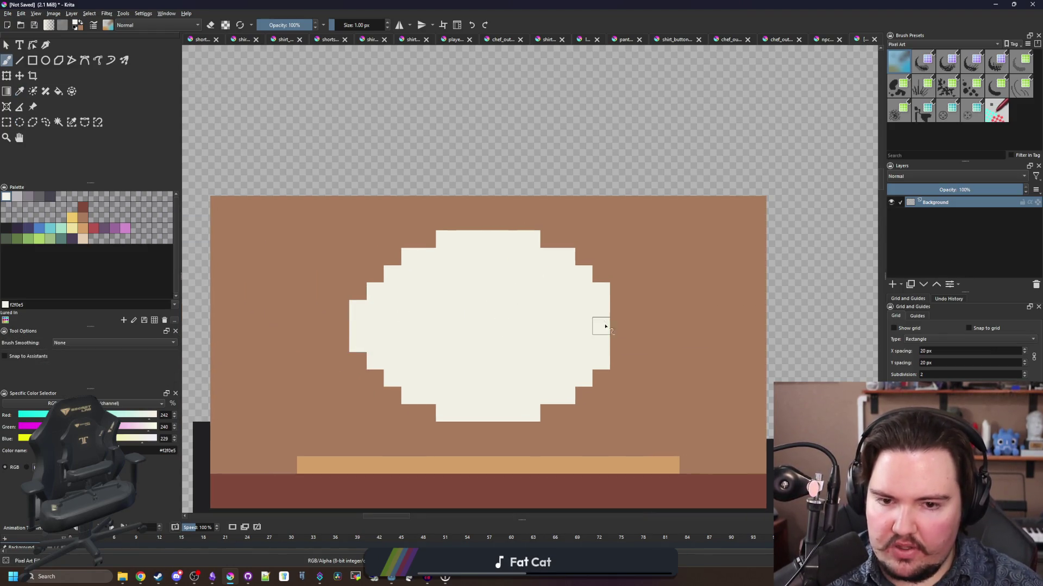
{"action": "left_click_drag", "start_coordinate": [618, 330], "coordinate": [617, 304]}
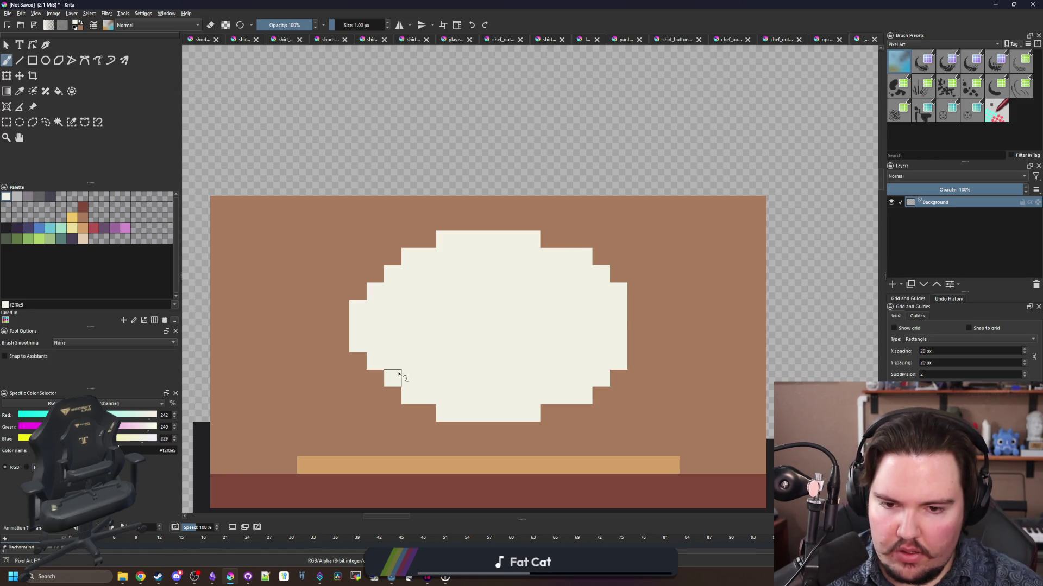
{"action": "mouse_move", "coordinate": [399, 375]}
{"action": "left_mouse_down"}
{"action": "mouse_move", "coordinate": [395, 398]}
{"action": "mouse_move", "coordinate": [371, 358]}
{"action": "left_mouse_up"}
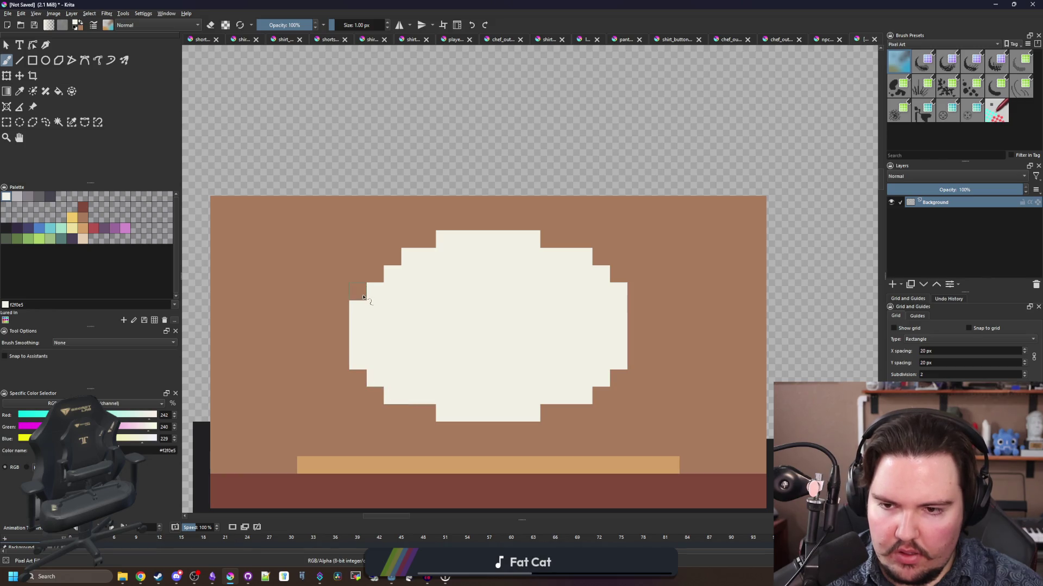
{"action": "left_click", "coordinate": [389, 261]}
{"action": "scroll", "coordinate": [478, 306], "scroll_direction": "down", "scroll_amount": 2}
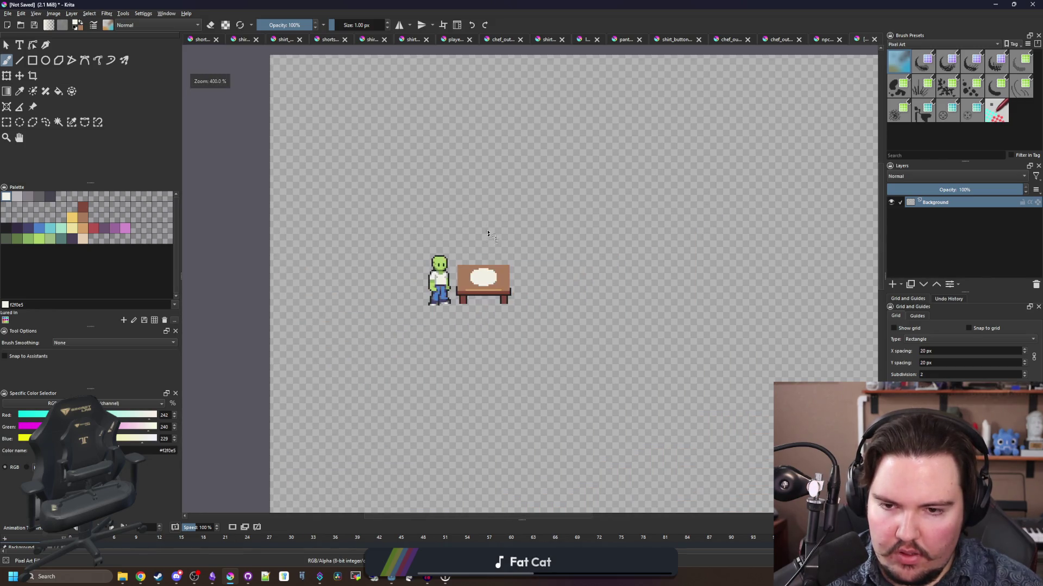
{"action": "scroll", "coordinate": [442, 264], "scroll_direction": "up", "scroll_amount": 5}
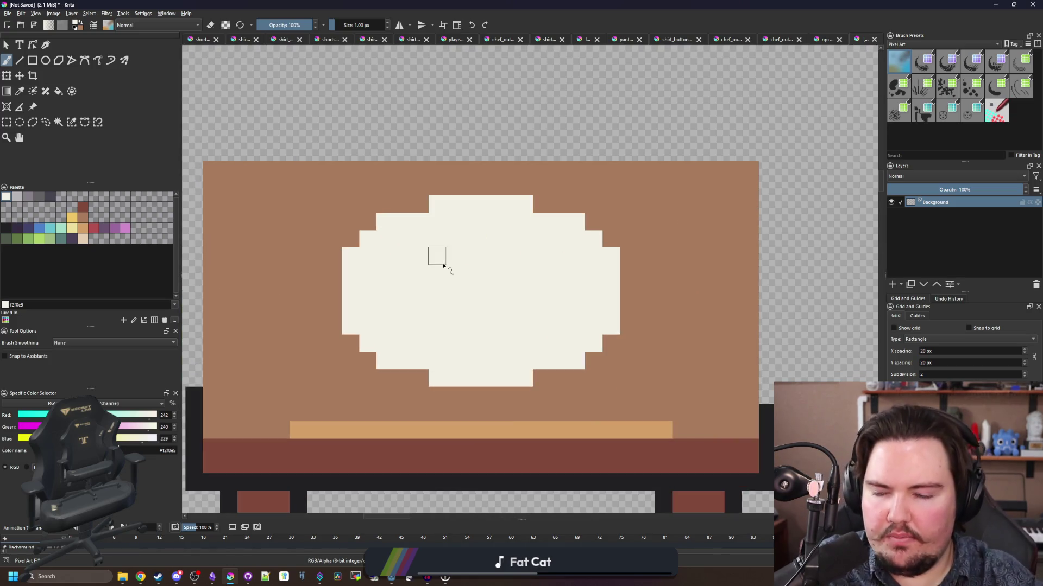
{"action": "scroll", "coordinate": [537, 310], "scroll_direction": "down", "scroll_amount": 3}
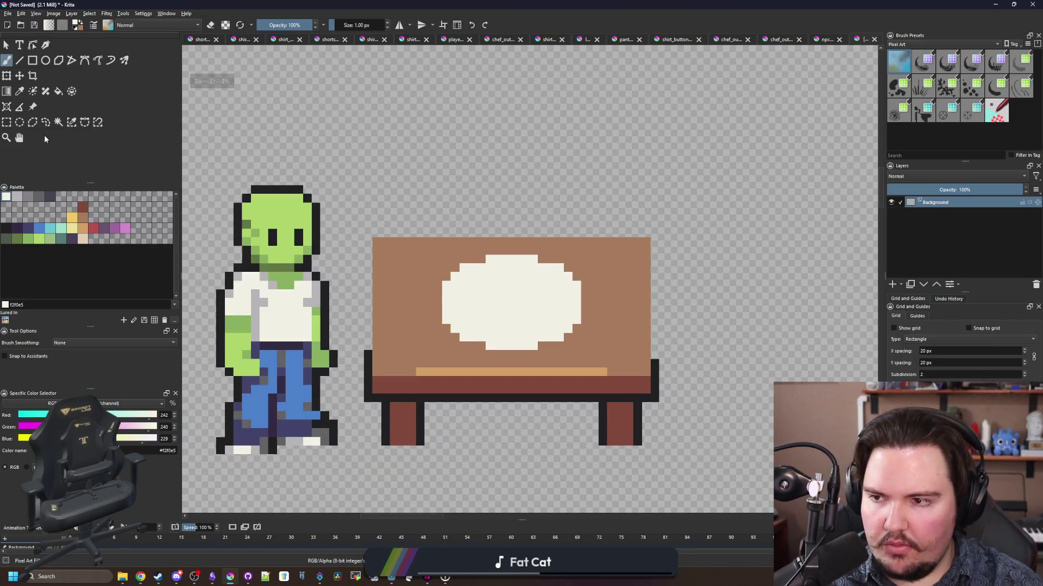
{"action": "left_click", "coordinate": [57, 122]}
- Raise a copy of the oval and join both ovals into a cream-filled jar body
{"action": "key", "text": "ctrl+t"}
{"action": "left_click_drag", "start_coordinate": [523, 306], "coordinate": [531, 172]}
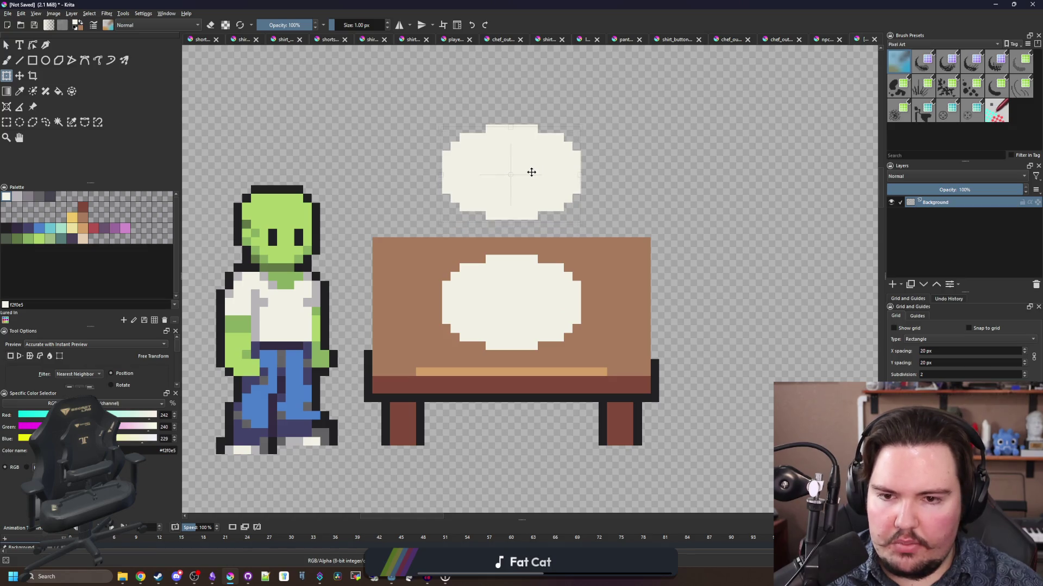
{"action": "key", "text": "Return"}
{"action": "scroll", "coordinate": [547, 205], "scroll_direction": "up", "scroll_amount": 1}
{"action": "key", "text": "b"}
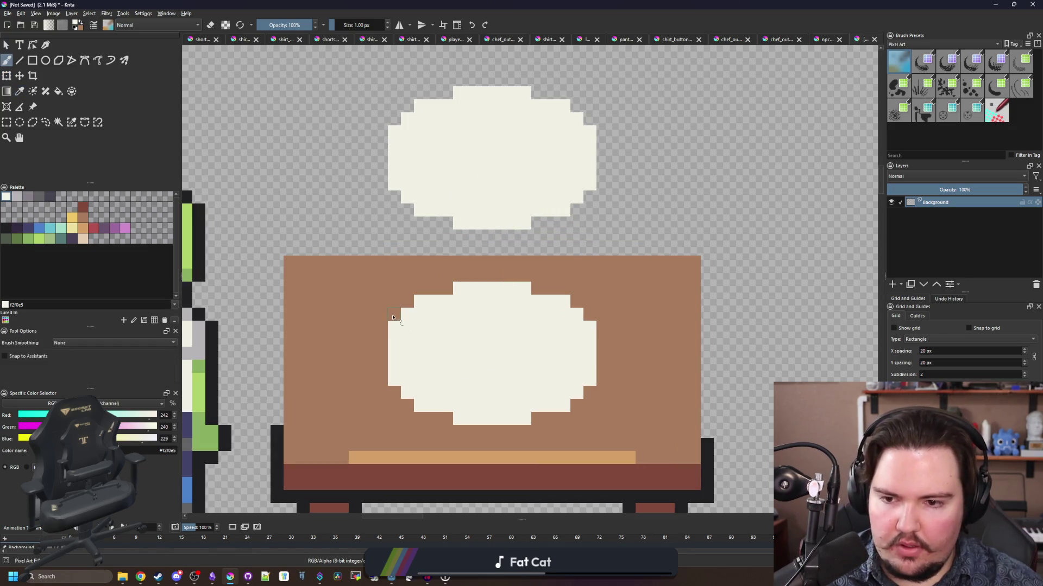
{"action": "left_click_drag", "start_coordinate": [392, 317], "coordinate": [391, 193]}
{"action": "left_click_drag", "start_coordinate": [589, 197], "coordinate": [592, 318]}
{"action": "key", "text": "f"}
{"action": "left_click", "coordinate": [578, 284]}
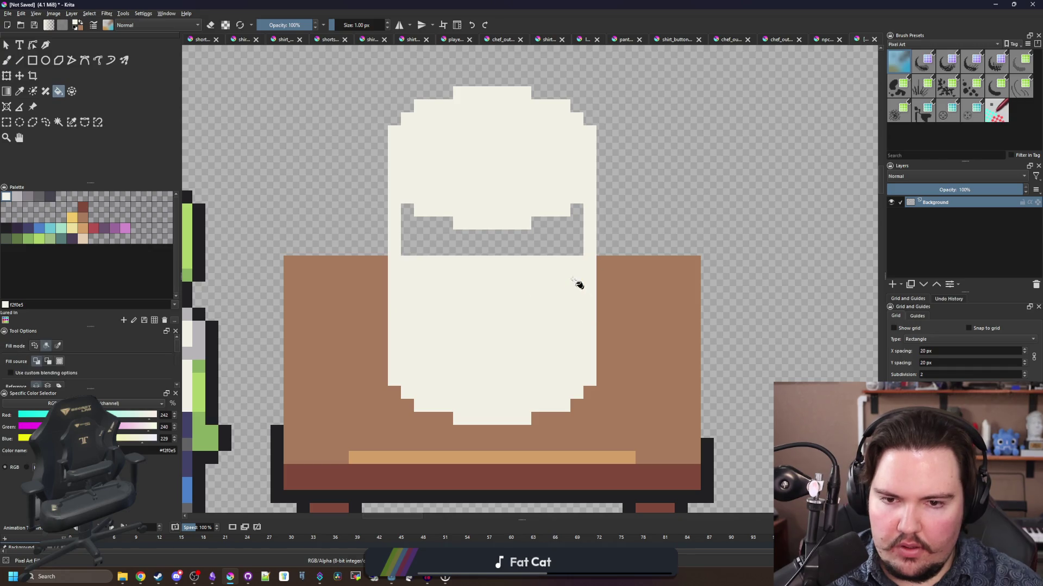
{"action": "left_click", "coordinate": [556, 256]}
{"action": "scroll", "coordinate": [443, 279], "scroll_direction": "down", "scroll_amount": 4}
{"action": "scroll", "coordinate": [449, 285], "scroll_direction": "up", "scroll_amount": 4}
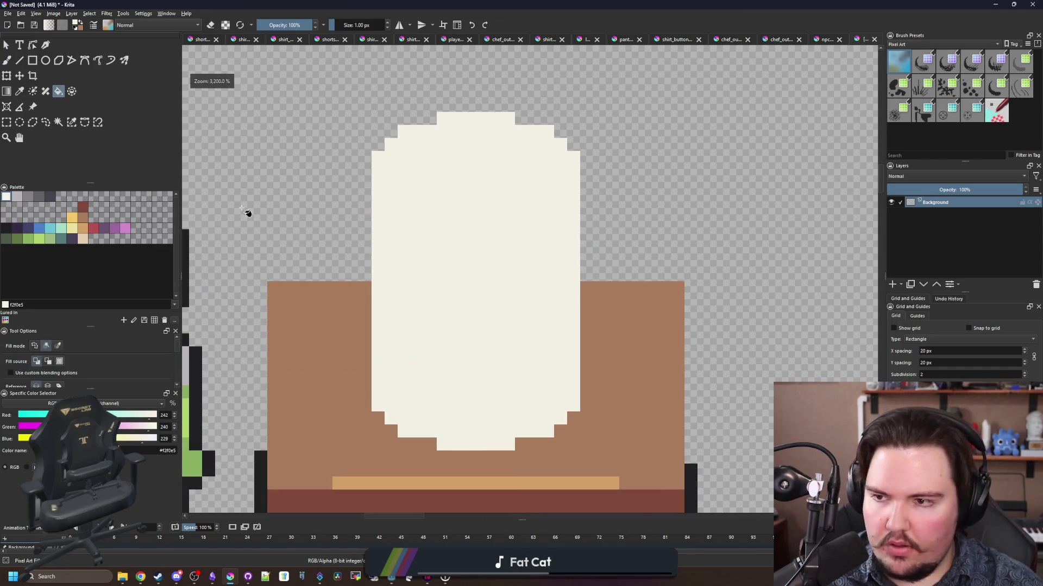
- Add a near-black oval opening at the jar top, nudge it up-left, and fill surrounding gaps cream
{"action": "left_click", "coordinate": [6, 228]}
{"action": "left_click", "coordinate": [19, 123]}
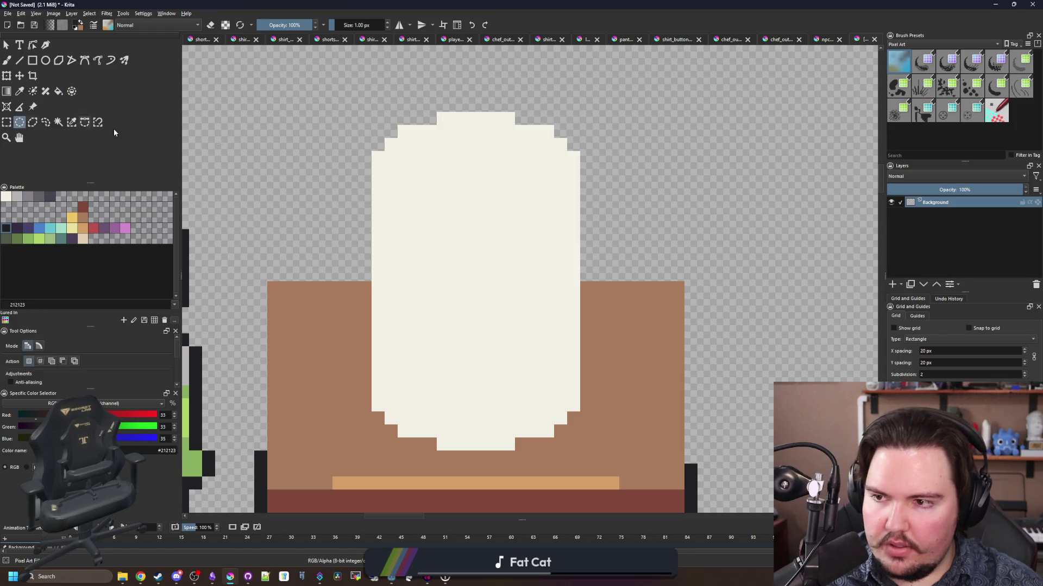
{"action": "left_click_drag", "start_coordinate": [411, 138], "coordinate": [554, 237]}
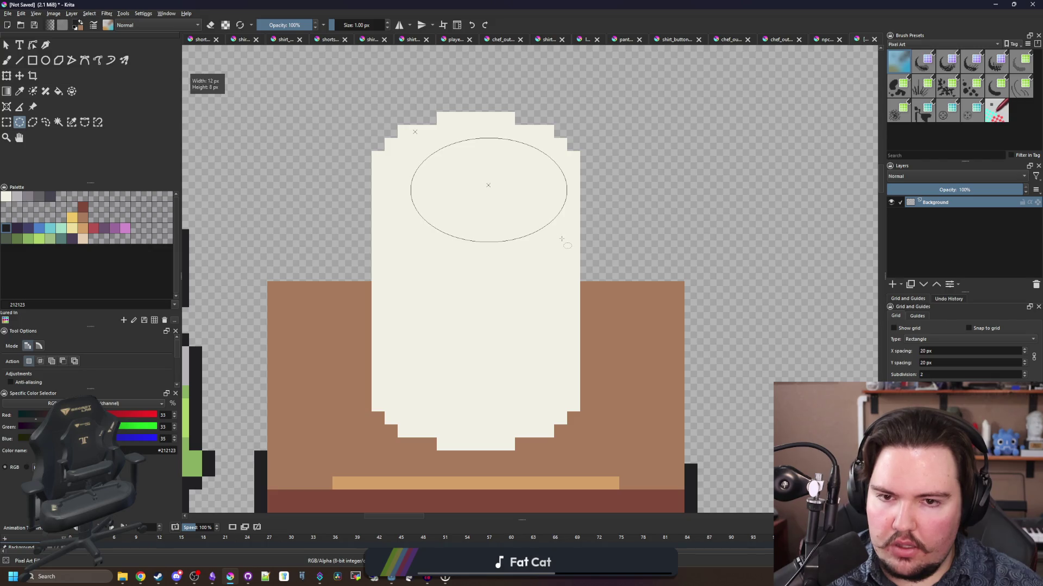
{"action": "key", "text": "f"}
{"action": "left_click", "coordinate": [524, 196]}
{"action": "key", "text": "t"}
{"action": "key", "text": "Left"}
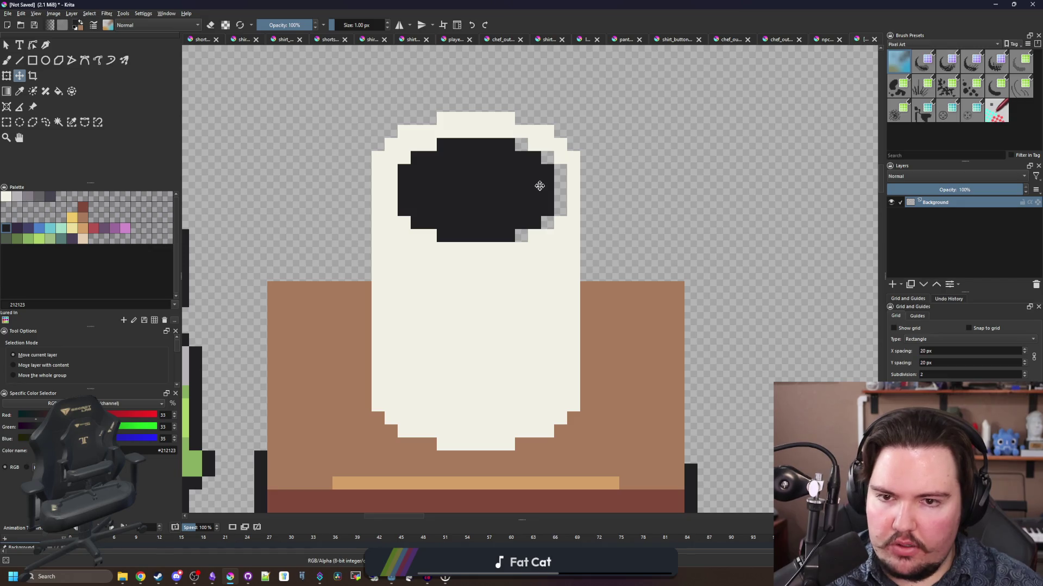
{"action": "key", "text": "Up"}
{"action": "scroll", "coordinate": [523, 212], "scroll_direction": "up", "scroll_amount": 1}
{"action": "key", "text": "f"}
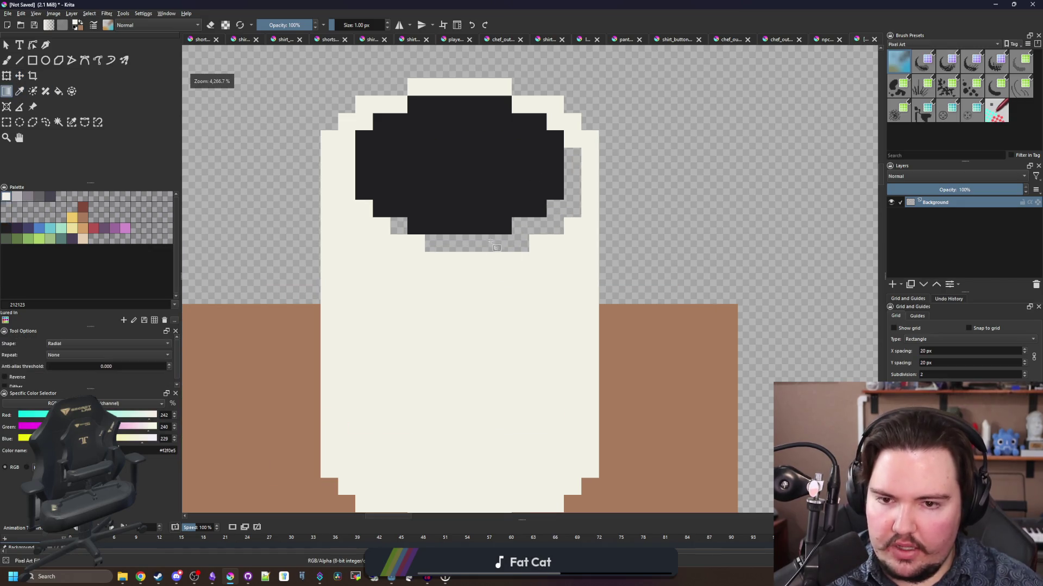
{"action": "left_click", "coordinate": [496, 242]}
- Erase the cup's top-left and top-right corner pixels and trim white off its right shoulder
{"action": "scroll", "coordinate": [409, 235], "scroll_direction": "up", "scroll_amount": 1}
{"action": "key", "text": "b"}
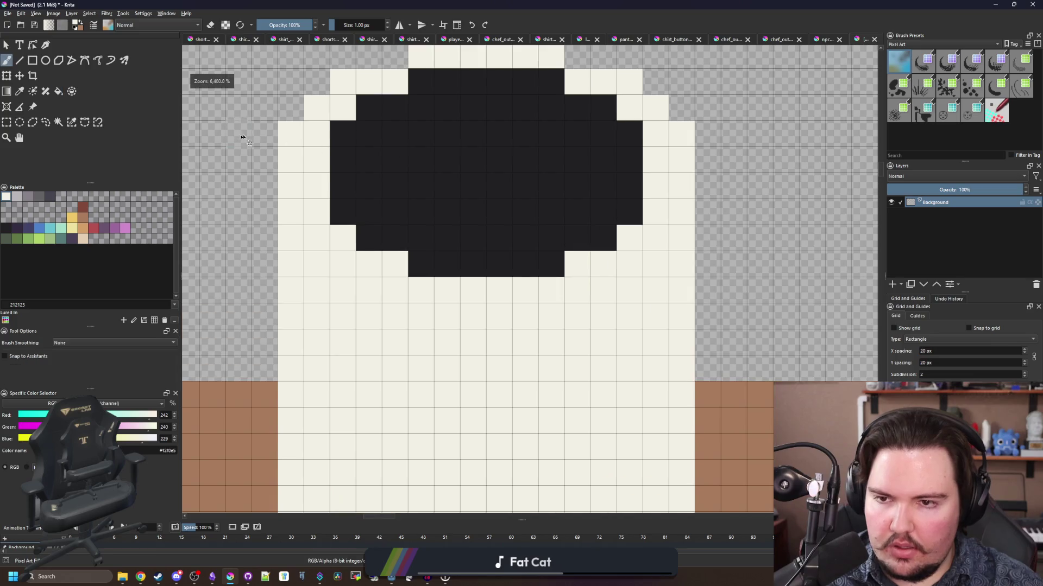
{"action": "key", "text": "e"}
{"action": "scroll", "coordinate": [304, 152], "scroll_direction": "down", "scroll_amount": 1}
{"action": "left_click", "coordinate": [327, 114]}
{"action": "left_click", "coordinate": [524, 107]}
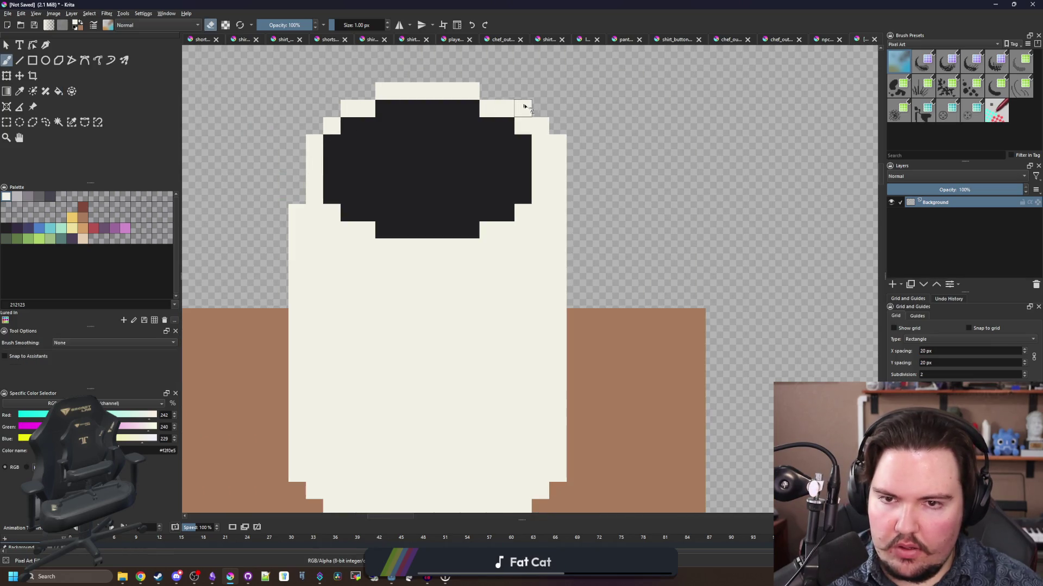
{"action": "left_click_drag", "start_coordinate": [543, 121], "coordinate": [556, 166]}
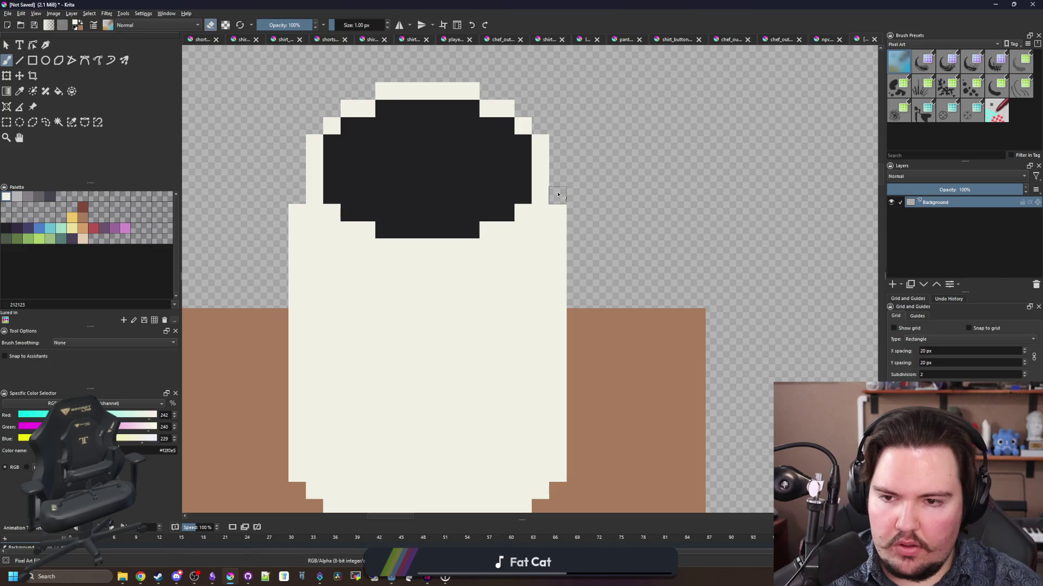
- Shade the rim below the opening with light grey b8b5b9 pixels on both sides
{"action": "scroll", "coordinate": [405, 128], "scroll_direction": "down", "scroll_amount": 2}
{"action": "scroll", "coordinate": [405, 201], "scroll_direction": "up", "scroll_amount": 3}
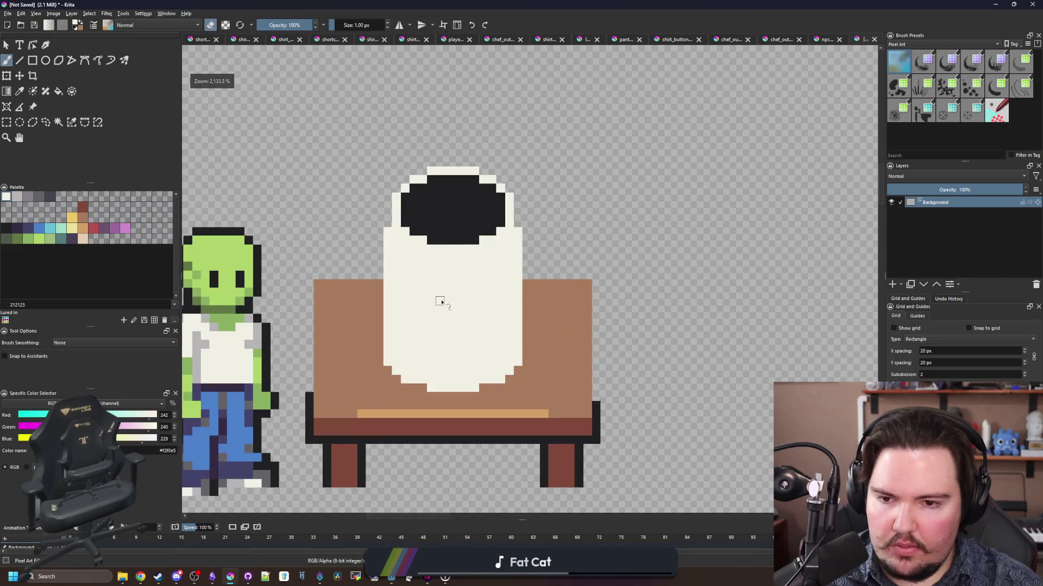
{"action": "scroll", "coordinate": [438, 298], "scroll_direction": "up", "scroll_amount": 3}
{"action": "scroll", "coordinate": [406, 293], "scroll_direction": "up", "scroll_amount": 2}
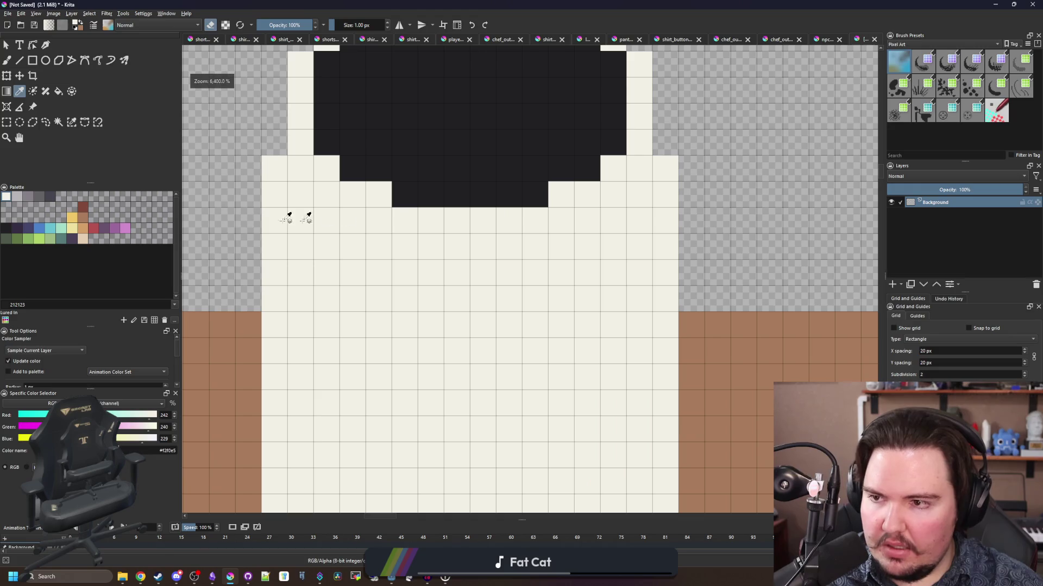
{"action": "left_click", "coordinate": [17, 196]}
{"action": "key", "text": "b"}
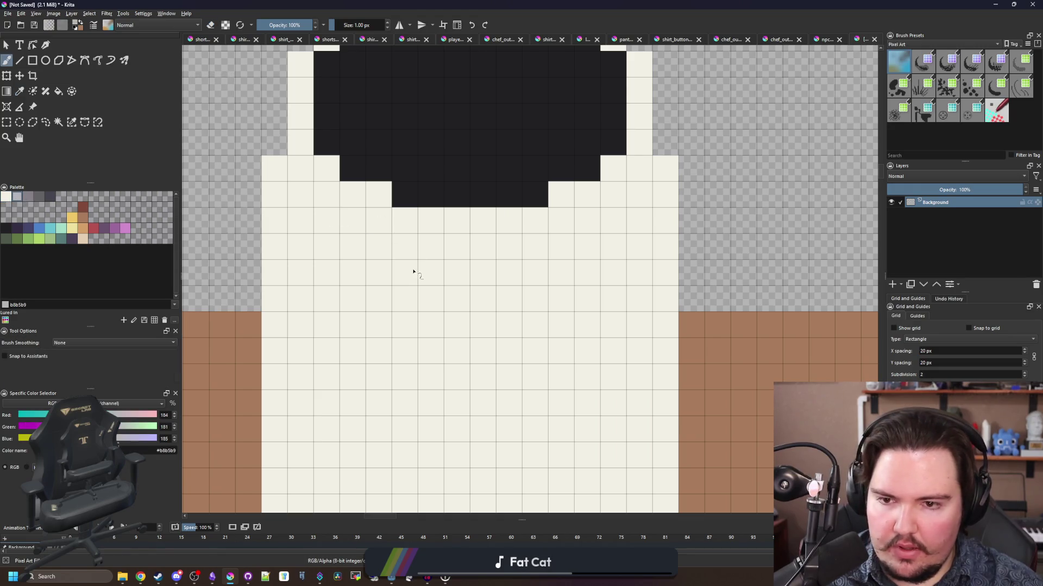
{"action": "mouse_move", "coordinate": [408, 275]}
{"action": "left_mouse_down"}
{"action": "mouse_move", "coordinate": [438, 273]}
{"action": "mouse_move", "coordinate": [435, 247]}
{"action": "mouse_move", "coordinate": [563, 242]}
{"action": "mouse_move", "coordinate": [606, 221]}
{"action": "mouse_move", "coordinate": [657, 164]}
{"action": "mouse_move", "coordinate": [663, 173]}
{"action": "left_mouse_up"}
{"action": "key", "text": "ctrl+z"}
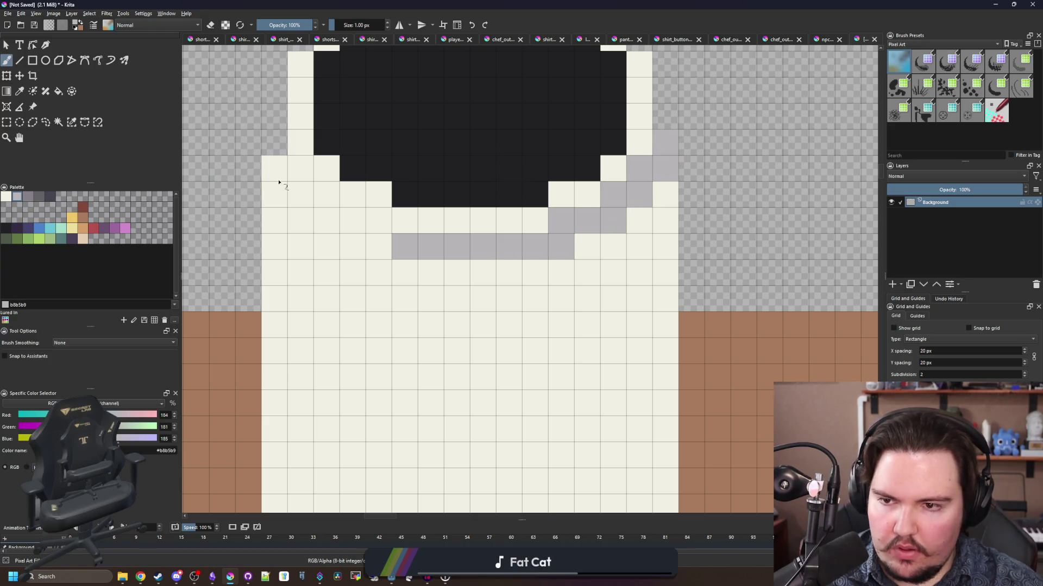
{"action": "mouse_move", "coordinate": [278, 182]}
{"action": "left_mouse_down"}
{"action": "mouse_move", "coordinate": [299, 193]}
{"action": "mouse_move", "coordinate": [274, 163]}
{"action": "mouse_move", "coordinate": [299, 169]}
{"action": "mouse_move", "coordinate": [332, 217]}
{"action": "mouse_move", "coordinate": [377, 227]}
{"action": "left_mouse_up"}
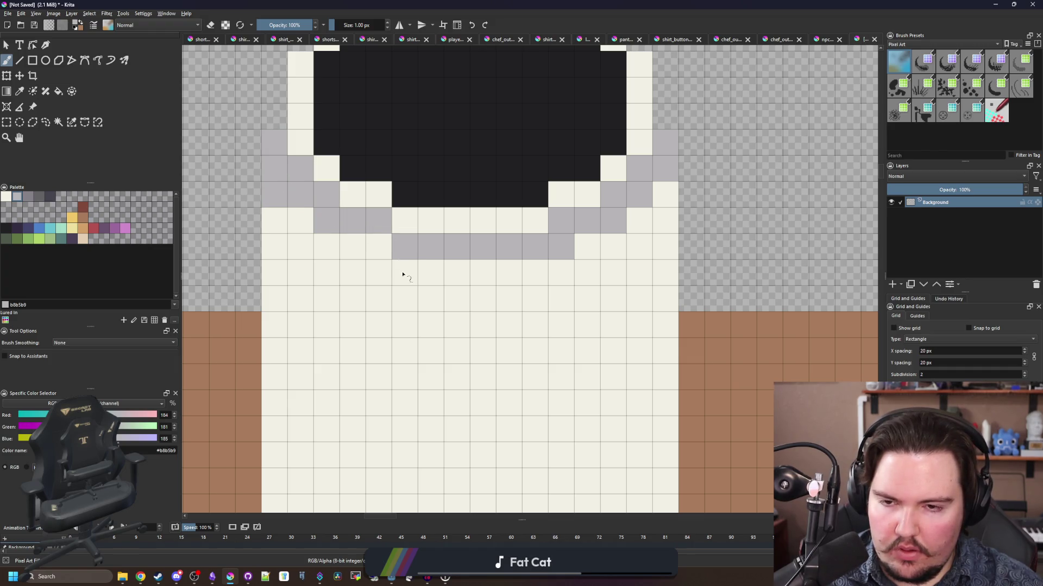
{"action": "left_click", "coordinate": [386, 247]}
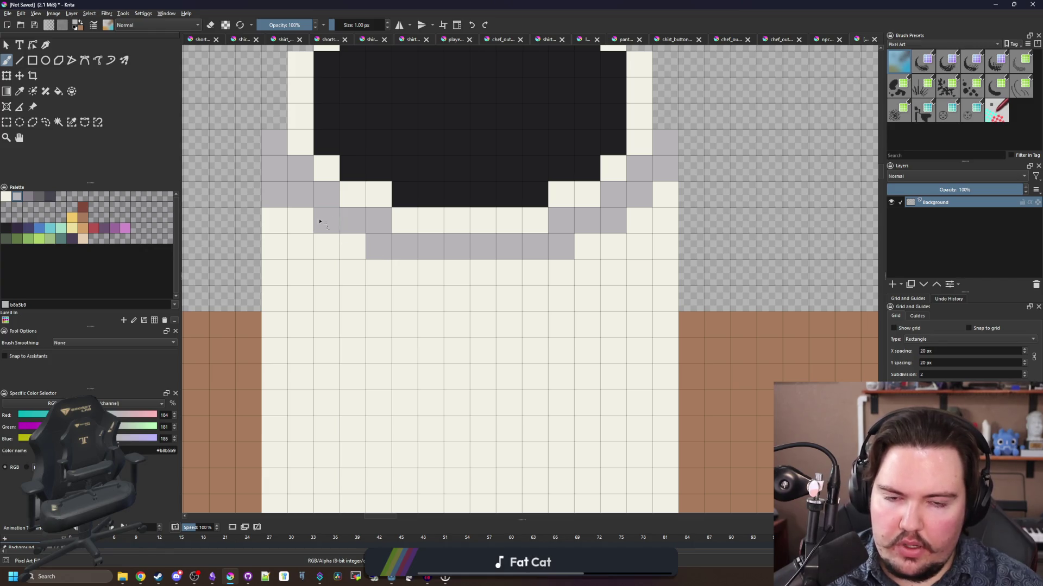
{"action": "left_click", "coordinate": [659, 200]}
{"action": "left_click", "coordinate": [643, 223]}
{"action": "left_click", "coordinate": [305, 226]}
- Erase a stray cream pixel at the cup's lower left
{"action": "scroll", "coordinate": [423, 197], "scroll_direction": "down", "scroll_amount": 5}
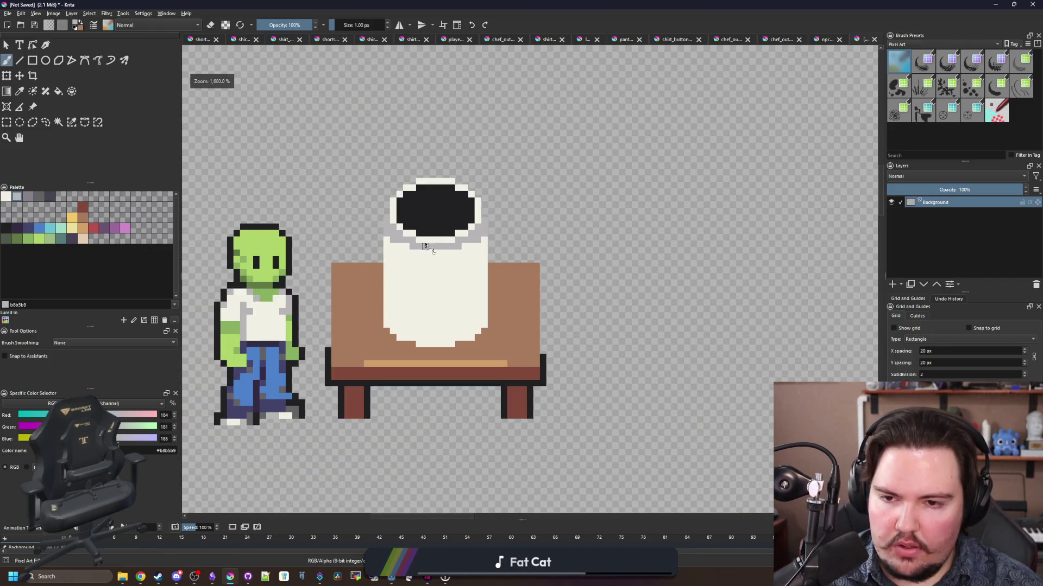
{"action": "scroll", "coordinate": [428, 224], "scroll_direction": "up", "scroll_amount": 3}
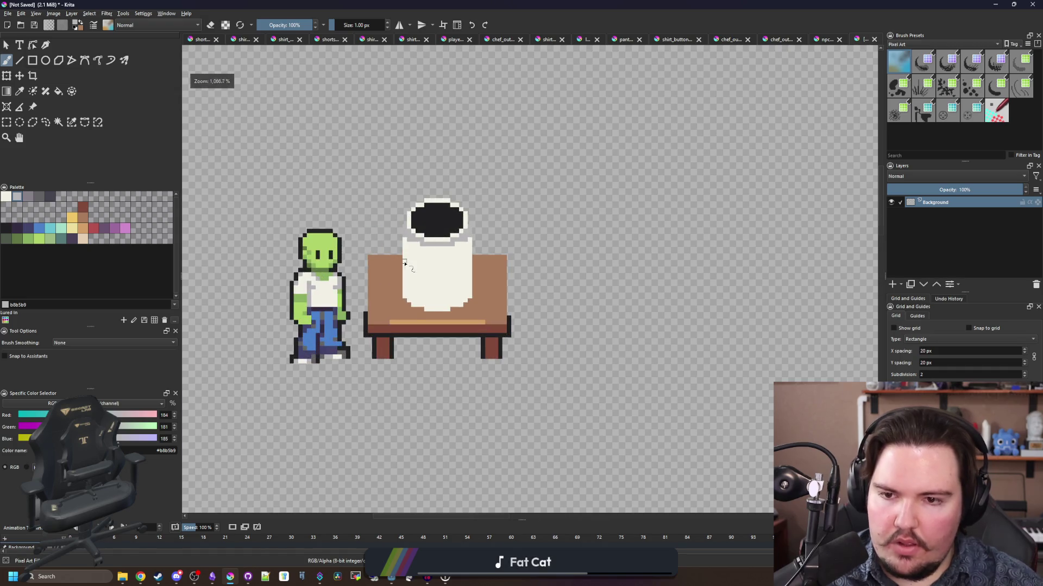
{"action": "scroll", "coordinate": [467, 175], "scroll_direction": "up", "scroll_amount": 4}
{"action": "scroll", "coordinate": [409, 215], "scroll_direction": "down", "scroll_amount": 6}
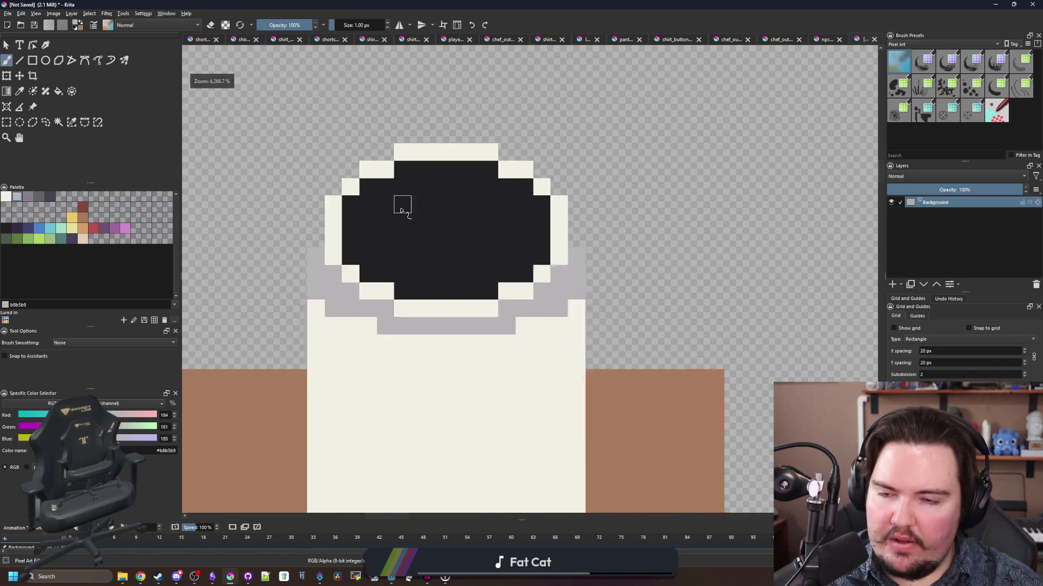
{"action": "scroll", "coordinate": [396, 202], "scroll_direction": "up", "scroll_amount": 3}
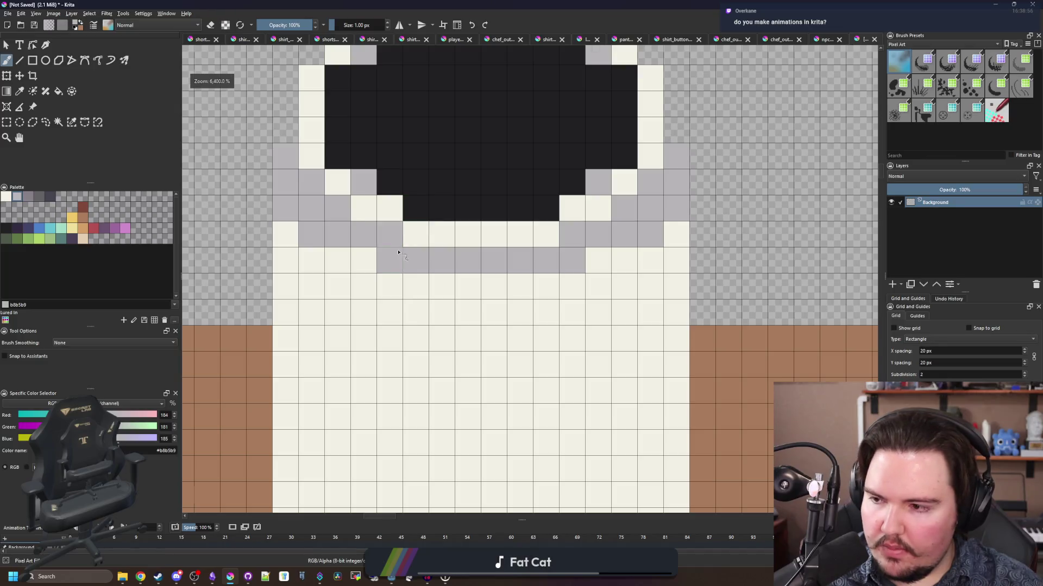
{"action": "scroll", "coordinate": [404, 195], "scroll_direction": "down", "scroll_amount": 2}
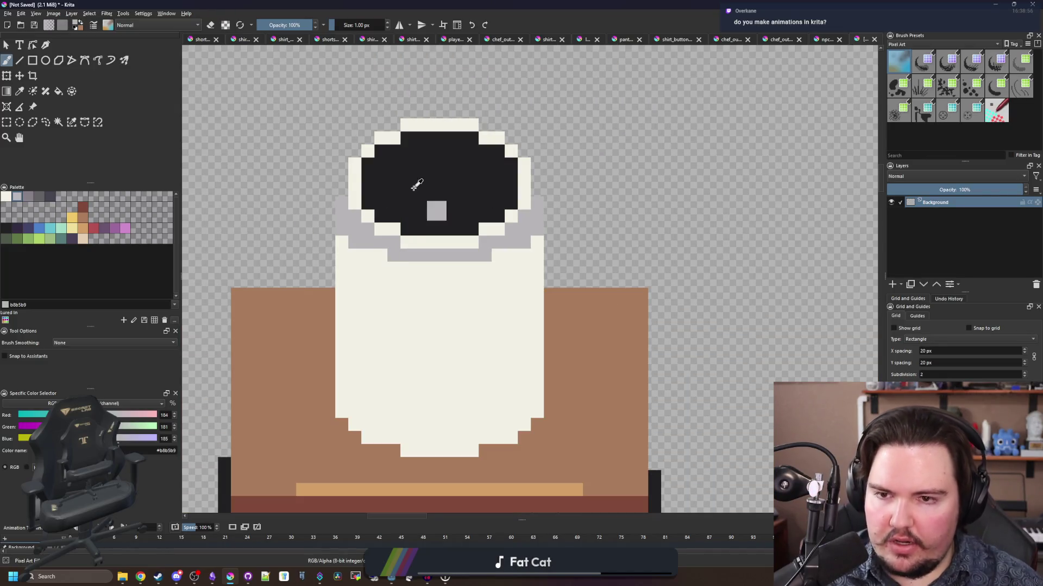
{"action": "scroll", "coordinate": [407, 238], "scroll_direction": "up", "scroll_amount": 2}
{"action": "scroll", "coordinate": [400, 255], "scroll_direction": "down", "scroll_amount": 1}
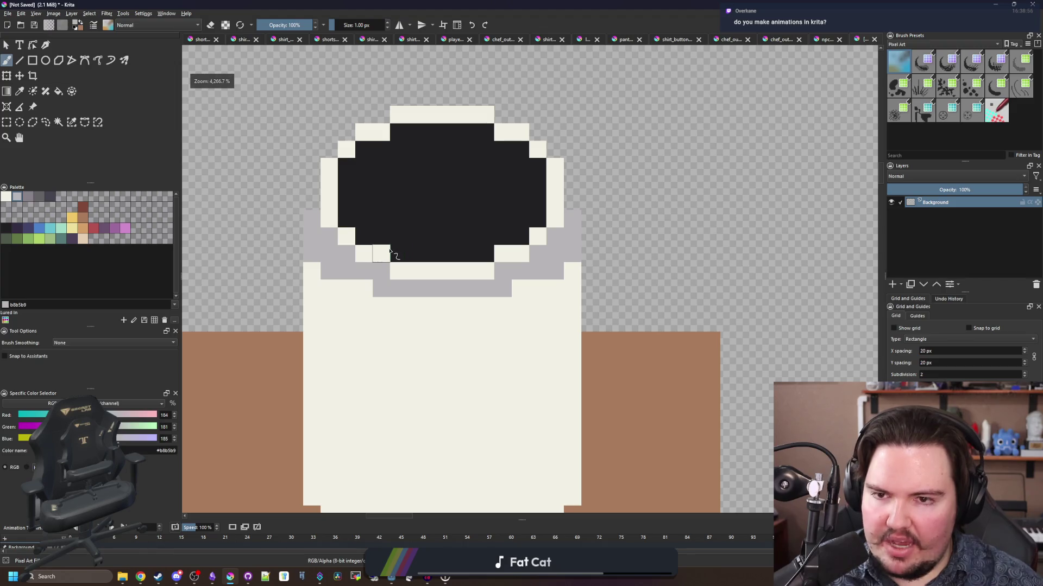
{"action": "scroll", "coordinate": [390, 251], "scroll_direction": "down", "scroll_amount": 3}
{"action": "scroll", "coordinate": [409, 272], "scroll_direction": "up", "scroll_amount": 3}
{"action": "scroll", "coordinate": [388, 298], "scroll_direction": "down", "scroll_amount": 1}
{"action": "scroll", "coordinate": [424, 283], "scroll_direction": "up", "scroll_amount": 1}
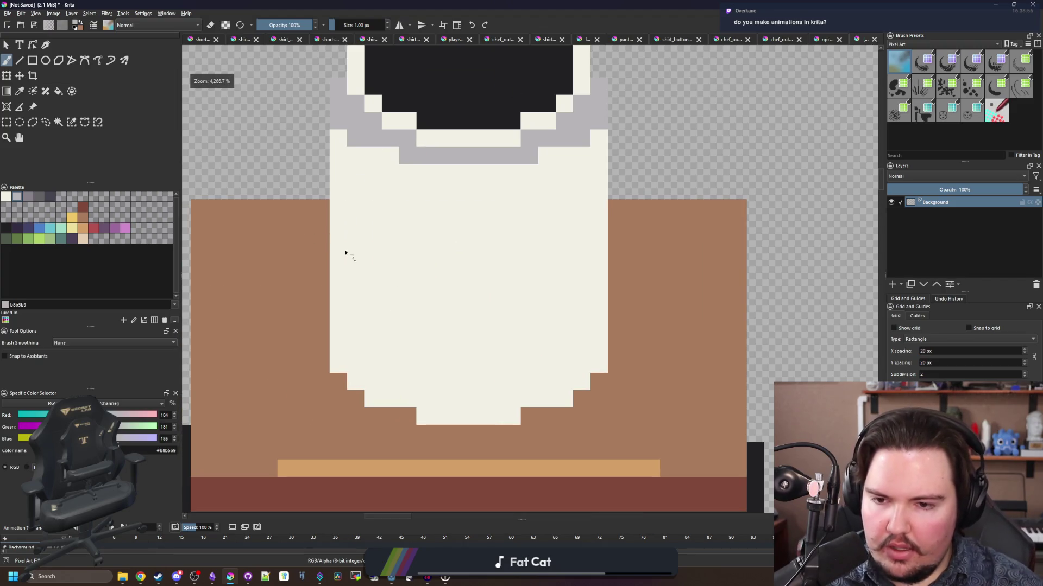
{"action": "left_click", "coordinate": [32, 61]}
{"action": "key", "text": "b"}
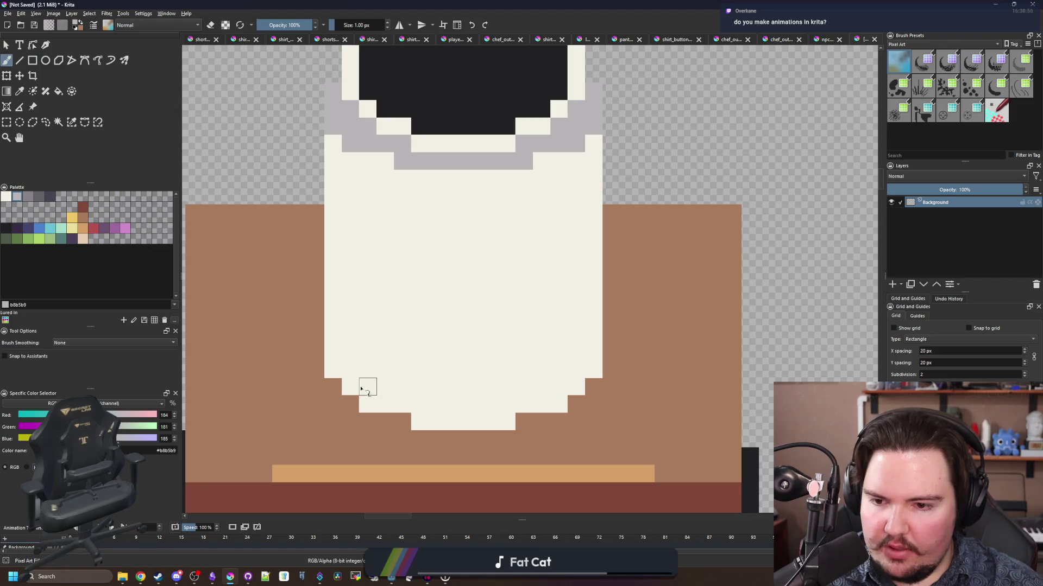
{"action": "key", "text": "e"}
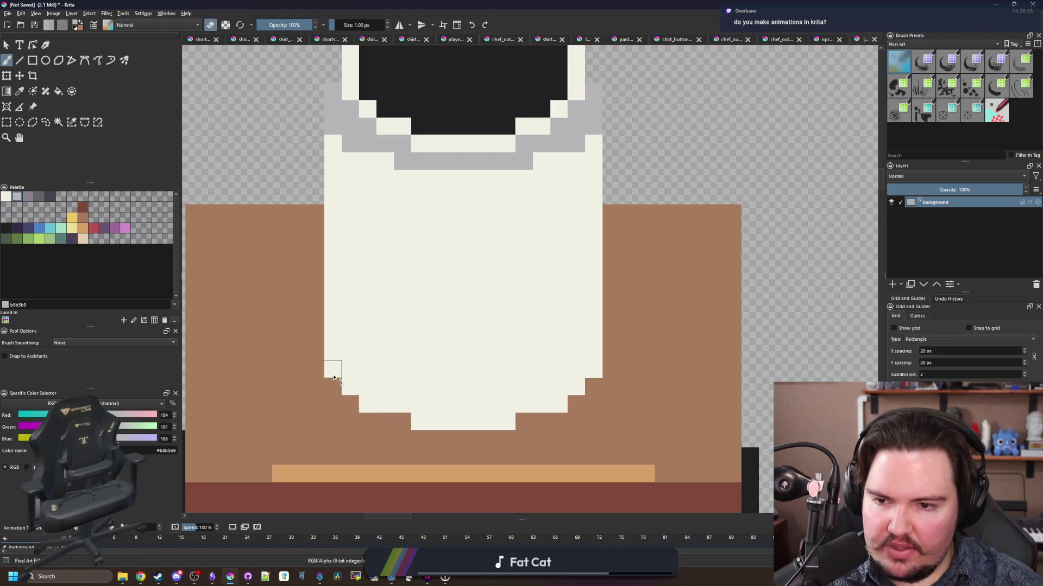
{"action": "scroll", "coordinate": [334, 374], "scroll_direction": "down", "scroll_amount": 2}
{"action": "scroll", "coordinate": [333, 375], "scroll_direction": "up", "scroll_amount": 2}
{"action": "left_click", "coordinate": [334, 374]}
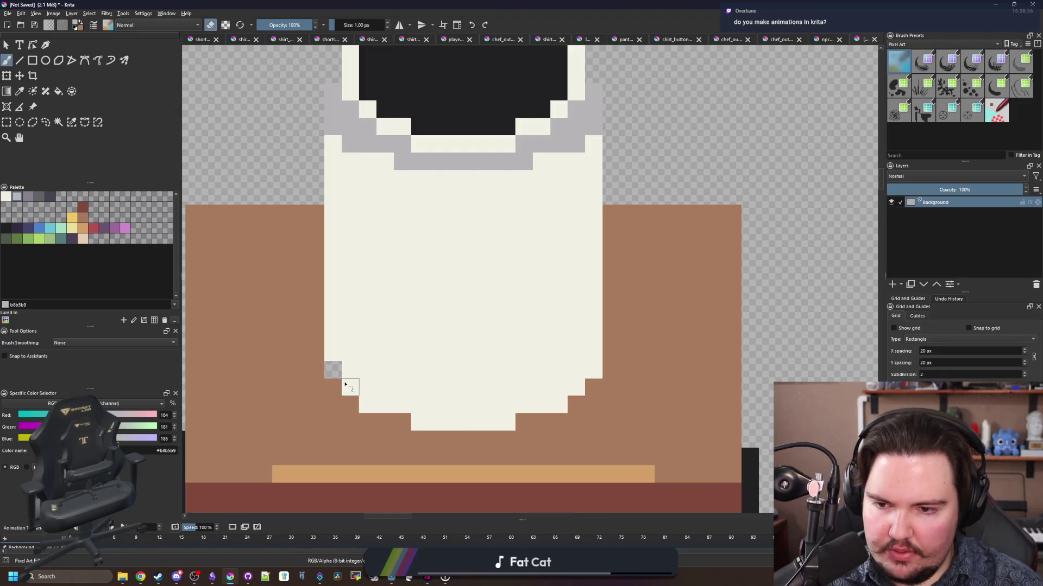
- Widen the cup's body with a cream column down each side
{"action": "key", "text": "e"}
{"action": "left_click", "coordinate": [340, 300], "text": "ctrl"}
{"action": "left_click_drag", "start_coordinate": [315, 339], "coordinate": [315, 183]}
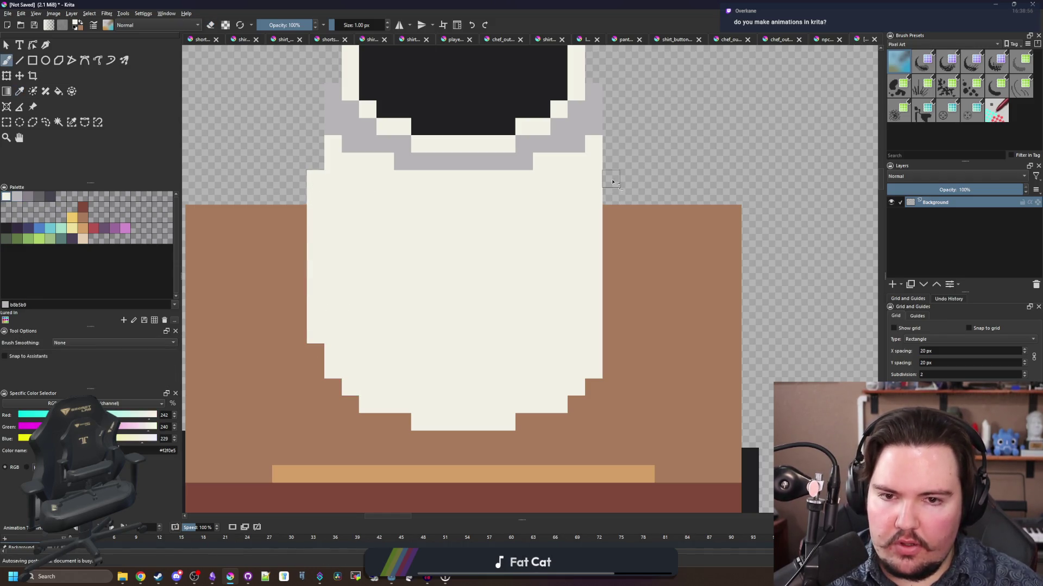
{"action": "left_click_drag", "start_coordinate": [612, 182], "coordinate": [610, 319]}
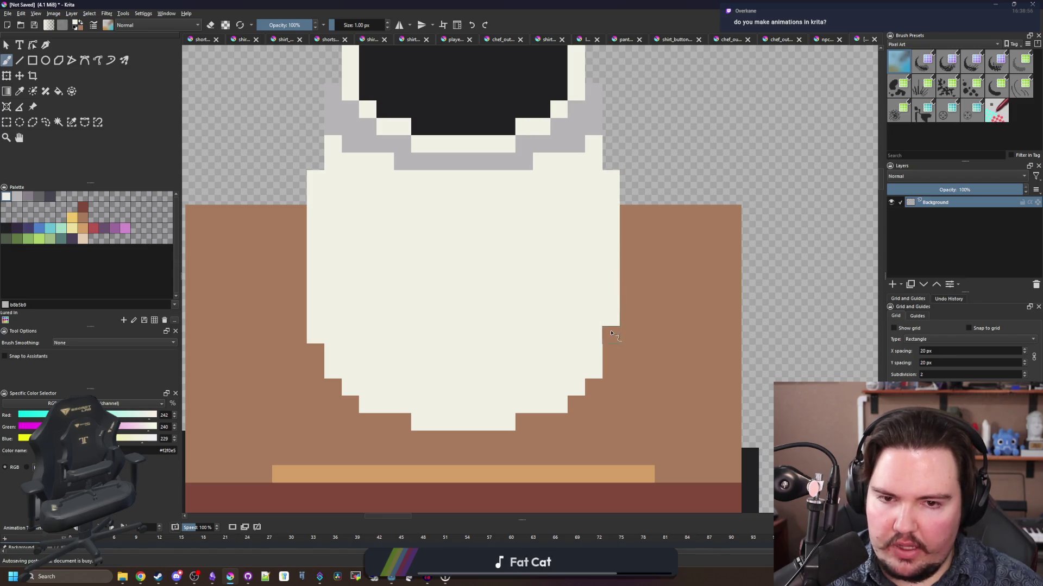
{"action": "scroll", "coordinate": [435, 325], "scroll_direction": "down", "scroll_amount": 4}
{"action": "scroll", "coordinate": [450, 299], "scroll_direction": "up", "scroll_amount": 6}
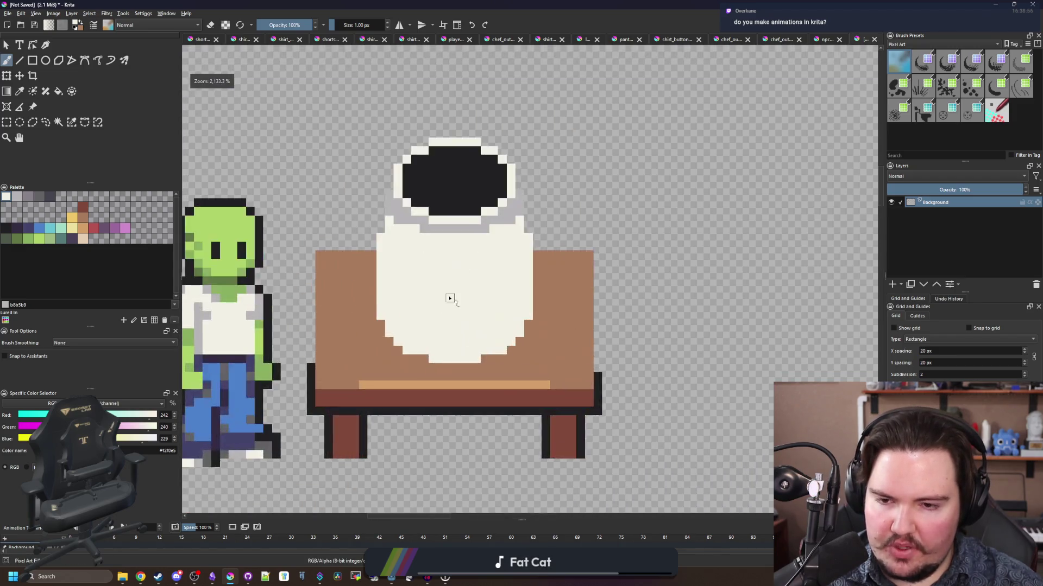
{"action": "scroll", "coordinate": [452, 296], "scroll_direction": "down", "scroll_amount": 2}
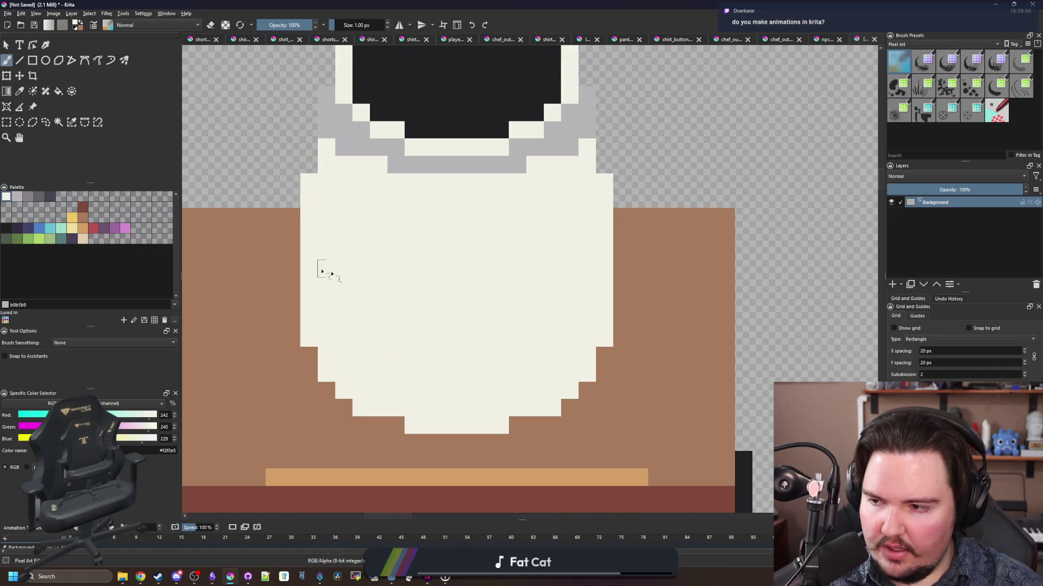
- Paint a T, an I and the stem of a P in dark 212123 pixels on the cup
{"action": "left_click", "coordinate": [8, 227]}
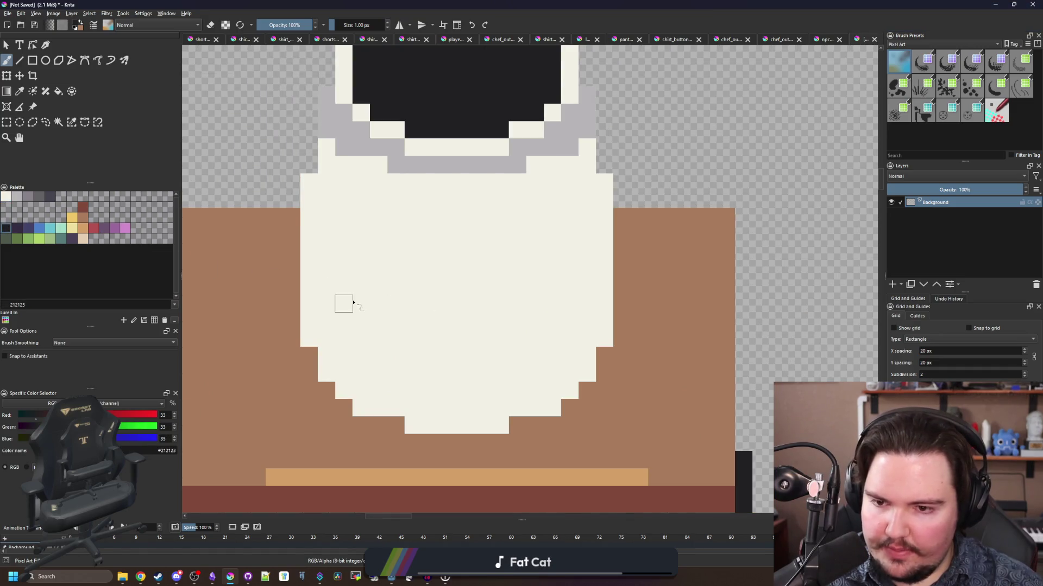
{"action": "left_click_drag", "start_coordinate": [360, 304], "coordinate": [352, 217]}
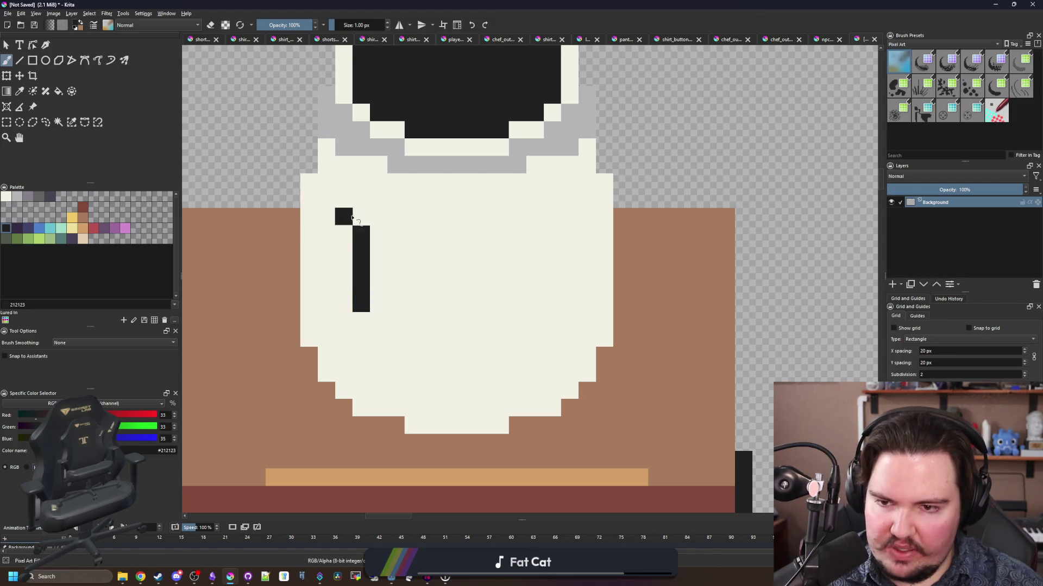
{"action": "left_click", "coordinate": [372, 239]}
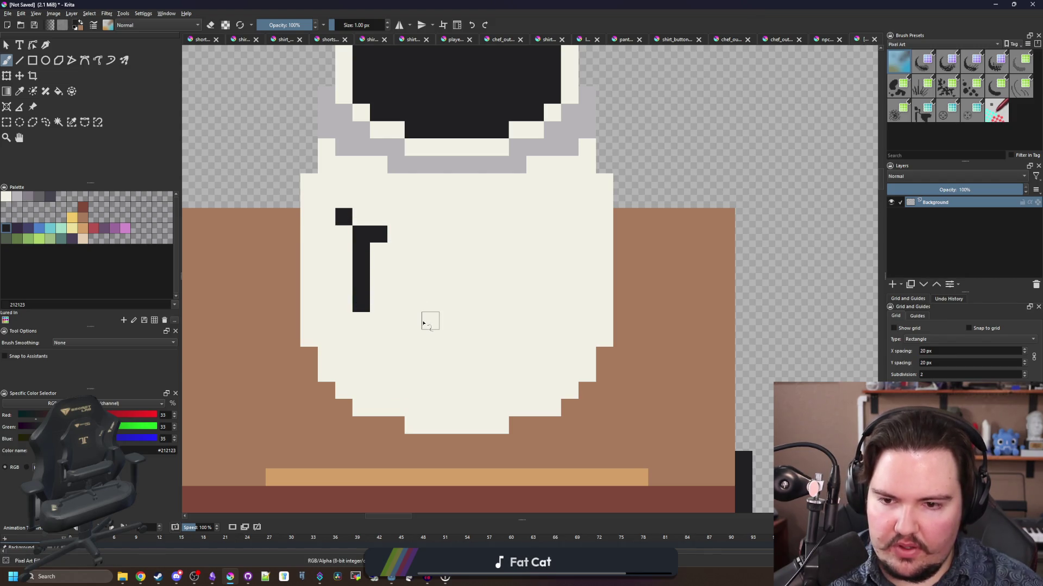
{"action": "mouse_move", "coordinate": [423, 324]}
{"action": "left_mouse_down"}
{"action": "mouse_move", "coordinate": [442, 324]}
{"action": "mouse_move", "coordinate": [423, 252]}
{"action": "mouse_move", "coordinate": [448, 251]}
{"action": "left_mouse_up"}
{"action": "mouse_move", "coordinate": [491, 324]}
{"action": "left_mouse_down"}
{"action": "mouse_move", "coordinate": [492, 254]}
{"action": "mouse_move", "coordinate": [518, 234]}
{"action": "mouse_move", "coordinate": [511, 270]}
{"action": "left_mouse_up"}
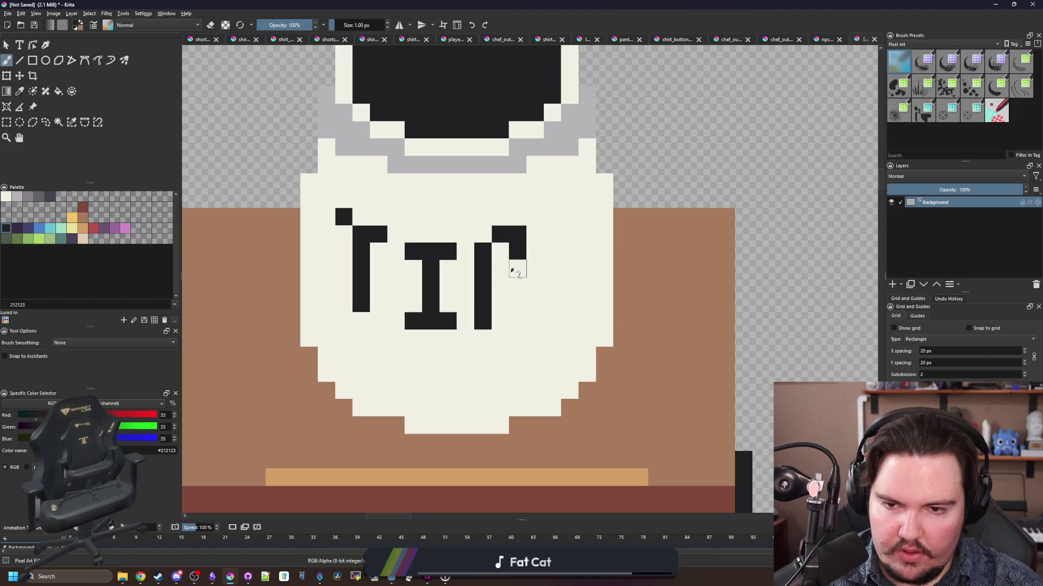
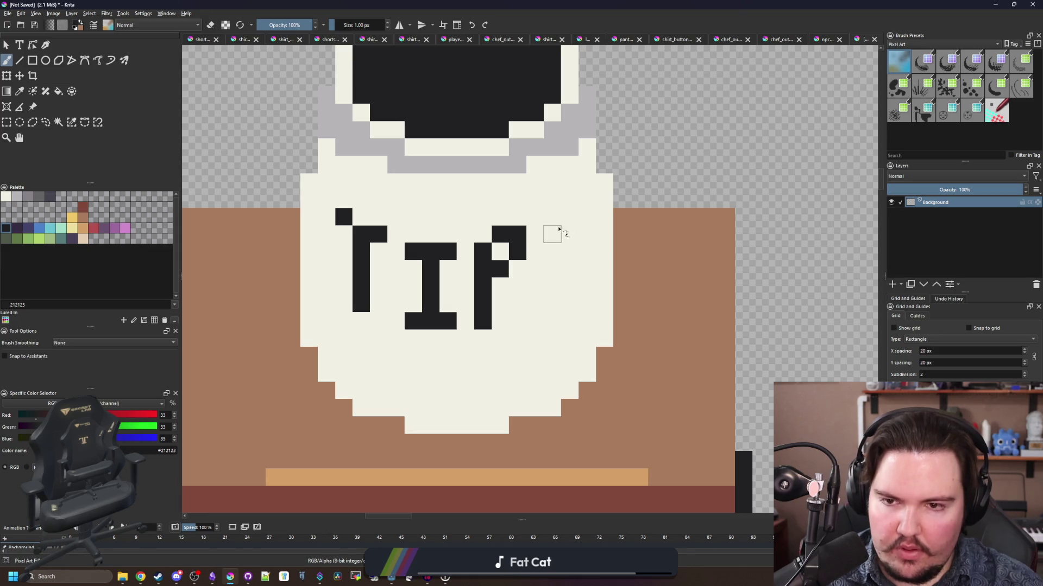
- Undo the old lettering and repaint T, I and P in black, adding the I's bottom bar
{"action": "key", "text": "ctrl+z"}
{"action": "key", "text": "ctrl+z"}
{"action": "key", "text": "ctrl+z"}
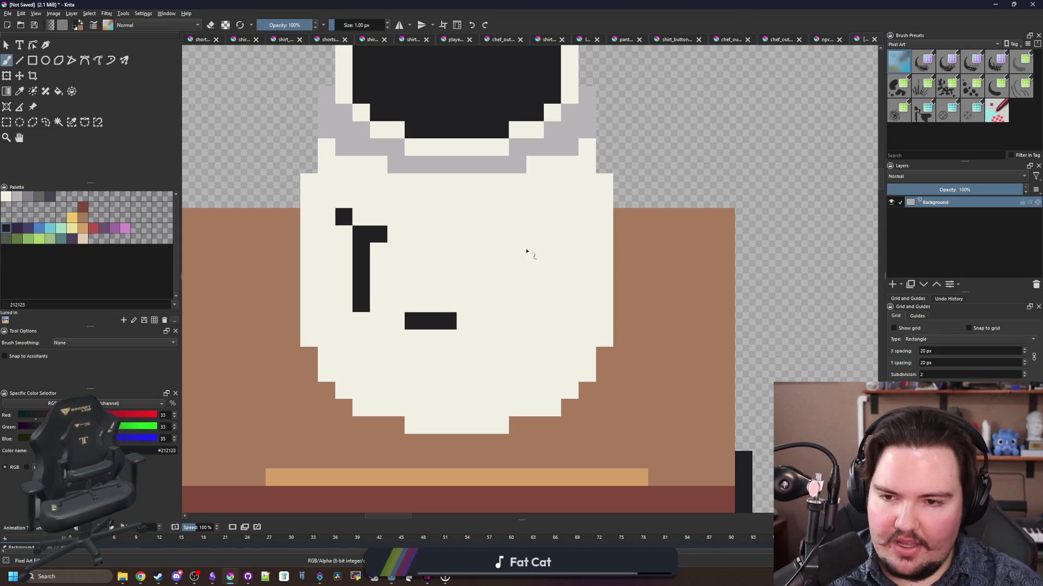
{"action": "key", "text": "ctrl+z"}
{"action": "key", "text": "ctrl+z"}
{"action": "key", "text": "ctrl+z"}
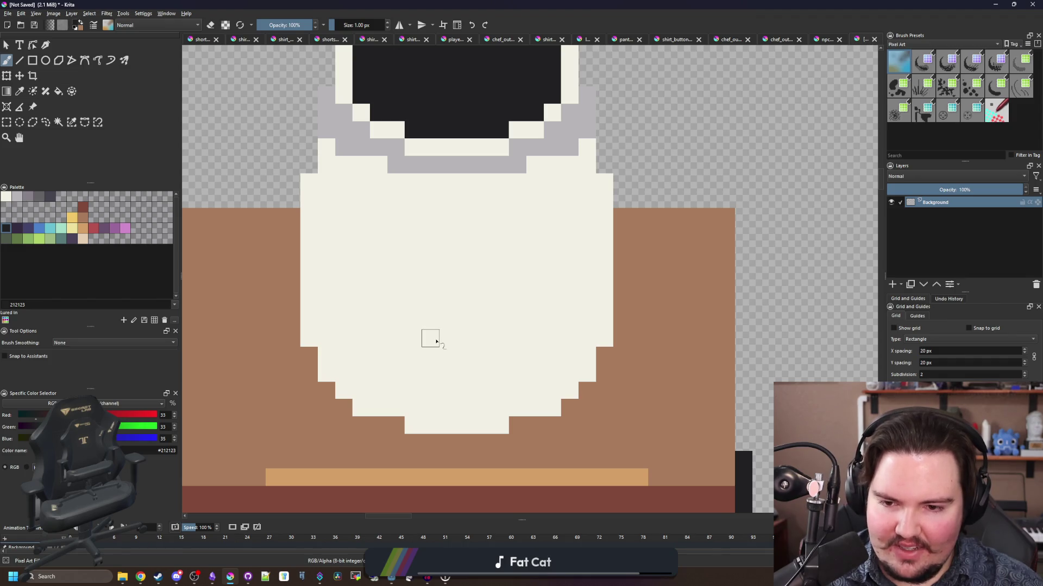
{"action": "mouse_move", "coordinate": [436, 341]}
{"action": "left_mouse_down"}
{"action": "mouse_move", "coordinate": [480, 337]}
{"action": "mouse_move", "coordinate": [454, 249]}
{"action": "mouse_move", "coordinate": [477, 244]}
{"action": "left_mouse_up"}
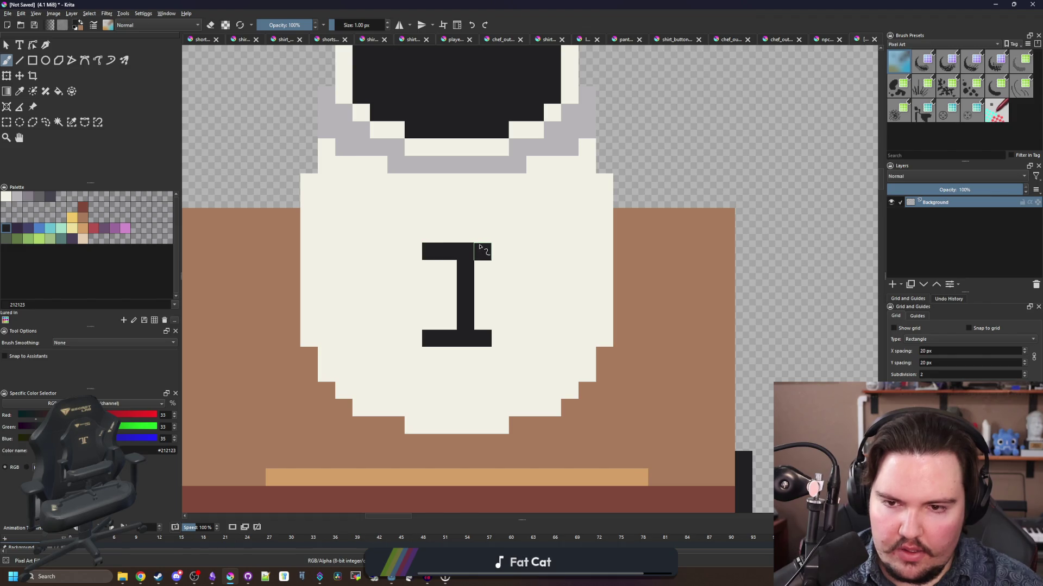
{"action": "scroll", "coordinate": [471, 280], "scroll_direction": "up", "scroll_amount": 1}
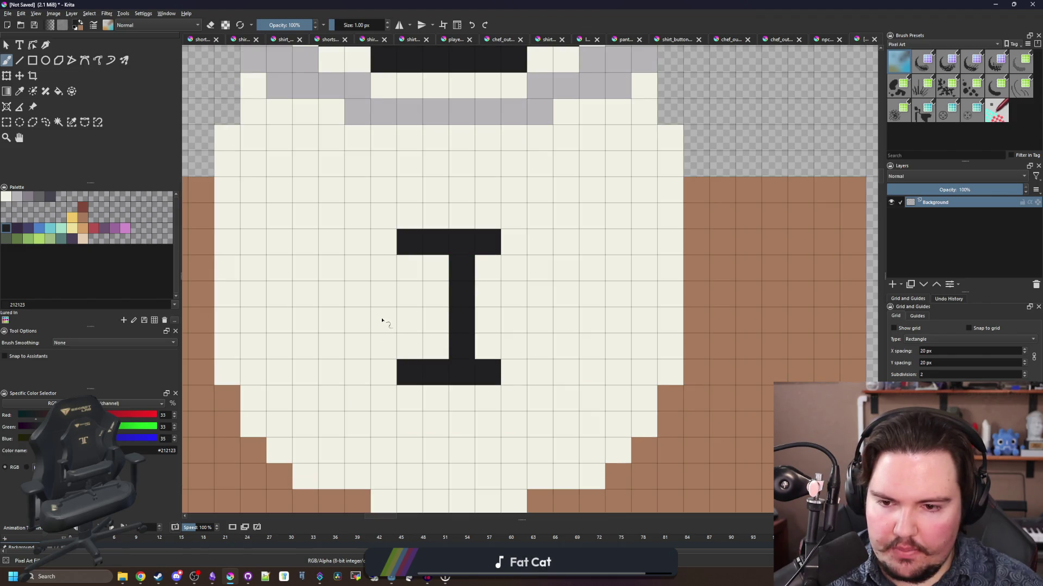
{"action": "mouse_move", "coordinate": [540, 350]}
{"action": "left_mouse_down"}
{"action": "mouse_move", "coordinate": [540, 231]}
{"action": "mouse_move", "coordinate": [593, 191]}
{"action": "mouse_move", "coordinate": [621, 219]}
{"action": "mouse_move", "coordinate": [573, 275]}
{"action": "left_mouse_up"}
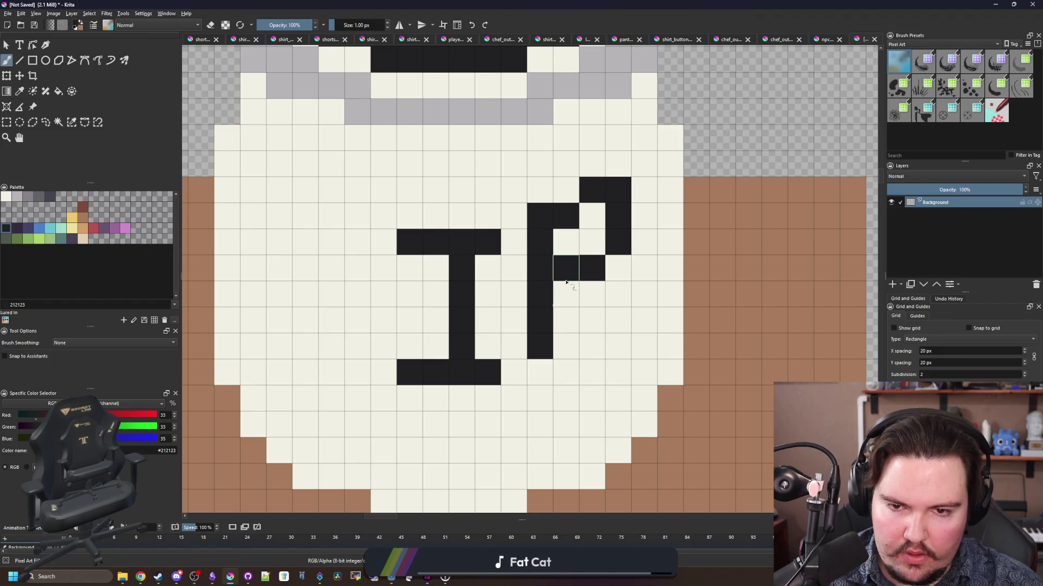
{"action": "scroll", "coordinate": [400, 294], "scroll_direction": "down", "scroll_amount": 2}
{"action": "scroll", "coordinate": [424, 226], "scroll_direction": "up", "scroll_amount": 2}
{"action": "mouse_move", "coordinate": [423, 226]}
{"action": "left_mouse_down"}
{"action": "mouse_move", "coordinate": [356, 193]}
{"action": "mouse_move", "coordinate": [380, 359]}
{"action": "left_mouse_up"}
- Paint the I's stem black, then recolour part of it with the jar's cream
{"action": "scroll", "coordinate": [422, 282], "scroll_direction": "down", "scroll_amount": 5}
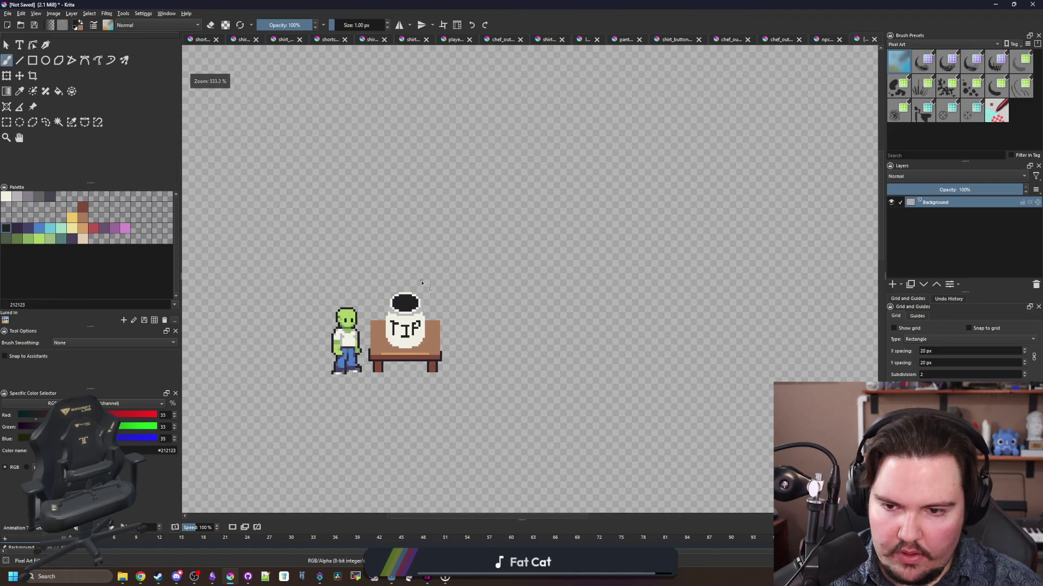
{"action": "scroll", "coordinate": [422, 281], "scroll_direction": "down", "scroll_amount": 2}
{"action": "scroll", "coordinate": [412, 301], "scroll_direction": "up", "scroll_amount": 8}
{"action": "left_click_drag", "start_coordinate": [425, 270], "coordinate": [424, 331]}
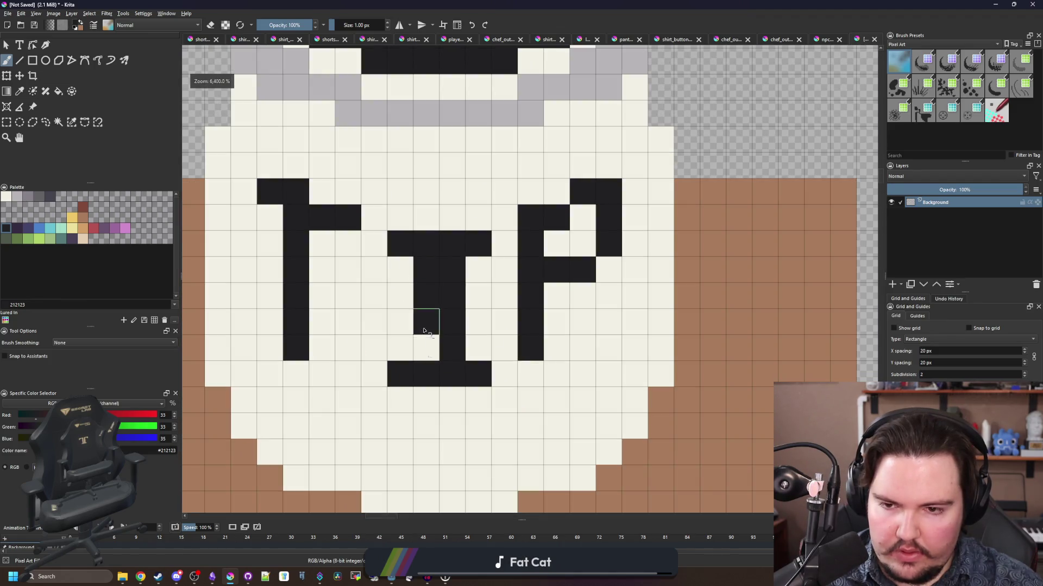
{"action": "scroll", "coordinate": [424, 330], "scroll_direction": "down", "scroll_amount": 3}
{"action": "left_click", "coordinate": [456, 272], "text": "ctrl"}
{"action": "mouse_move", "coordinate": [456, 272]}
{"action": "left_mouse_down"}
{"action": "mouse_move", "coordinate": [464, 345]}
{"action": "mouse_move", "coordinate": [455, 294]}
{"action": "left_mouse_up"}
- Add rim-grey pixels along both jar shoulders and a grey row beneath the rim
{"action": "scroll", "coordinate": [463, 344], "scroll_direction": "down", "scroll_amount": 5}
{"action": "scroll", "coordinate": [462, 284], "scroll_direction": "up", "scroll_amount": 6}
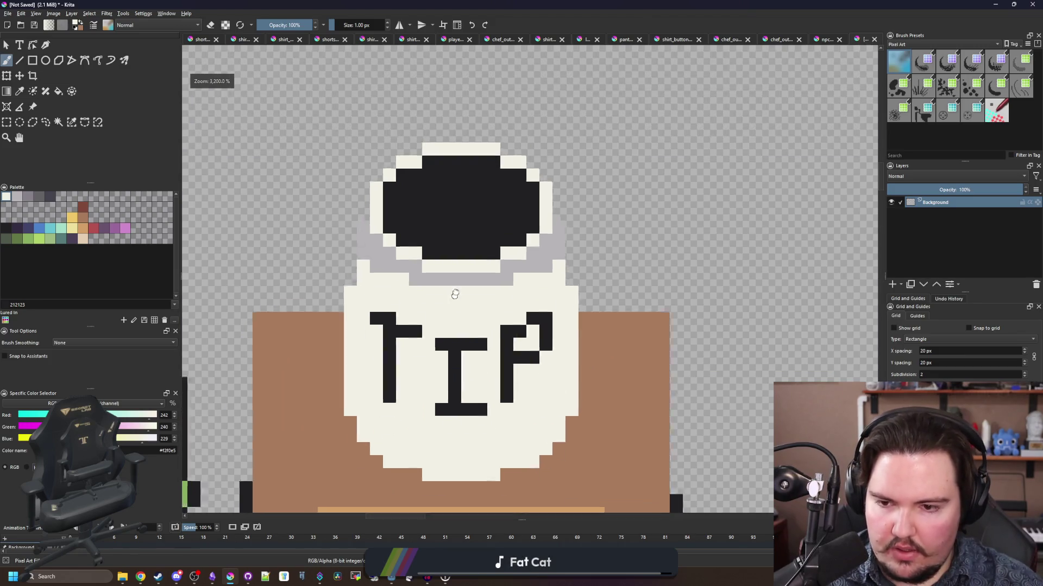
{"action": "scroll", "coordinate": [455, 293], "scroll_direction": "up", "scroll_amount": 1}
{"action": "left_click", "coordinate": [442, 249], "text": "ctrl"}
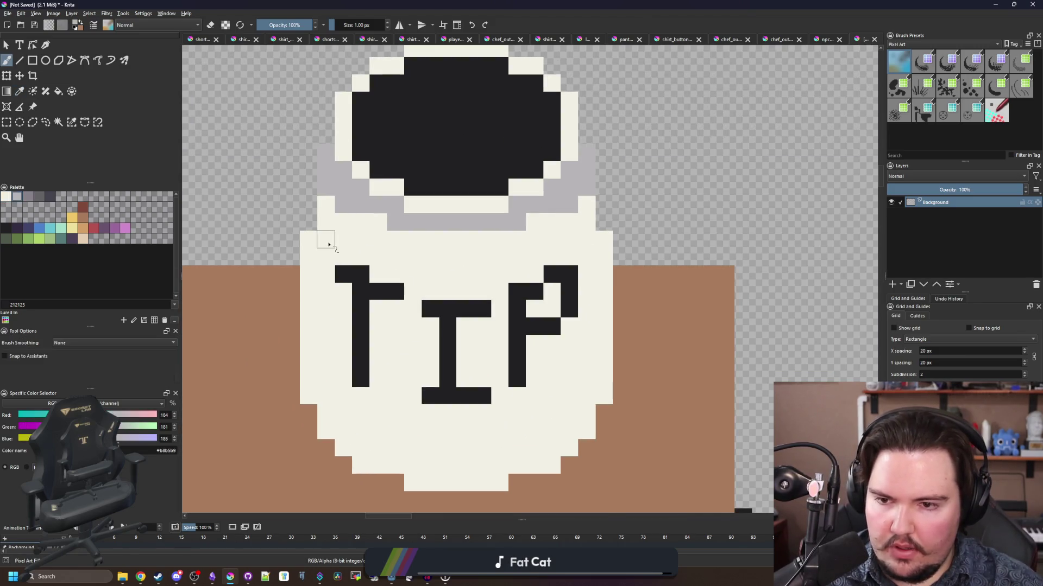
{"action": "left_click", "coordinate": [325, 239]}
{"action": "left_click", "coordinate": [343, 257]}
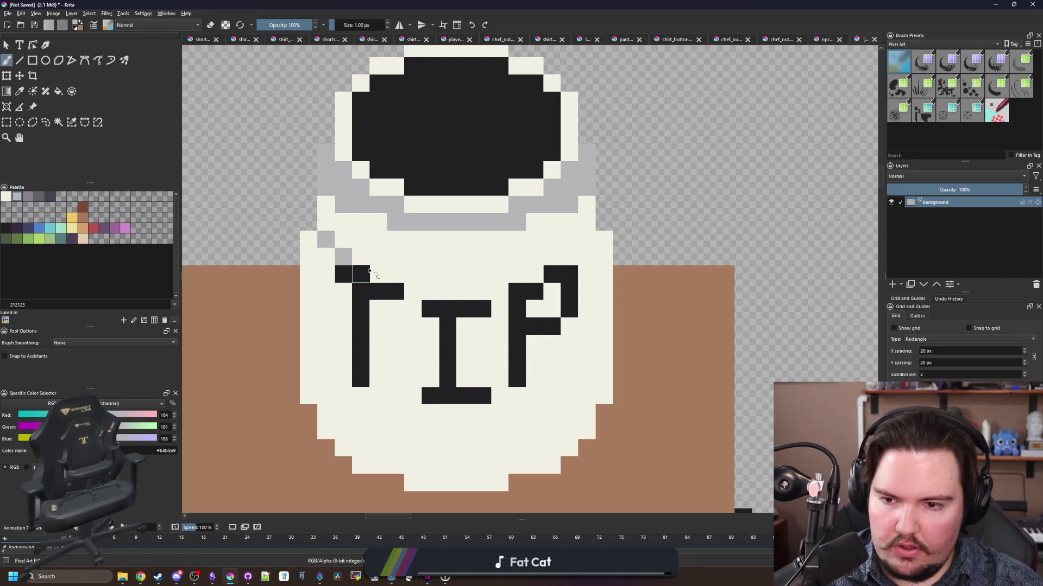
{"action": "left_click", "coordinate": [360, 256]}
{"action": "left_click_drag", "start_coordinate": [413, 291], "coordinate": [491, 292]}
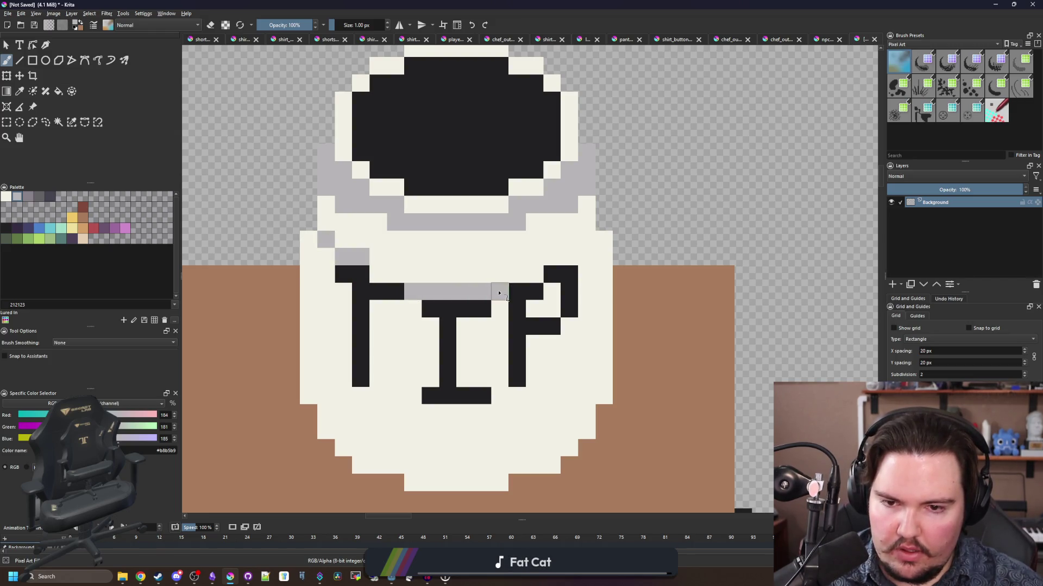
{"action": "left_click", "coordinate": [604, 239]}
{"action": "left_click", "coordinate": [586, 257]}
{"action": "left_click", "coordinate": [569, 257]}
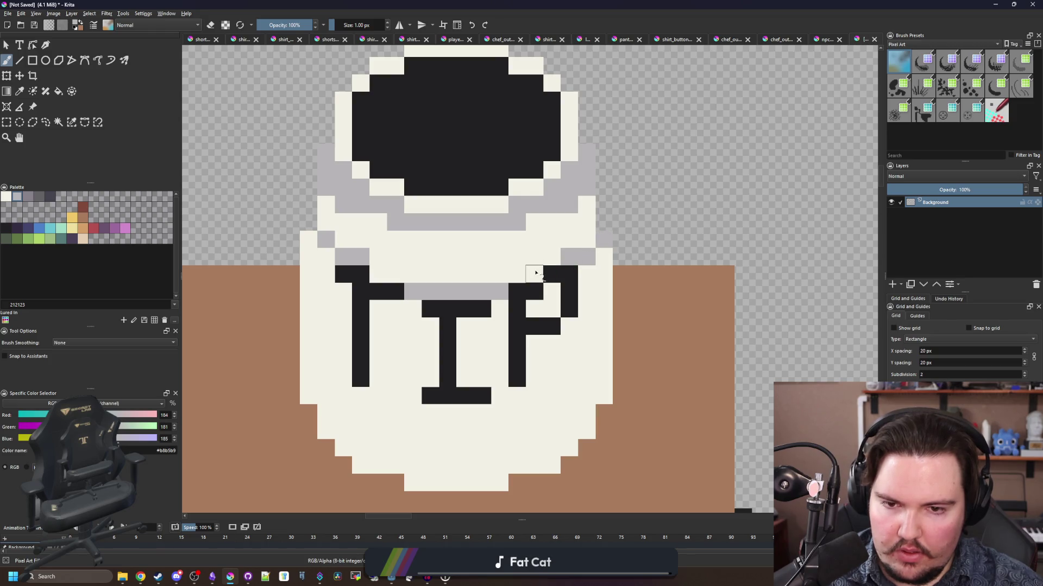
{"action": "left_click", "coordinate": [535, 274]}
- Bucket-fill the jar body with the rim grey
{"action": "left_click", "coordinate": [387, 274]}
{"action": "key", "text": "f"}
{"action": "left_click", "coordinate": [400, 373]}
- Sample the grey and add a rim pixel, then undo the stray grey rim pixels
{"action": "scroll", "coordinate": [401, 340], "scroll_direction": "down", "scroll_amount": 4}
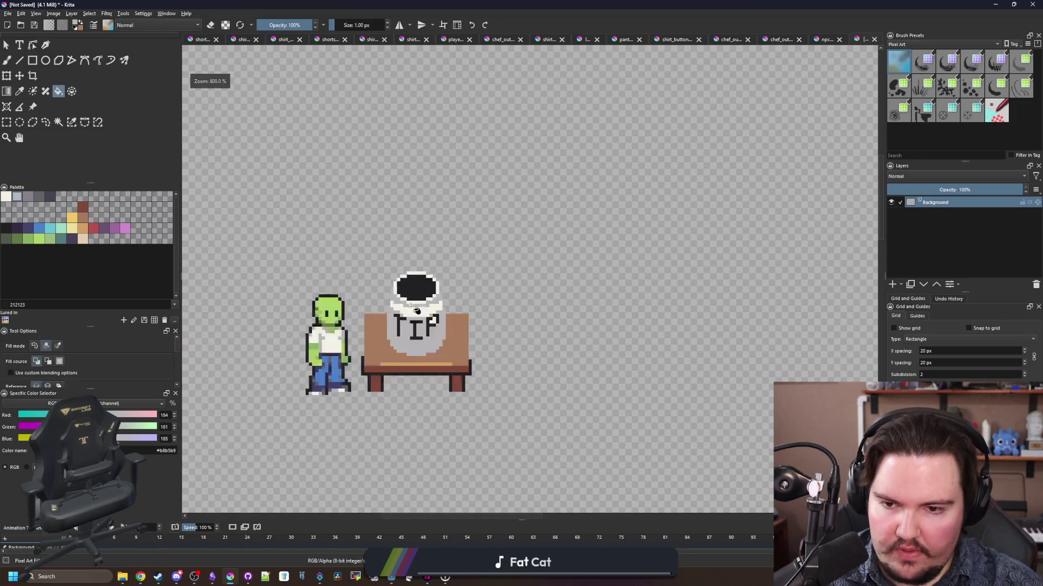
{"action": "scroll", "coordinate": [416, 310], "scroll_direction": "down", "scroll_amount": 3}
{"action": "scroll", "coordinate": [604, 239], "scroll_direction": "up", "scroll_amount": 9}
{"action": "key", "text": "b"}
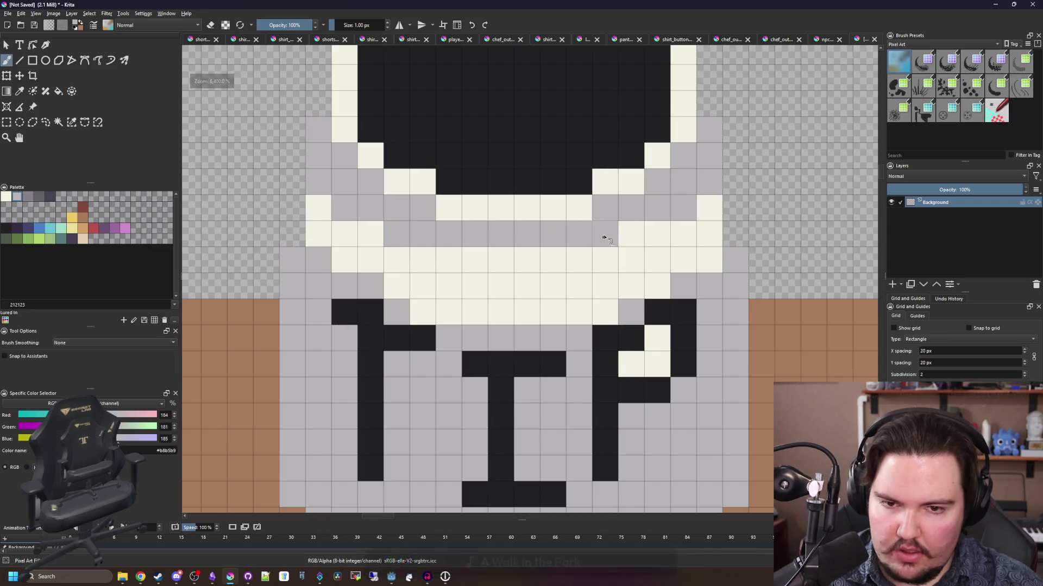
{"action": "scroll", "coordinate": [396, 288], "scroll_direction": "down", "scroll_amount": 2}
{"action": "scroll", "coordinate": [436, 312], "scroll_direction": "up", "scroll_amount": 1}
{"action": "key", "text": "p"}
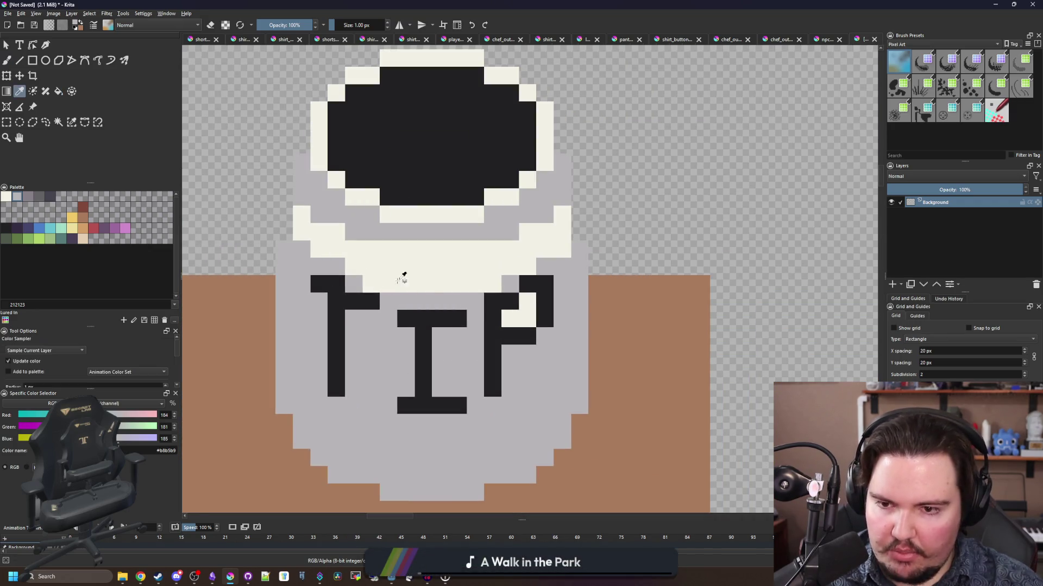
{"action": "key", "text": "b"}
{"action": "left_click", "coordinate": [302, 233]}
{"action": "key", "text": "ctrl+z"}
{"action": "key", "text": "ctrl+z"}
{"action": "key", "text": "ctrl+z"}
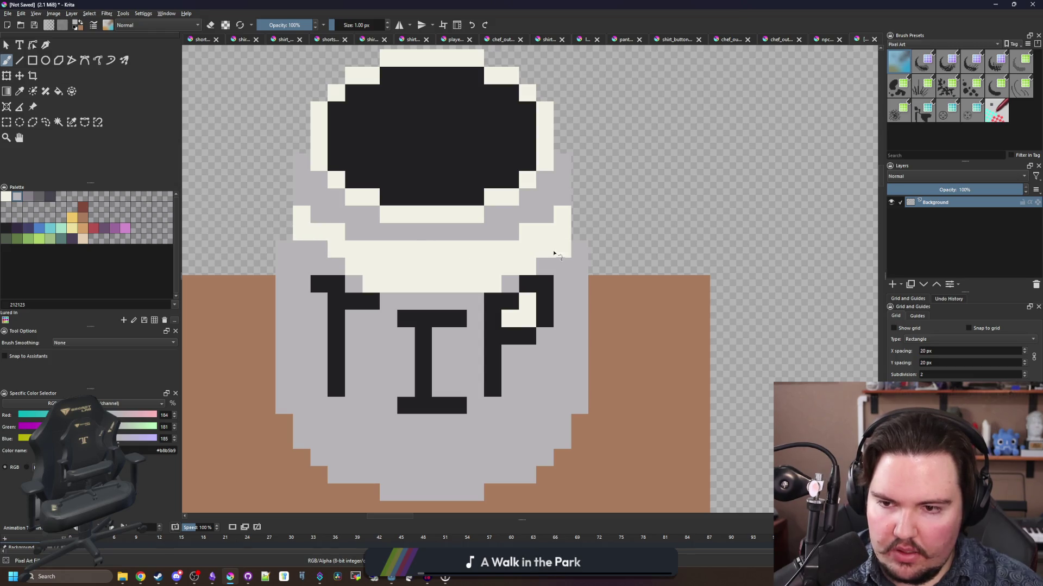
- Erase the two stray grey pixels beside the rim
{"action": "scroll", "coordinate": [360, 255], "scroll_direction": "down", "scroll_amount": 5}
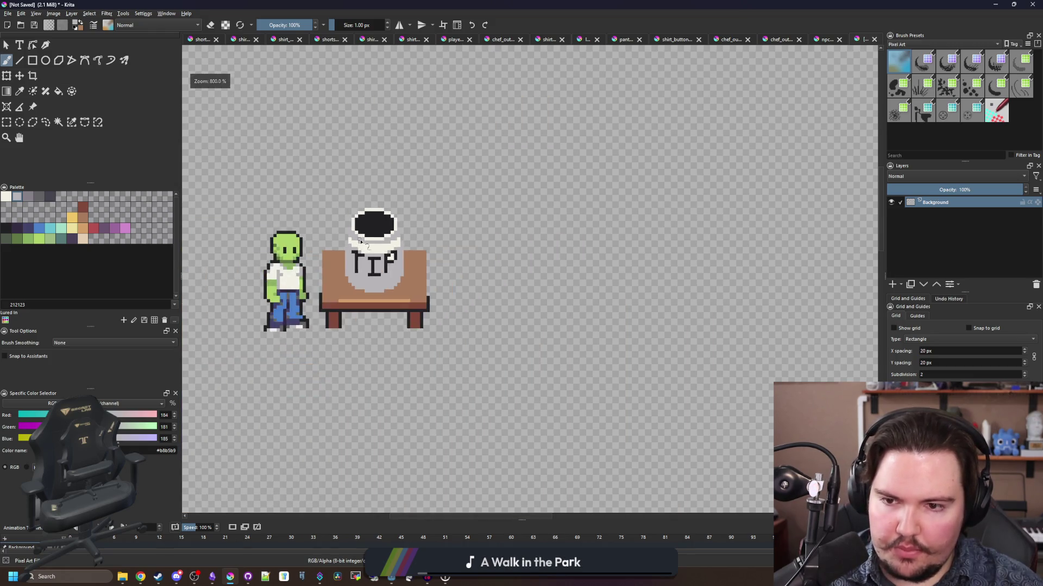
{"action": "scroll", "coordinate": [296, 166], "scroll_direction": "up", "scroll_amount": 8}
{"action": "key", "text": "e"}
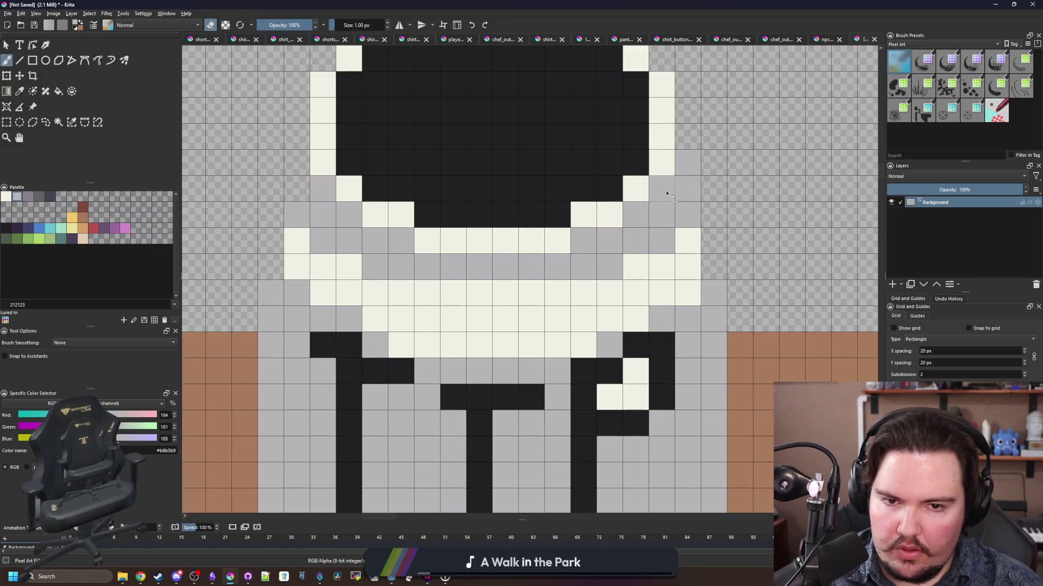
{"action": "left_click_drag", "start_coordinate": [687, 190], "coordinate": [688, 163]}
{"action": "scroll", "coordinate": [587, 226], "scroll_direction": "down", "scroll_amount": 5}
{"action": "scroll", "coordinate": [484, 348], "scroll_direction": "up", "scroll_amount": 4}
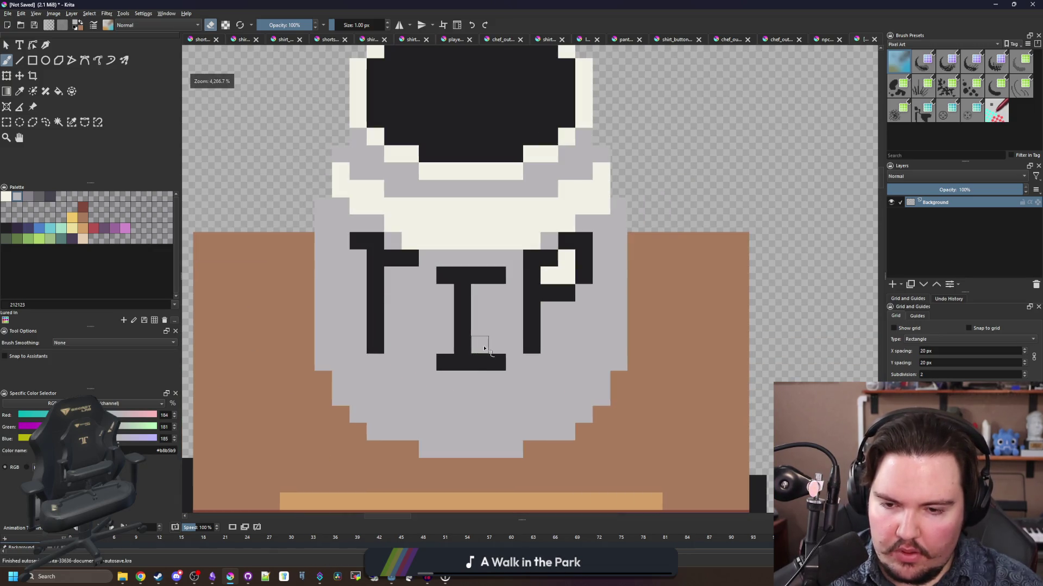
{"action": "key", "text": "e"}
- Paint cream #f2f0e5 highlight pixels curving along the jar's lower and right edges
{"action": "left_click", "coordinate": [475, 242], "text": "ctrl"}
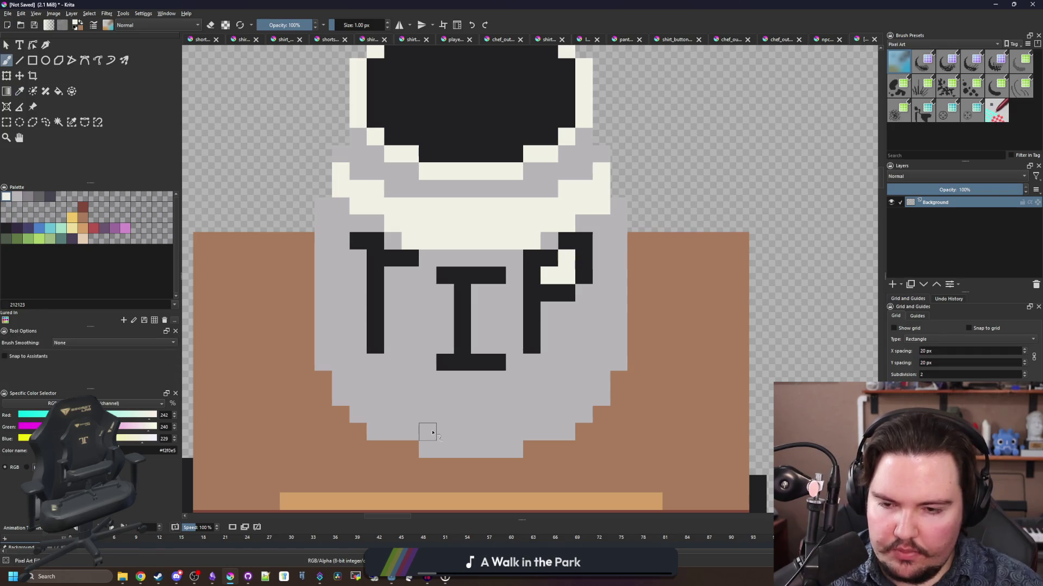
{"action": "left_click_drag", "start_coordinate": [415, 417], "coordinate": [402, 387]}
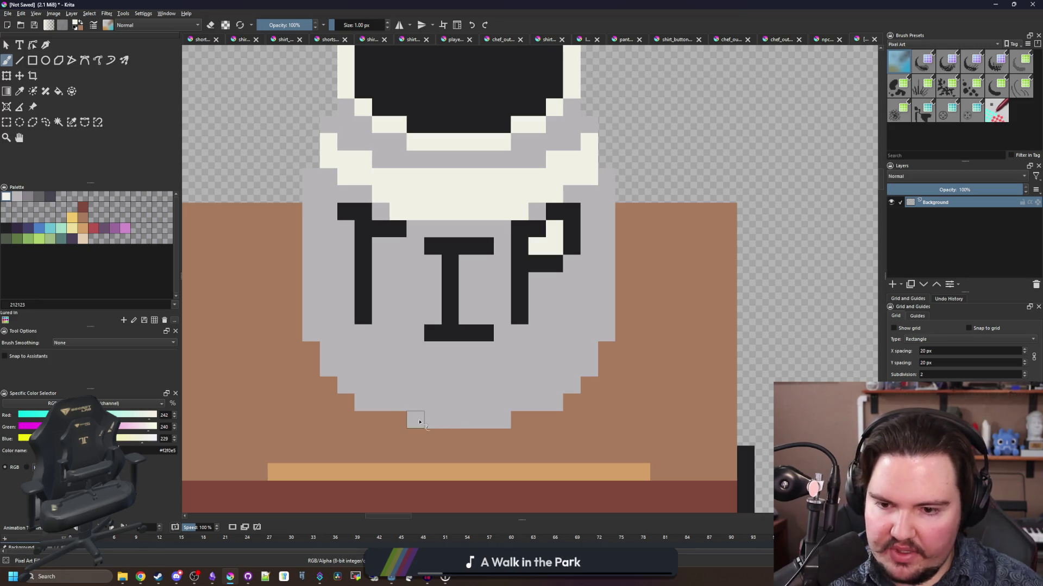
{"action": "mouse_move", "coordinate": [420, 422]}
{"action": "left_mouse_down"}
{"action": "mouse_move", "coordinate": [505, 421]}
{"action": "mouse_move", "coordinate": [493, 403]}
{"action": "mouse_move", "coordinate": [570, 363]}
{"action": "mouse_move", "coordinate": [589, 329]}
{"action": "mouse_move", "coordinate": [586, 293]}
{"action": "left_mouse_up"}
{"action": "key", "text": "ctrl+z"}
{"action": "key", "text": "ctrl+z"}
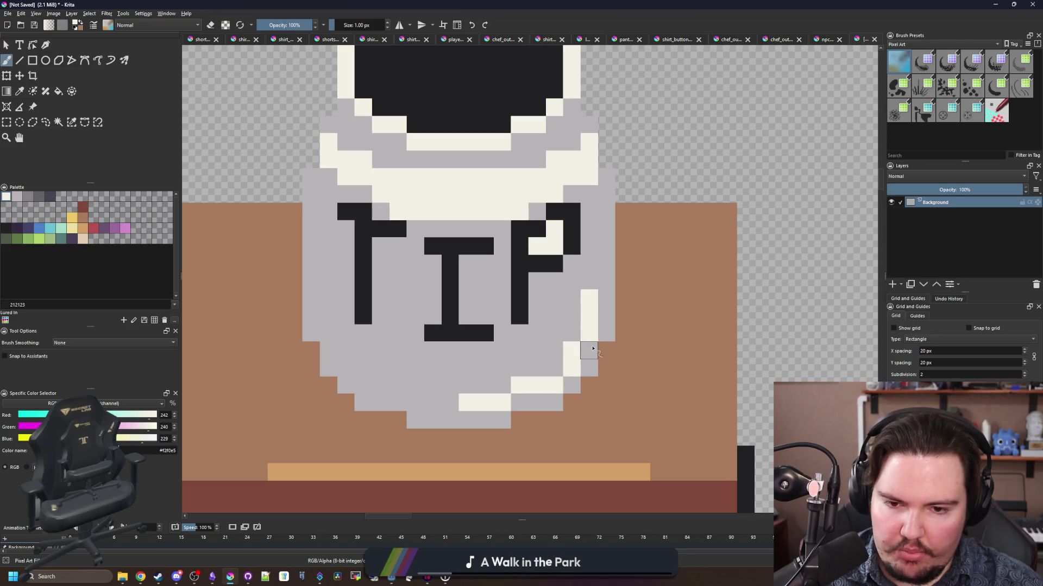
{"action": "left_click", "coordinate": [519, 402]}
{"action": "left_click", "coordinate": [549, 365]}
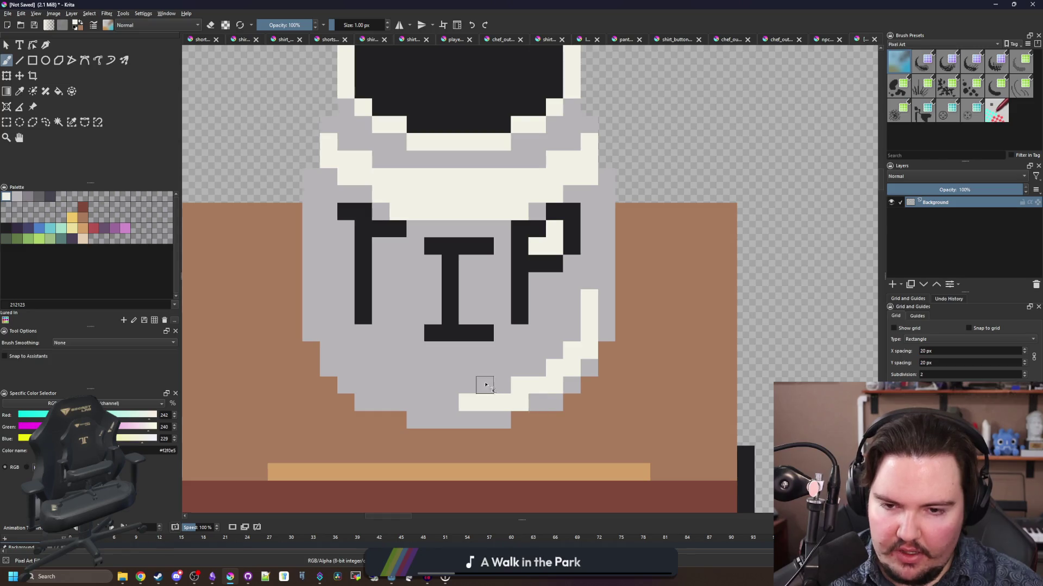
{"action": "scroll", "coordinate": [485, 386], "scroll_direction": "down", "scroll_amount": 5}
{"action": "scroll", "coordinate": [463, 391], "scroll_direction": "up", "scroll_amount": 7}
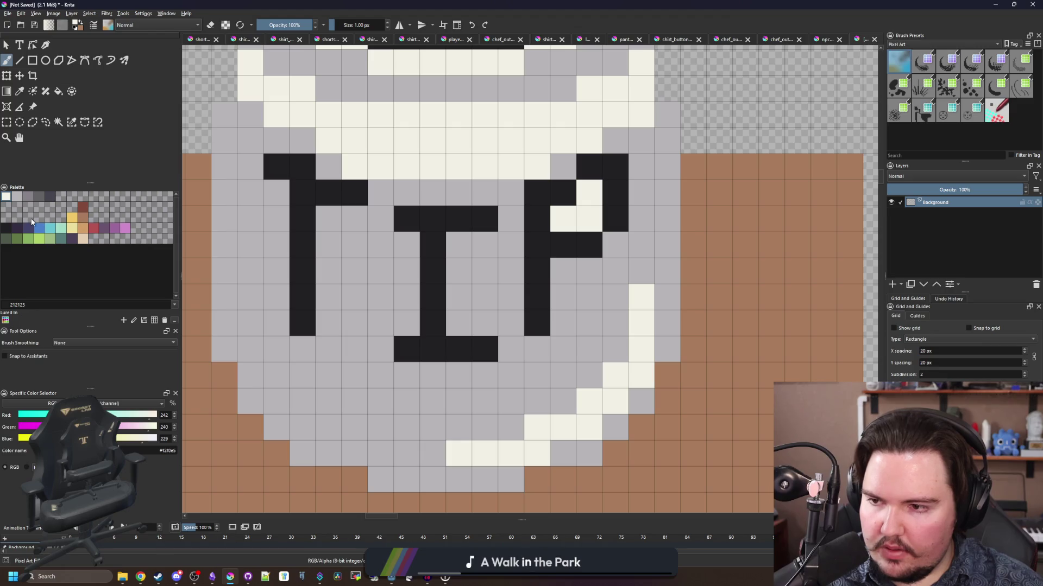
{"action": "left_click", "coordinate": [24, 243]}
{"action": "scroll", "coordinate": [335, 403], "scroll_direction": "down", "scroll_amount": 1}
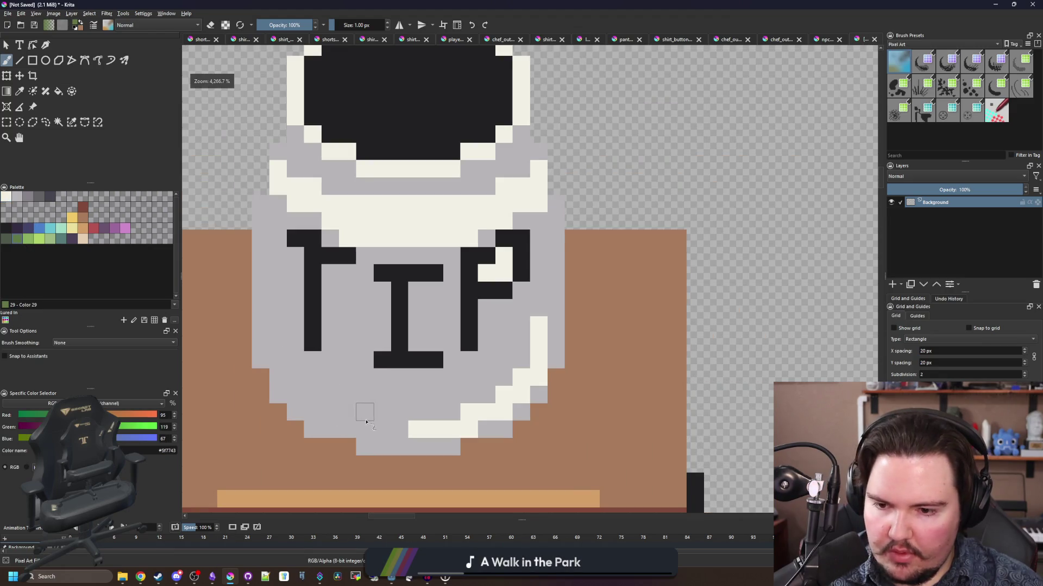
- Outline the jar's lower body in green #5f7743 and bucket-fill it, including the gap beside the T
{"action": "mouse_move", "coordinate": [366, 421]}
{"action": "left_mouse_down"}
{"action": "mouse_move", "coordinate": [321, 412]}
{"action": "mouse_move", "coordinate": [276, 331]}
{"action": "mouse_move", "coordinate": [354, 310]}
{"action": "mouse_move", "coordinate": [523, 311]}
{"action": "mouse_move", "coordinate": [515, 380]}
{"action": "mouse_move", "coordinate": [387, 410]}
{"action": "mouse_move", "coordinate": [418, 426]}
{"action": "mouse_move", "coordinate": [361, 430]}
{"action": "left_mouse_up"}
{"action": "key", "text": "f"}
{"action": "left_click", "coordinate": [355, 390]}
{"action": "left_click", "coordinate": [296, 334]}
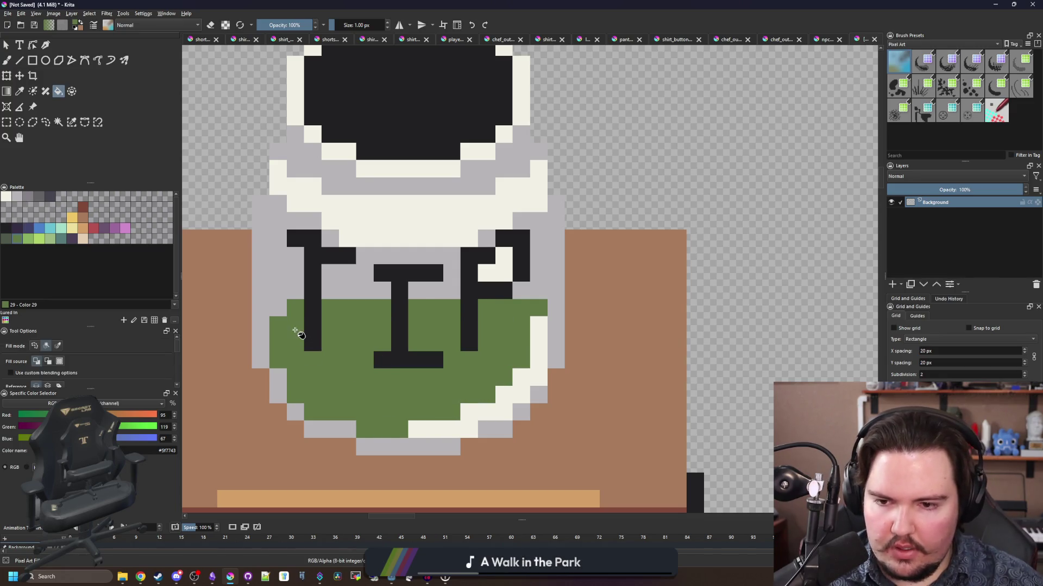
- Repaint a stray green pixel back to the jar's light grey
{"action": "key", "text": "b"}
{"action": "left_click", "coordinate": [549, 289], "text": "ctrl"}
{"action": "left_click_drag", "start_coordinate": [538, 305], "coordinate": [534, 333]}
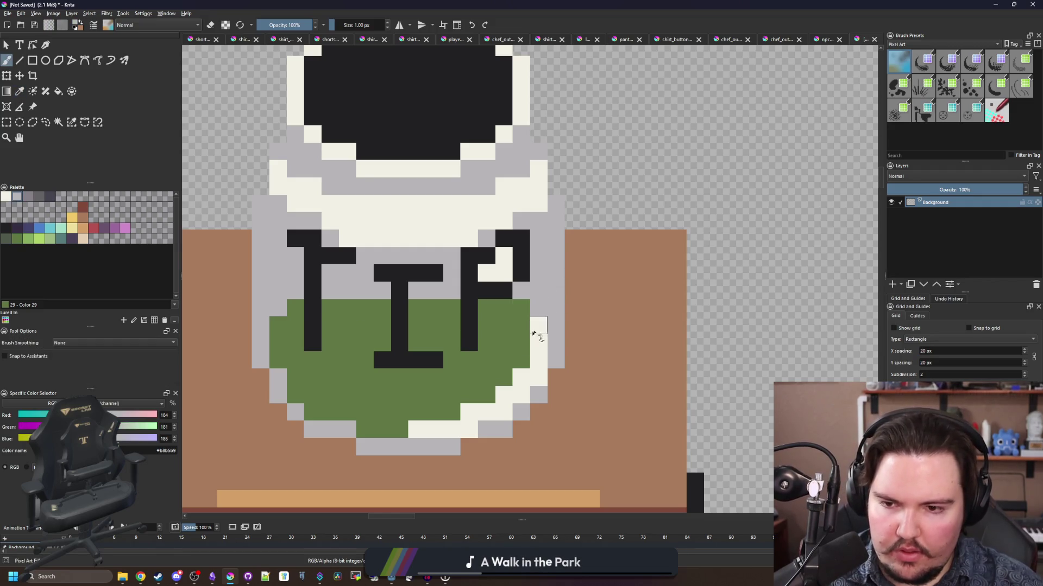
{"action": "scroll", "coordinate": [435, 330], "scroll_direction": "down", "scroll_amount": 5}
{"action": "scroll", "coordinate": [429, 326], "scroll_direction": "up", "scroll_amount": 7}
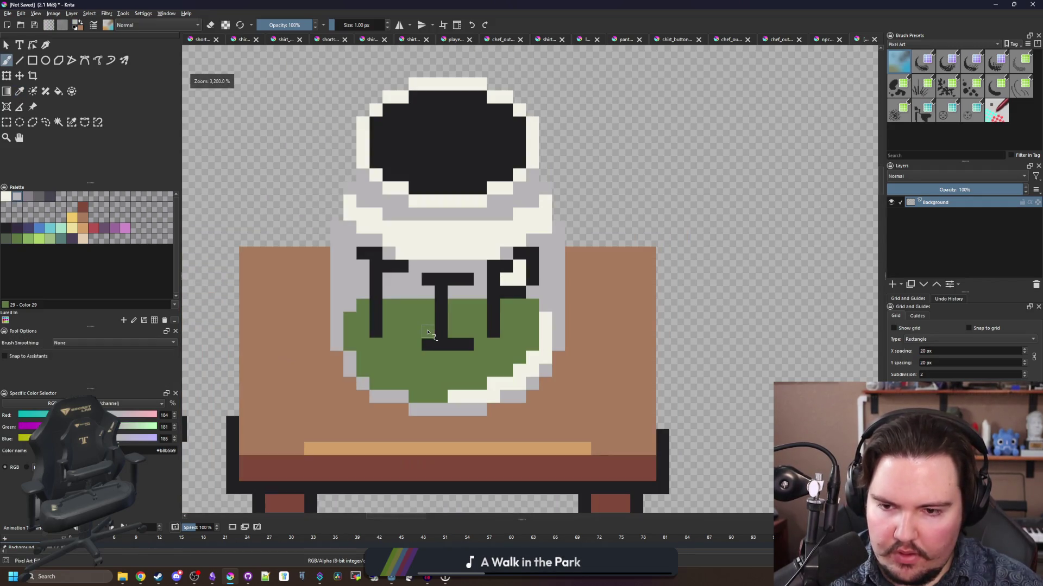
{"action": "key", "text": "p"}
{"action": "left_click", "coordinate": [426, 325]}
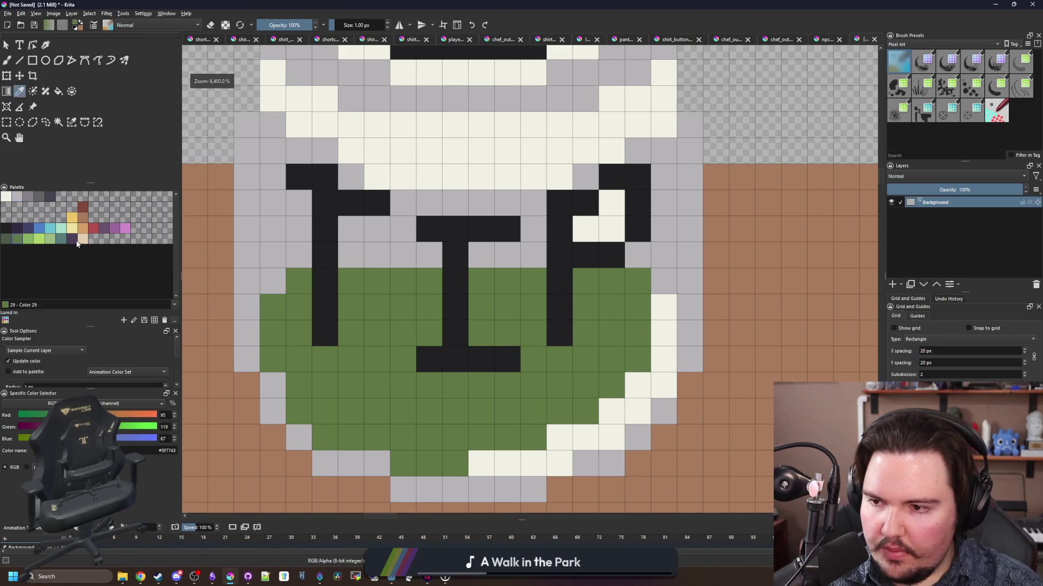
- Paint light green highlight strokes across the leaves, including the right and bottom
{"action": "left_click", "coordinate": [29, 243]}
{"action": "key", "text": "b"}
{"action": "left_click_drag", "start_coordinate": [350, 309], "coordinate": [351, 260]}
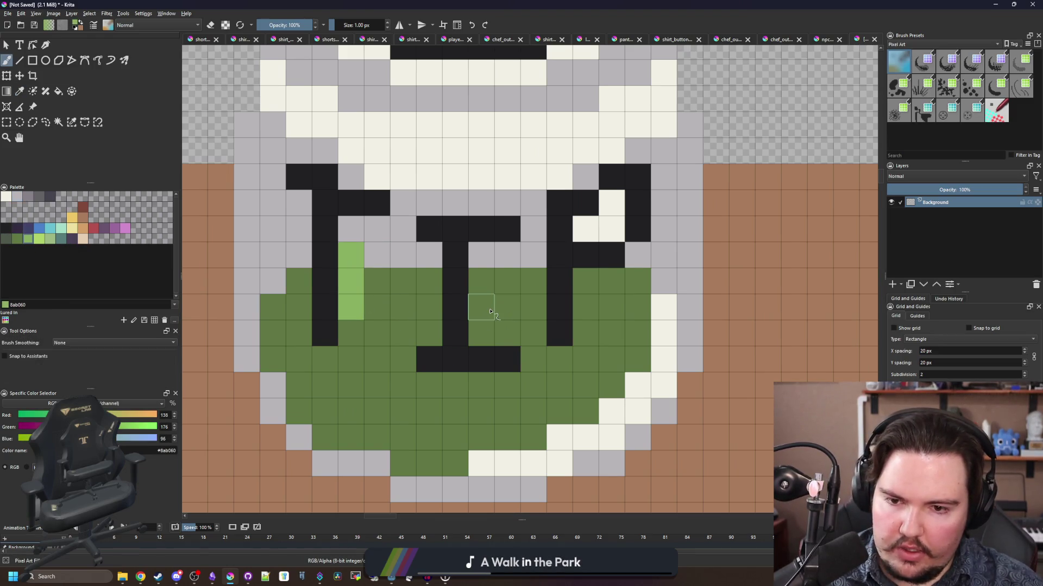
{"action": "left_click_drag", "start_coordinate": [490, 311], "coordinate": [533, 255]}
{"action": "left_click_drag", "start_coordinate": [455, 412], "coordinate": [403, 412]}
{"action": "left_click_drag", "start_coordinate": [611, 359], "coordinate": [607, 306]}
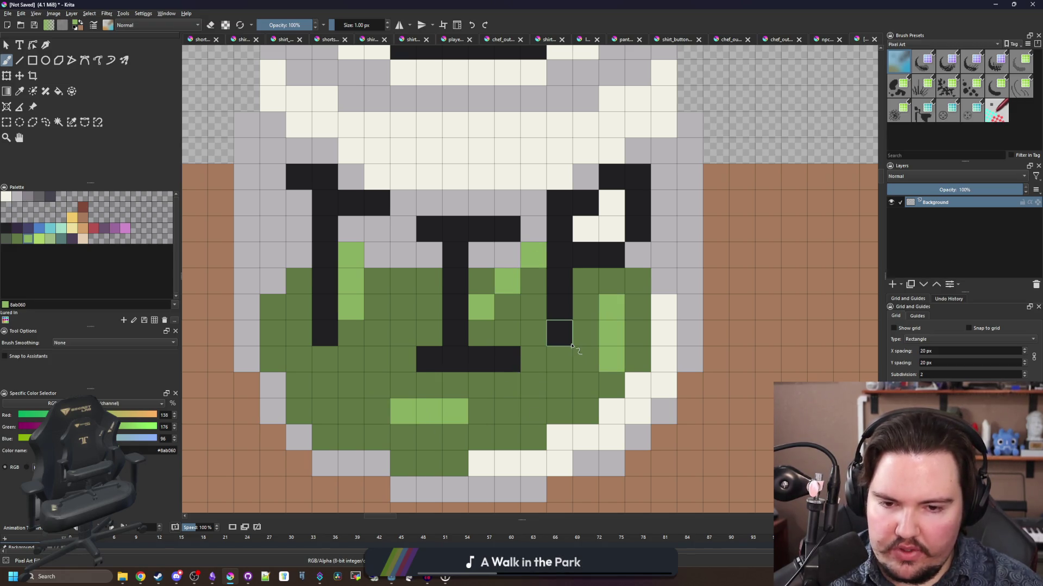
- Add dark grey-green shadow cells around the I and along the bottom of the leaves
{"action": "left_click", "coordinate": [61, 241]}
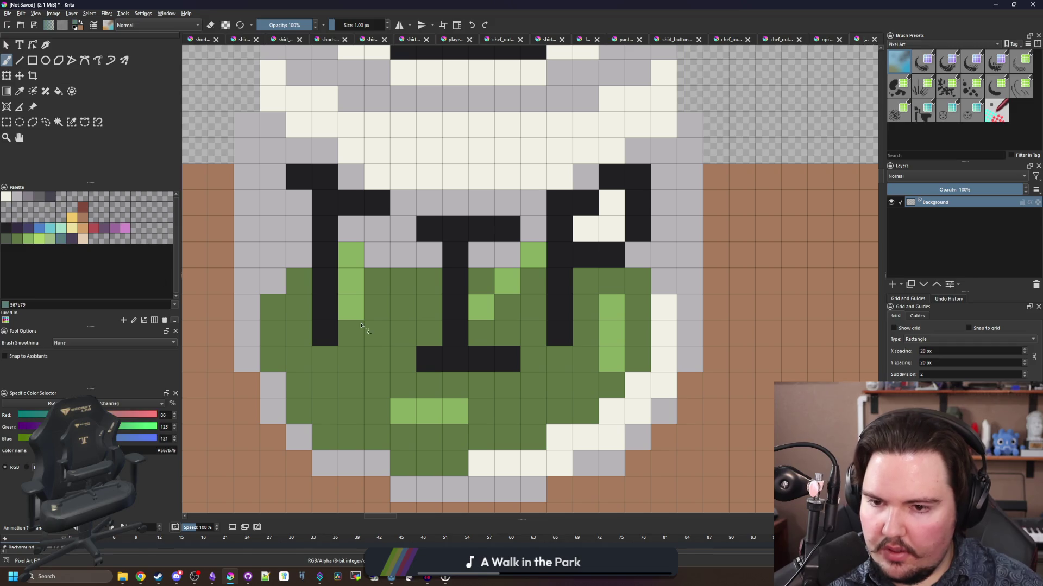
{"action": "left_click", "coordinate": [9, 240]}
{"action": "left_click", "coordinate": [429, 307]}
{"action": "left_click", "coordinate": [429, 281]}
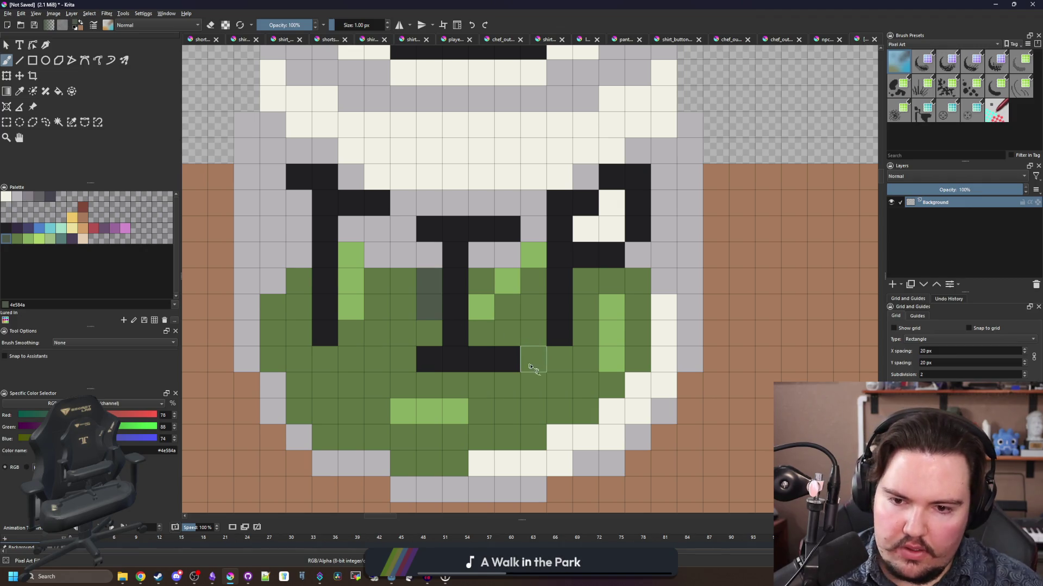
{"action": "left_click_drag", "start_coordinate": [530, 367], "coordinate": [534, 333]}
{"action": "left_click", "coordinate": [559, 359]}
{"action": "left_click", "coordinate": [507, 385]}
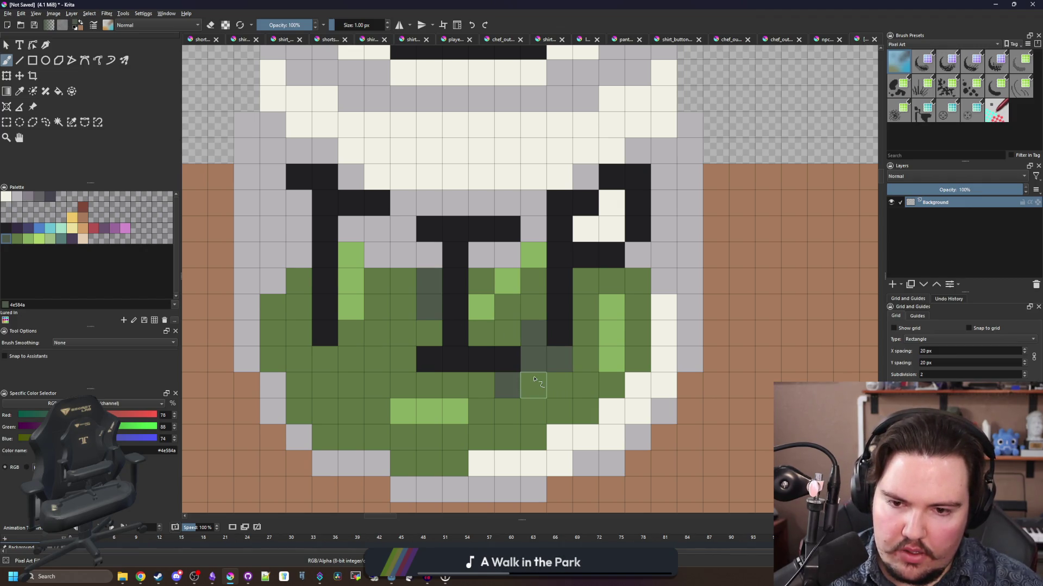
{"action": "left_click", "coordinate": [535, 379]}
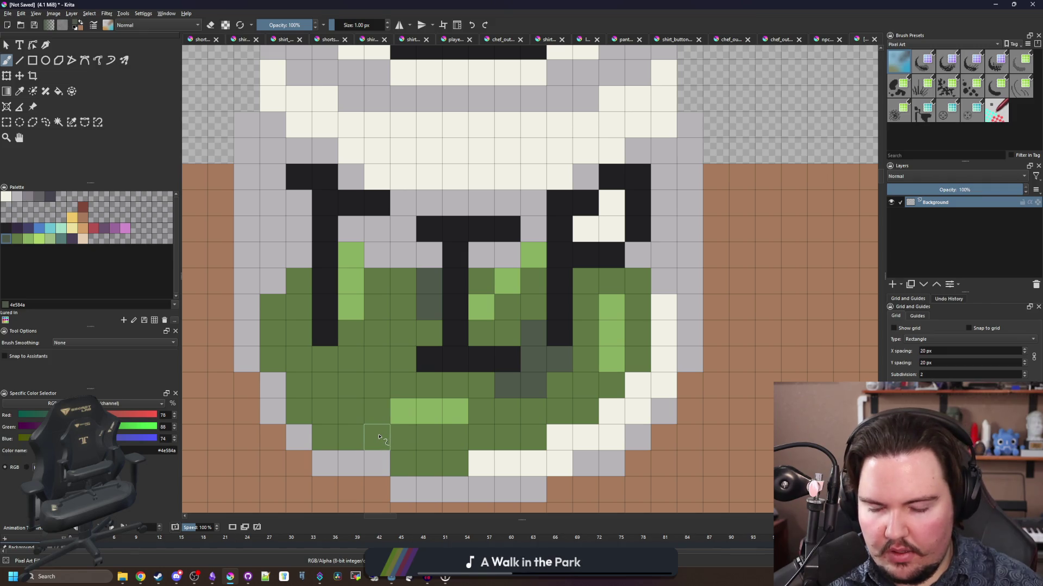
{"action": "left_click_drag", "start_coordinate": [455, 437], "coordinate": [429, 463]}
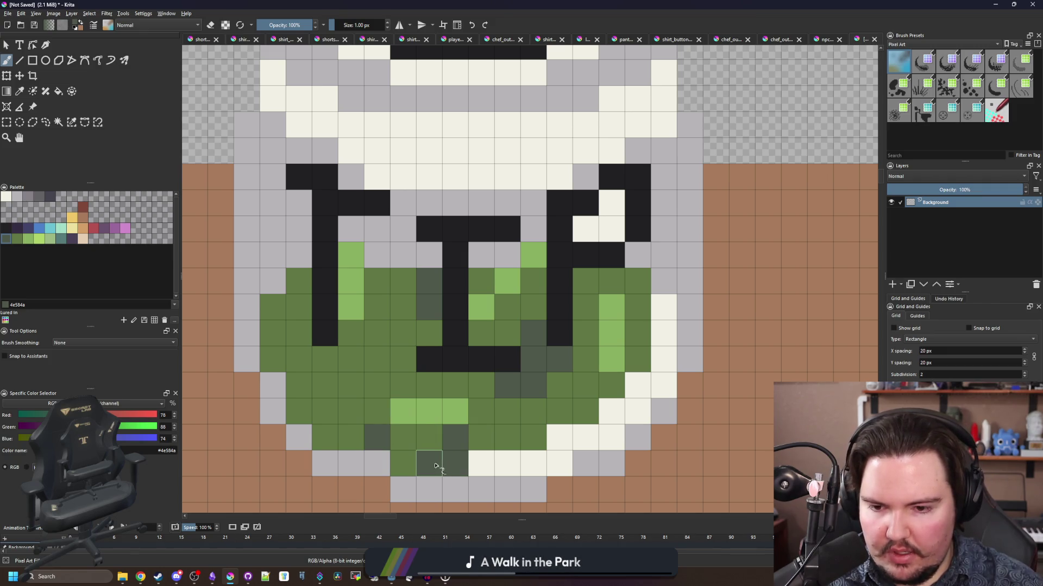
- Repaint a stray cell with the jar's grey
{"action": "scroll", "coordinate": [360, 354], "scroll_direction": "down", "scroll_amount": 5}
{"action": "scroll", "coordinate": [348, 338], "scroll_direction": "up", "scroll_amount": 6}
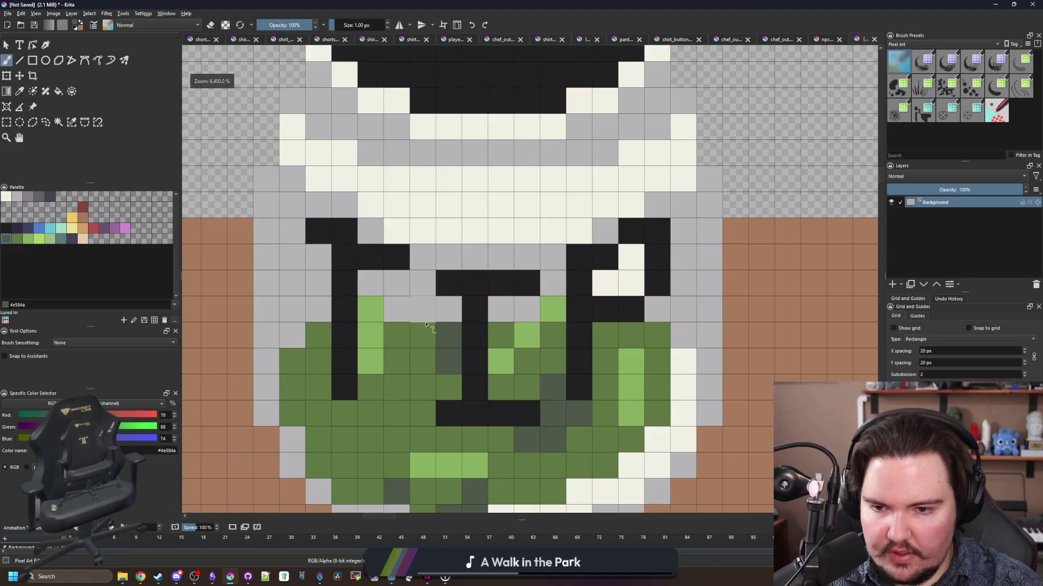
{"action": "key", "text": "p"}
{"action": "left_click", "coordinate": [451, 315]}
{"action": "key", "text": "b"}
{"action": "left_click", "coordinate": [450, 335]}
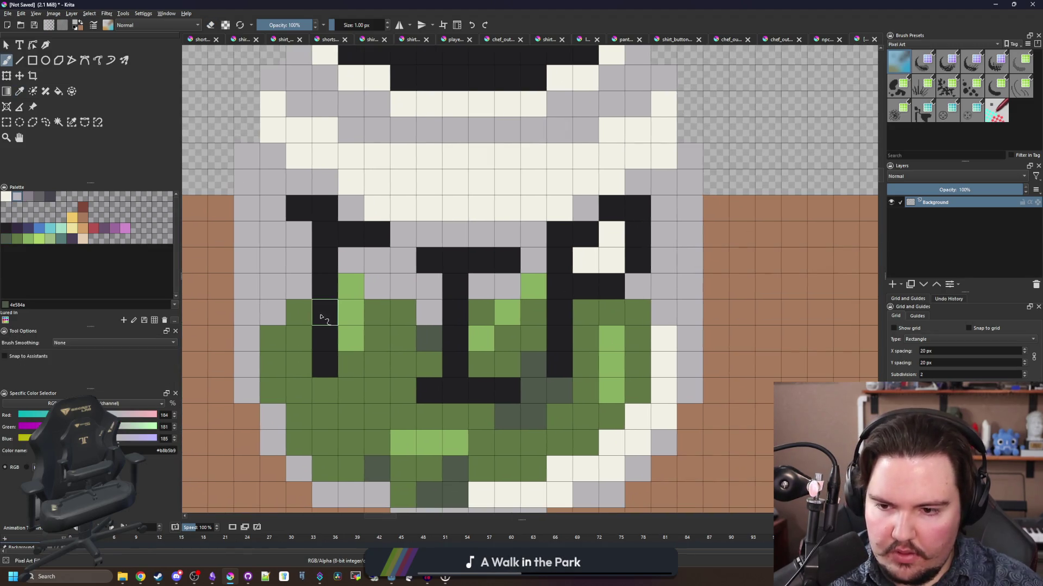
- Add more light green highlights and dark shadow cells to the left leaves
{"action": "left_click", "coordinate": [356, 345], "text": "ctrl"}
{"action": "mouse_move", "coordinate": [348, 416]}
{"action": "left_mouse_down"}
{"action": "mouse_move", "coordinate": [325, 417]}
{"action": "mouse_move", "coordinate": [337, 390]}
{"action": "mouse_move", "coordinate": [299, 442]}
{"action": "mouse_move", "coordinate": [377, 416]}
{"action": "mouse_move", "coordinate": [376, 448]}
{"action": "left_mouse_up"}
{"action": "left_click", "coordinate": [380, 465], "text": "ctrl"}
{"action": "scroll", "coordinate": [376, 449], "scroll_direction": "down", "scroll_amount": 5}
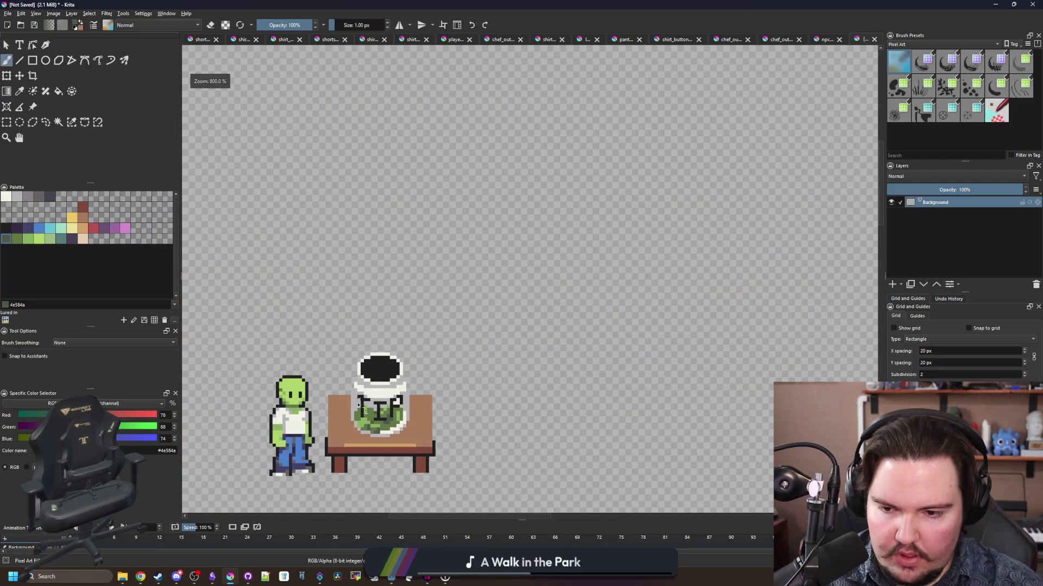
{"action": "scroll", "coordinate": [385, 413], "scroll_direction": "up", "scroll_amount": 1}
{"action": "scroll", "coordinate": [391, 380], "scroll_direction": "down", "scroll_amount": 2}
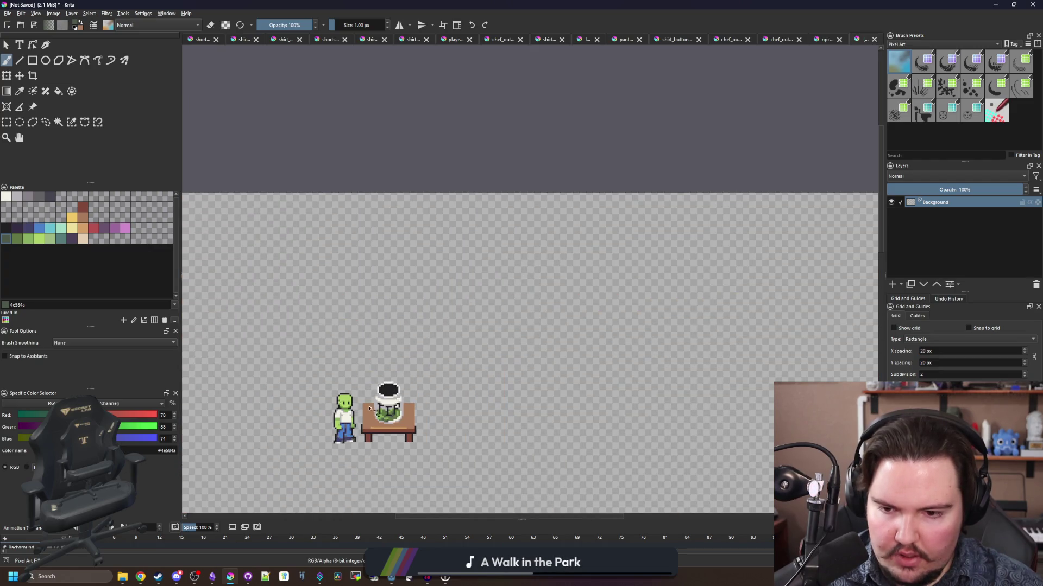
{"action": "scroll", "coordinate": [383, 416], "scroll_direction": "up", "scroll_amount": 5}
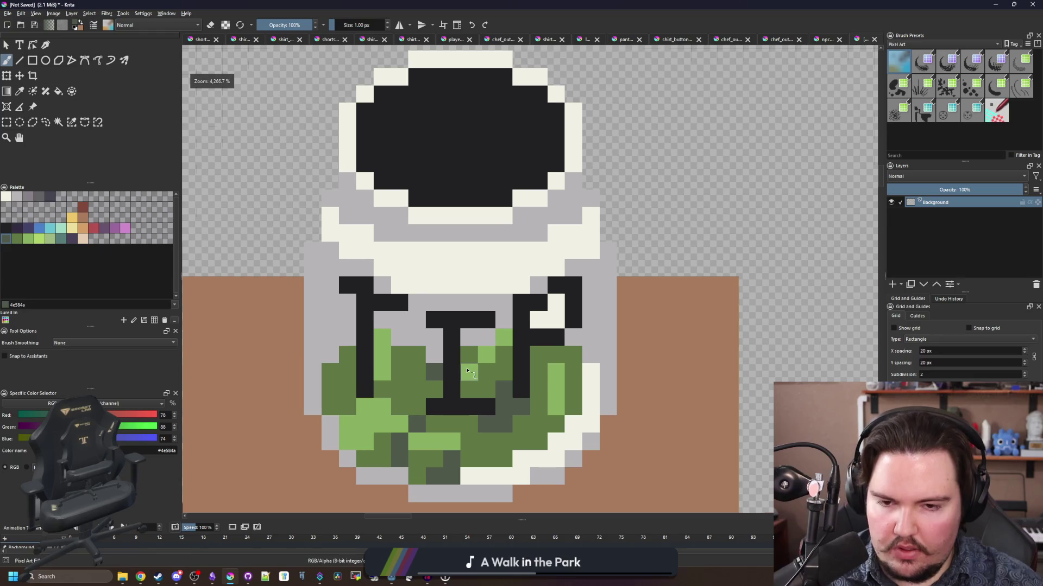
{"action": "scroll", "coordinate": [467, 370], "scroll_direction": "up", "scroll_amount": 1}
- Turn the three cream cells inside the P light grey
{"action": "left_click", "coordinate": [615, 305], "text": "ctrl"}
{"action": "left_click", "coordinate": [600, 296]}
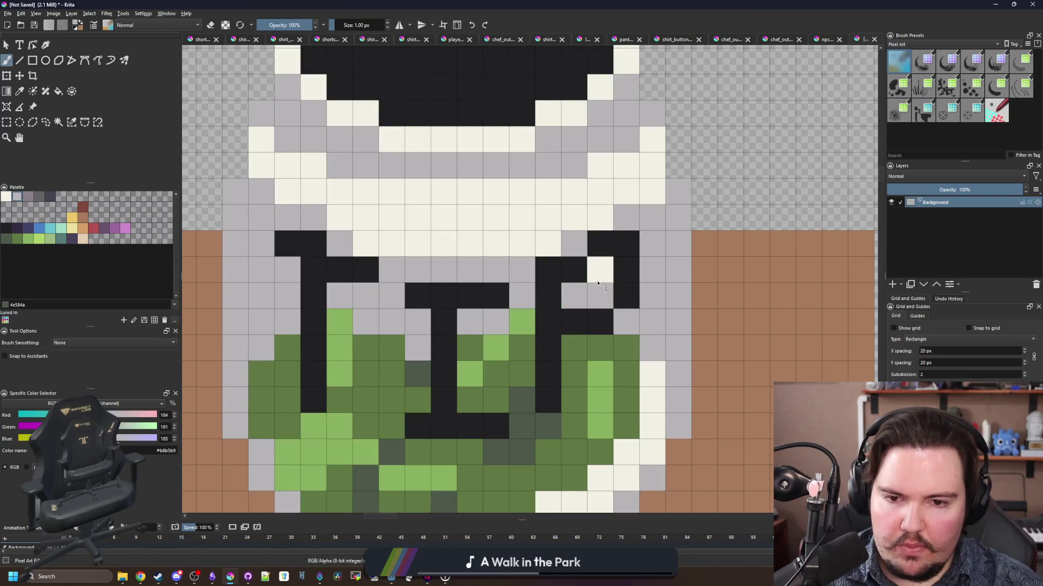
{"action": "left_click", "coordinate": [574, 295]}
{"action": "left_click", "coordinate": [600, 269]}
{"action": "scroll", "coordinate": [442, 320], "scroll_direction": "down", "scroll_amount": 3}
{"action": "scroll", "coordinate": [414, 372], "scroll_direction": "up", "scroll_amount": 2}
{"action": "scroll", "coordinate": [415, 374], "scroll_direction": "down", "scroll_amount": 5}
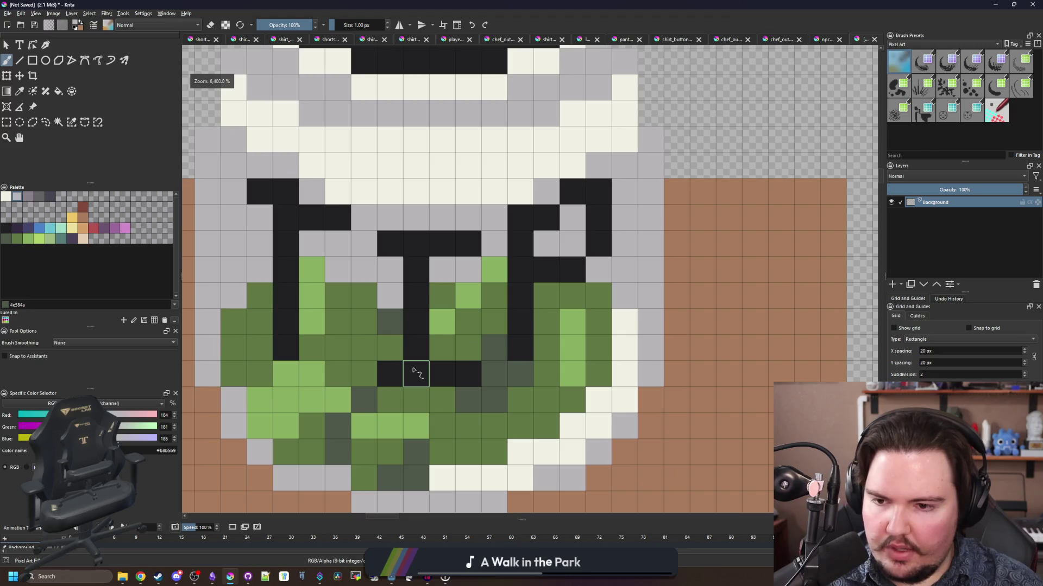
{"action": "scroll", "coordinate": [417, 380], "scroll_direction": "down", "scroll_amount": 3}
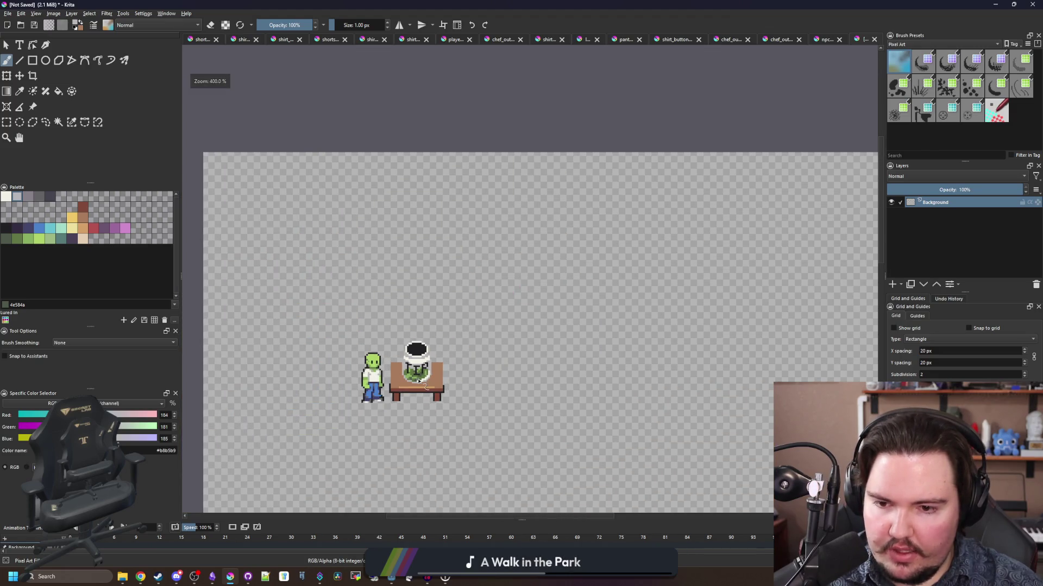
{"action": "scroll", "coordinate": [415, 380], "scroll_direction": "up", "scroll_amount": 10}
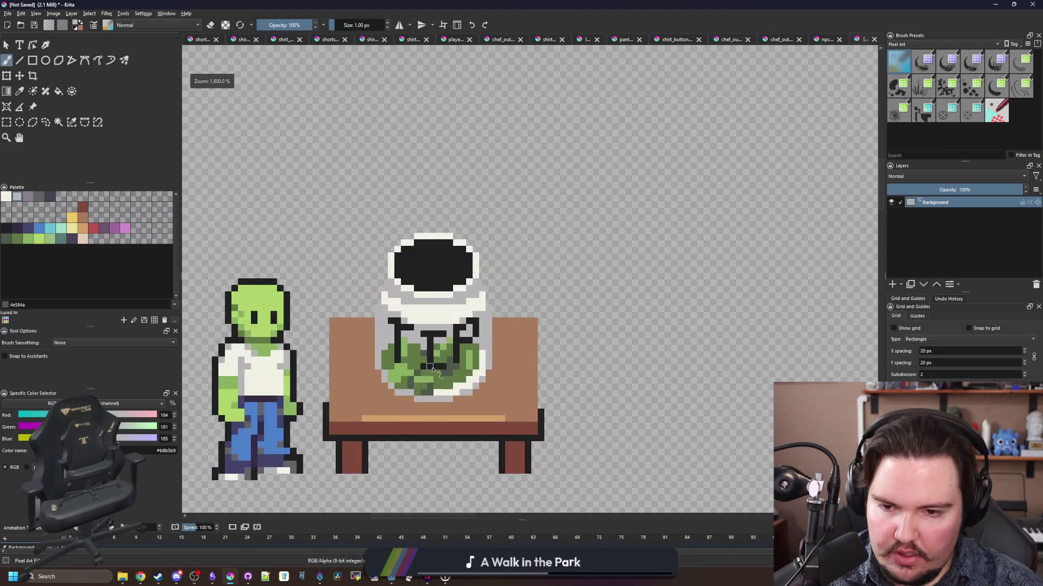
- Fill the jar's black opening with a palette grey
{"action": "scroll", "coordinate": [440, 364], "scroll_direction": "down", "scroll_amount": 3}
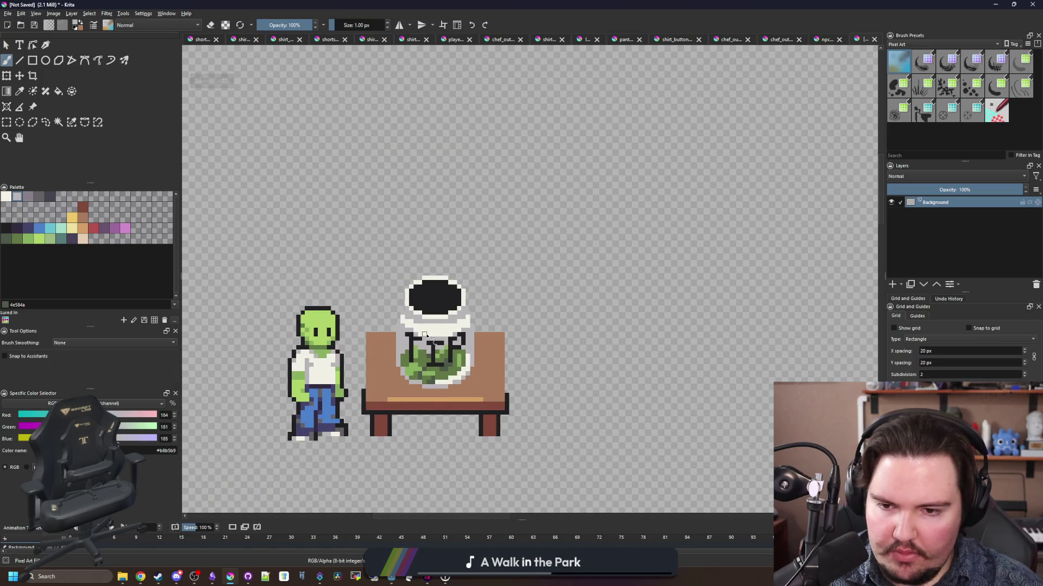
{"action": "scroll", "coordinate": [426, 399], "scroll_direction": "up", "scroll_amount": 3}
{"action": "key", "text": "p"}
{"action": "left_click", "coordinate": [241, 374]}
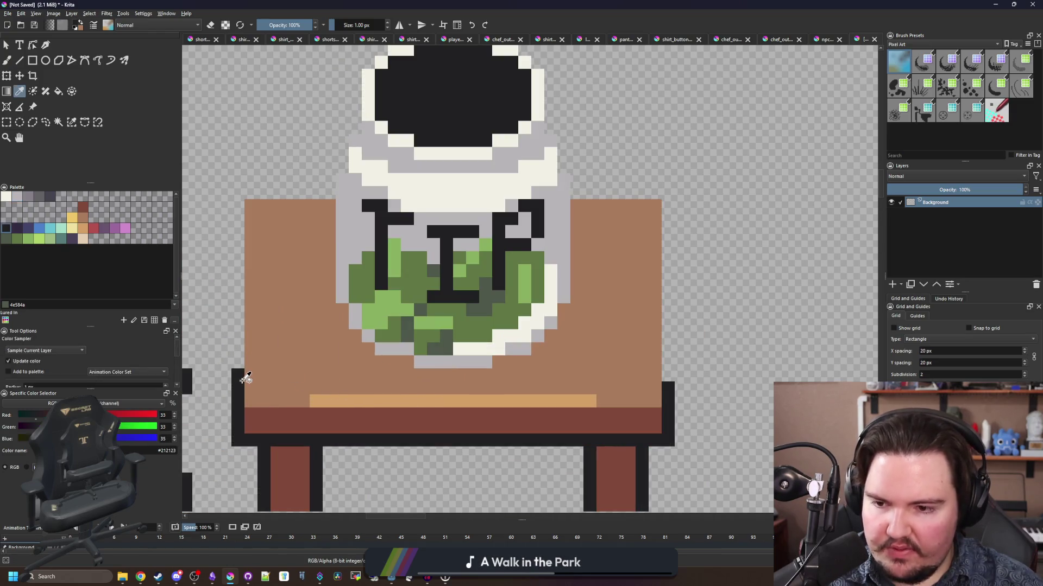
{"action": "scroll", "coordinate": [365, 294], "scroll_direction": "up", "scroll_amount": 1}
{"action": "left_click", "coordinate": [31, 197]}
{"action": "key", "text": "f"}
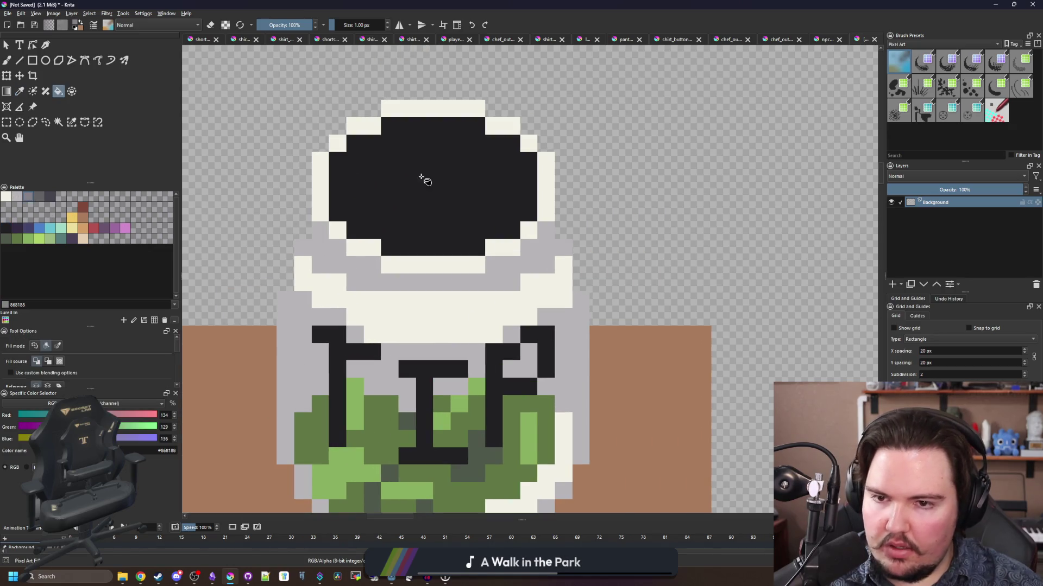
{"action": "left_click", "coordinate": [422, 177]}
{"action": "left_click_drag", "start_coordinate": [421, 177], "coordinate": [391, 228]}
{"action": "key", "text": "b"}
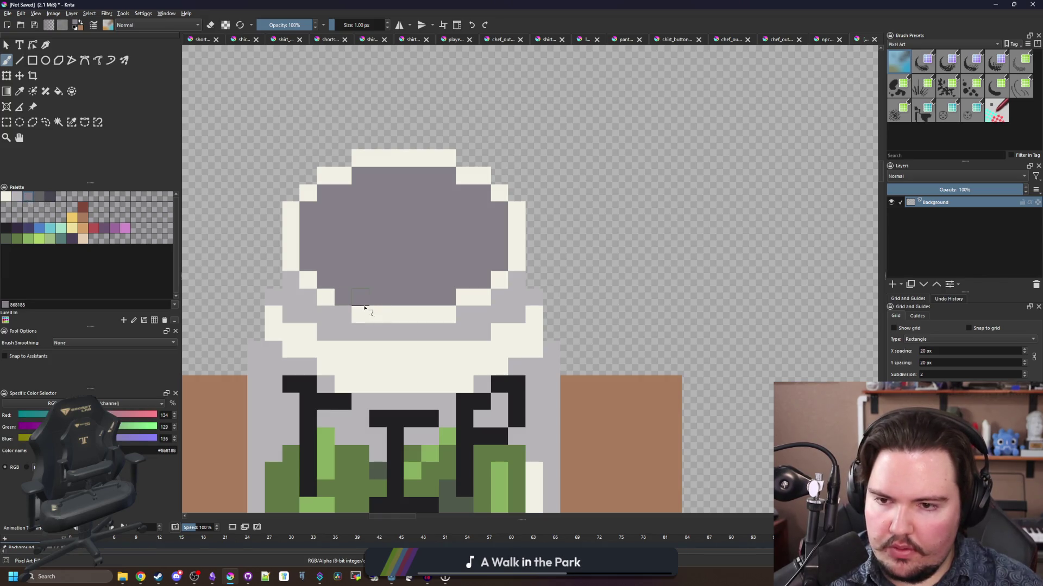
- Lighten the lid's left, right and top-left edge pixels with light grey
{"action": "left_click", "coordinate": [17, 196]}
{"action": "left_click", "coordinate": [308, 210]}
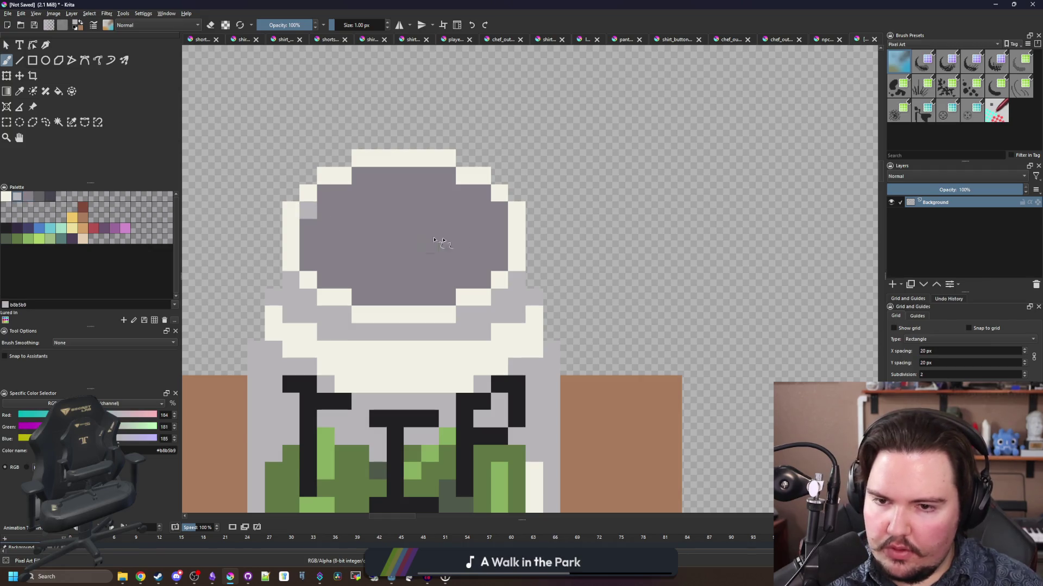
{"action": "left_click", "coordinate": [500, 210]}
{"action": "left_click", "coordinate": [361, 175]}
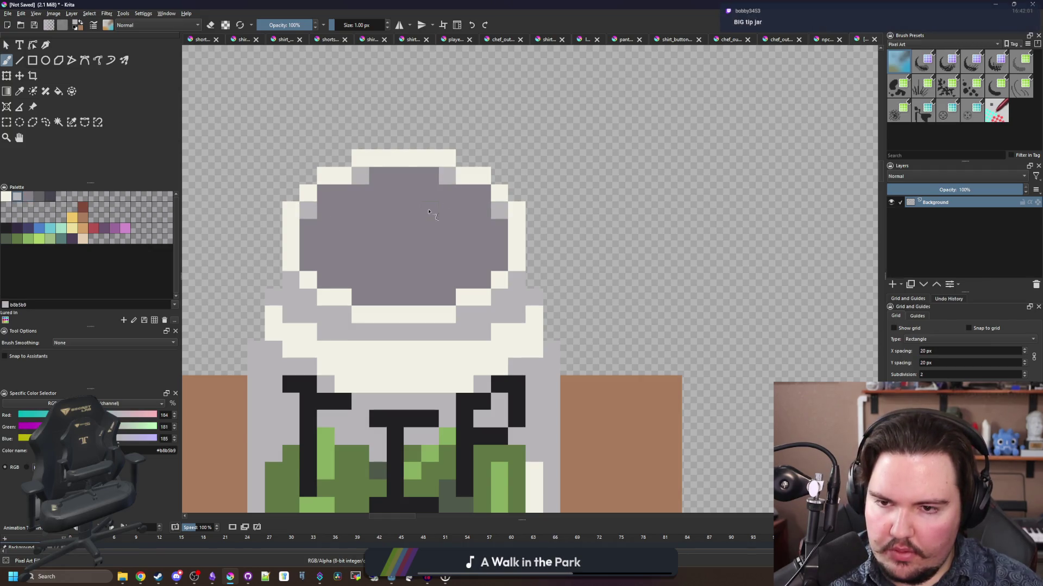
{"action": "scroll", "coordinate": [429, 212], "scroll_direction": "down", "scroll_amount": 5}
{"action": "scroll", "coordinate": [420, 284], "scroll_direction": "up", "scroll_amount": 5}
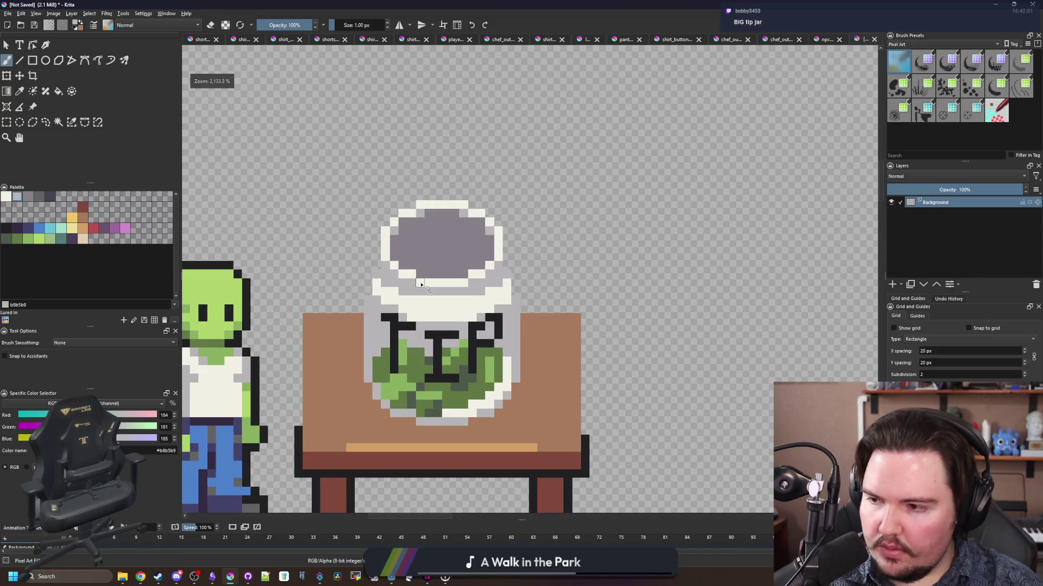
{"action": "scroll", "coordinate": [421, 284], "scroll_direction": "down", "scroll_amount": 2}
{"action": "scroll", "coordinate": [420, 293], "scroll_direction": "up", "scroll_amount": 3}
{"action": "scroll", "coordinate": [420, 303], "scroll_direction": "up", "scroll_amount": 1}
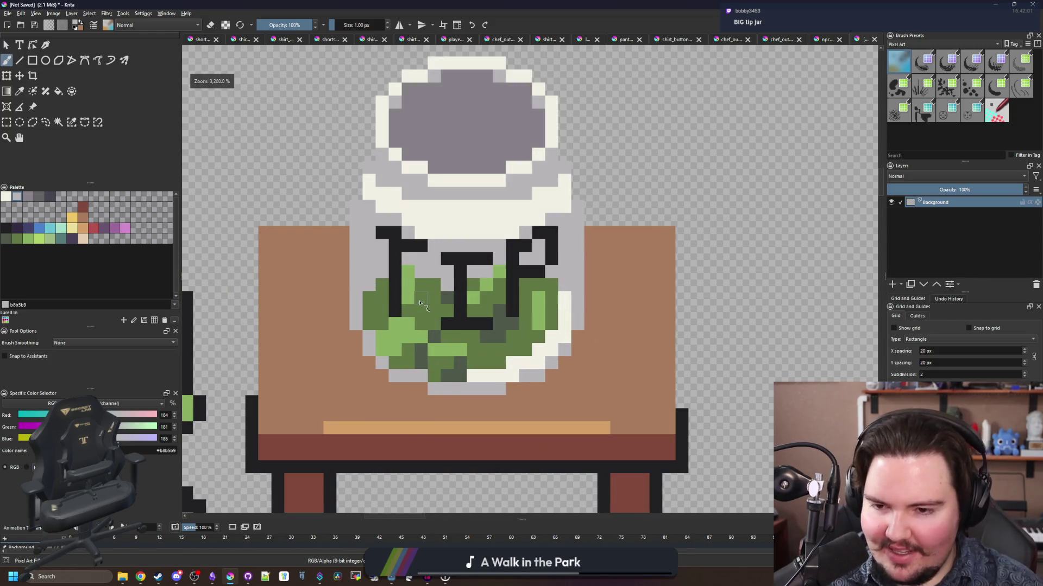
- Draw straight dark outlines up the table's left edge, across its top and down the right side
{"action": "left_click", "coordinate": [249, 414], "text": "ctrl"}
{"action": "mouse_move", "coordinate": [252, 404]}
{"action": "left_mouse_down"}
{"action": "mouse_move", "coordinate": [237, 349]}
{"action": "mouse_move", "coordinate": [247, 341]}
{"action": "left_mouse_up"}
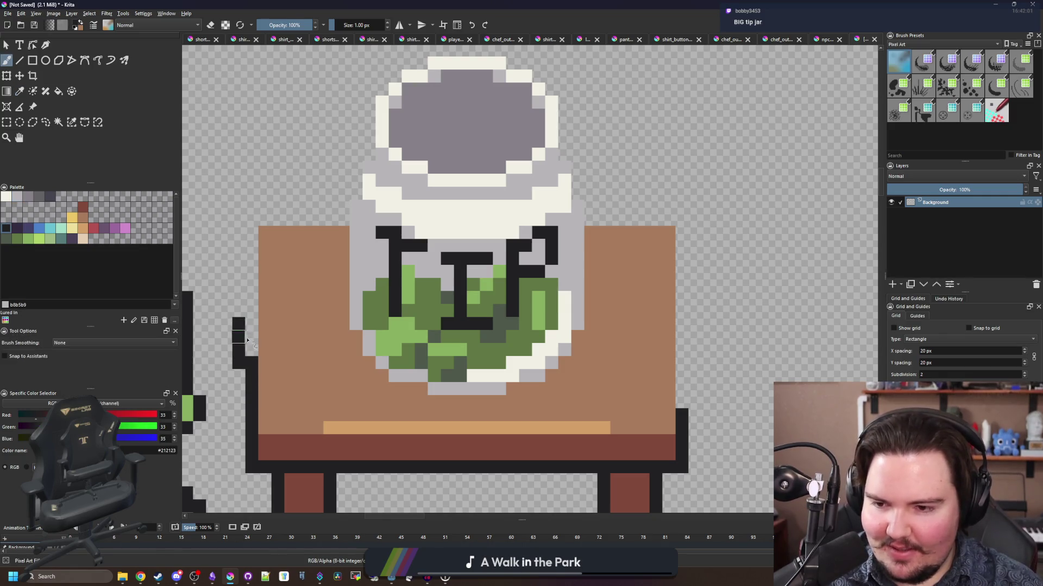
{"action": "key", "text": "ctrl+z"}
{"action": "left_click", "coordinate": [19, 60]}
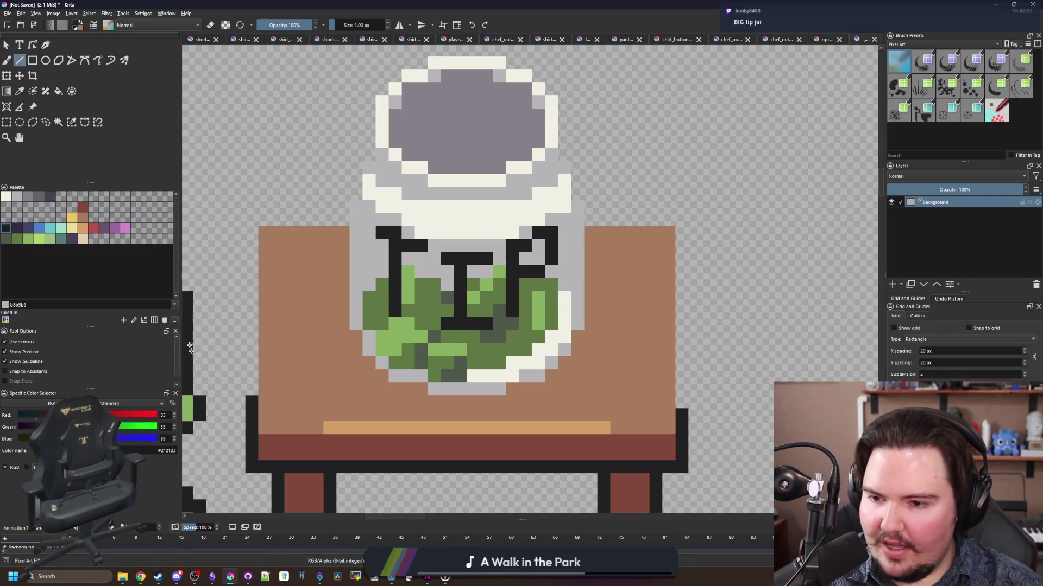
{"action": "left_click_drag", "start_coordinate": [251, 390], "coordinate": [253, 217]}
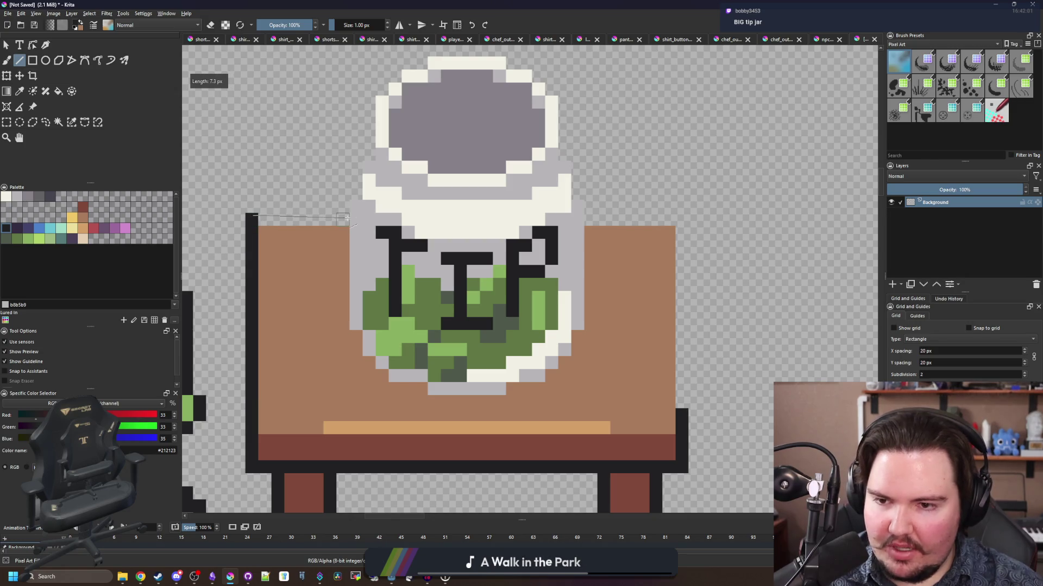
{"action": "left_click_drag", "start_coordinate": [347, 218], "coordinate": [348, 218]}
{"action": "left_click_drag", "start_coordinate": [674, 219], "coordinate": [681, 408]}
- Choose a reddish-brown shadow colour from the palette
{"action": "scroll", "coordinate": [548, 233], "scroll_direction": "down", "scroll_amount": 3}
{"action": "key", "text": "p"}
{"action": "scroll", "coordinate": [549, 234], "scroll_direction": "up", "scroll_amount": 3}
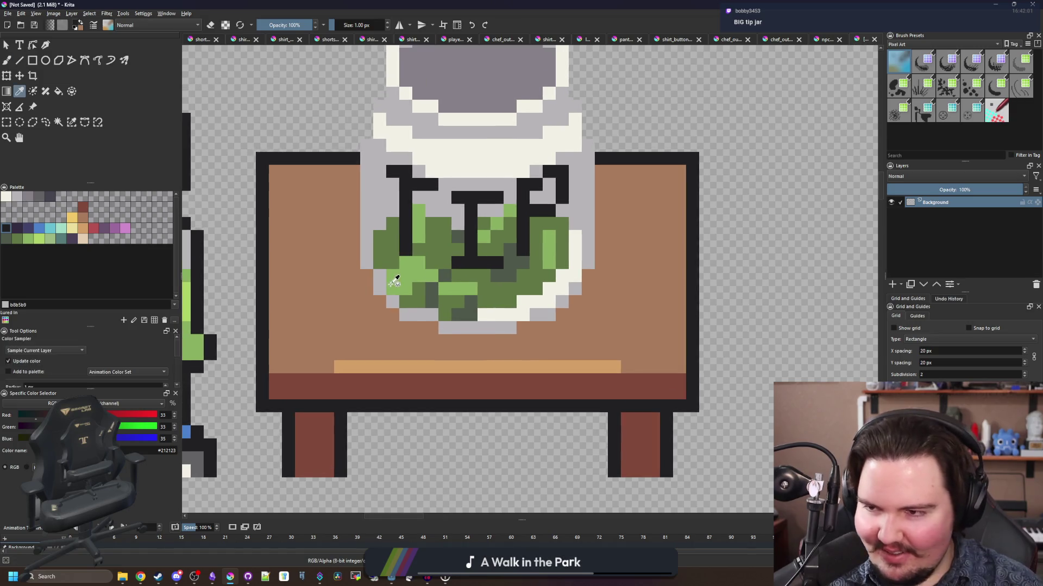
{"action": "left_click", "coordinate": [83, 207]}
- Brush a reddish-brown shadow stroke across the tabletop beneath the jar's right side
{"action": "key", "text": "b"}
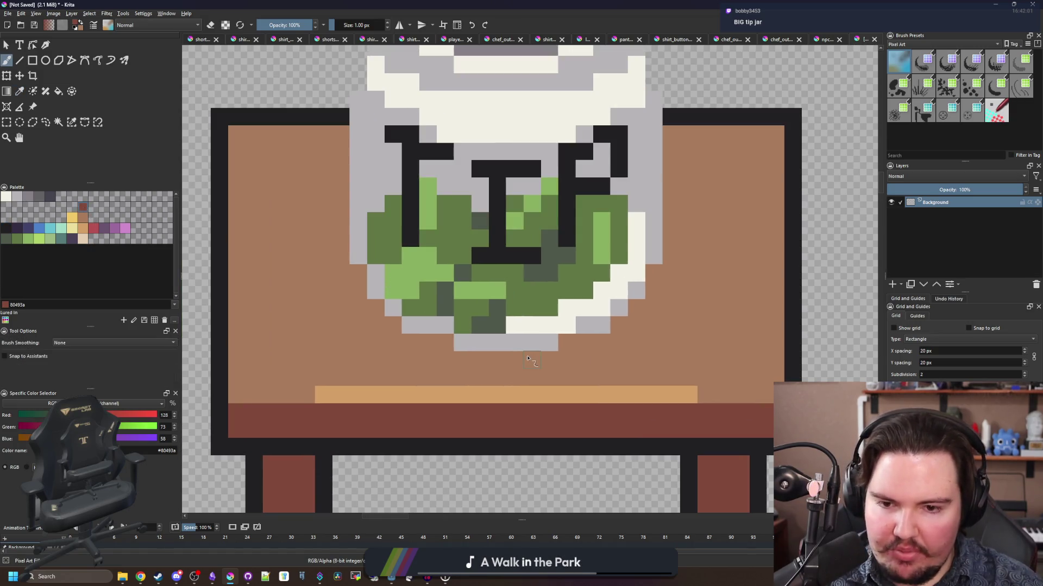
{"action": "mouse_move", "coordinate": [526, 358]}
{"action": "left_mouse_down"}
{"action": "mouse_move", "coordinate": [439, 359]}
{"action": "mouse_move", "coordinate": [431, 341]}
{"action": "mouse_move", "coordinate": [352, 315]}
{"action": "mouse_move", "coordinate": [359, 271]}
{"action": "mouse_move", "coordinate": [340, 283]}
{"action": "mouse_move", "coordinate": [343, 156]}
{"action": "left_mouse_up"}
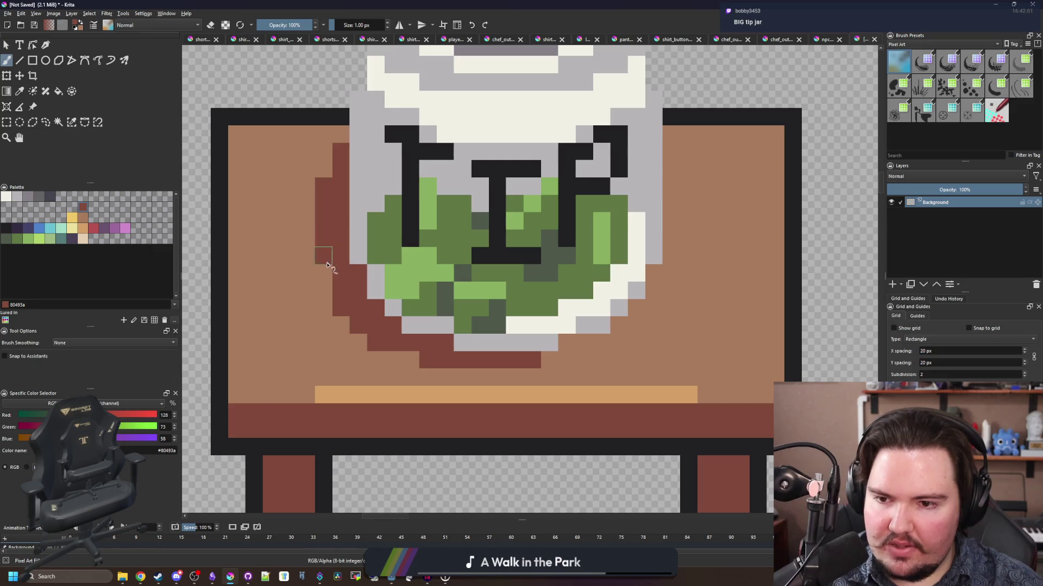
{"action": "scroll", "coordinate": [362, 326], "scroll_direction": "down", "scroll_amount": 2}
{"action": "scroll", "coordinate": [435, 342], "scroll_direction": "up", "scroll_amount": 4}
{"action": "scroll", "coordinate": [434, 342], "scroll_direction": "down", "scroll_amount": 2}
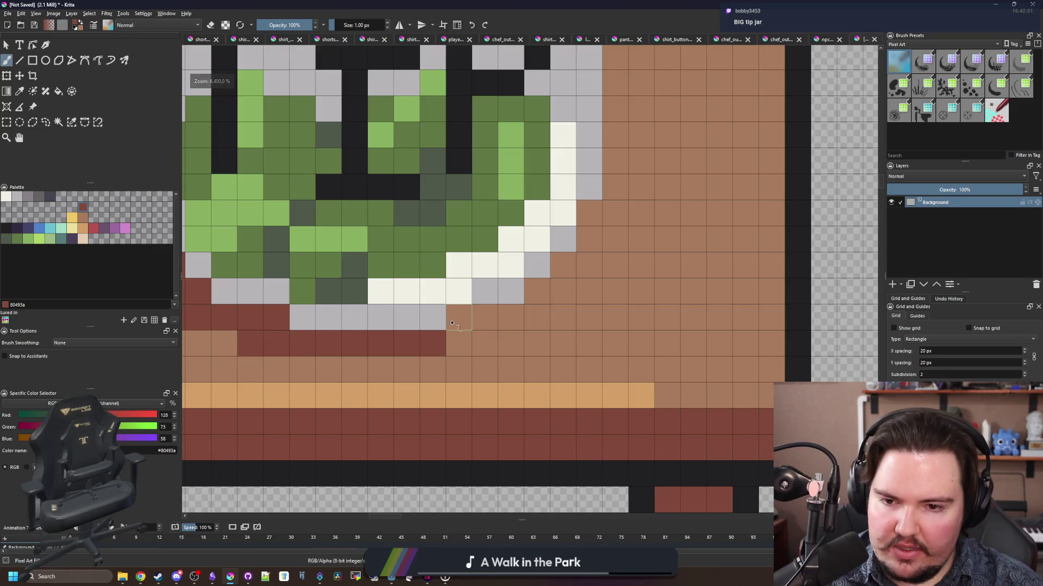
{"action": "scroll", "coordinate": [447, 310], "scroll_direction": "down", "scroll_amount": 3}
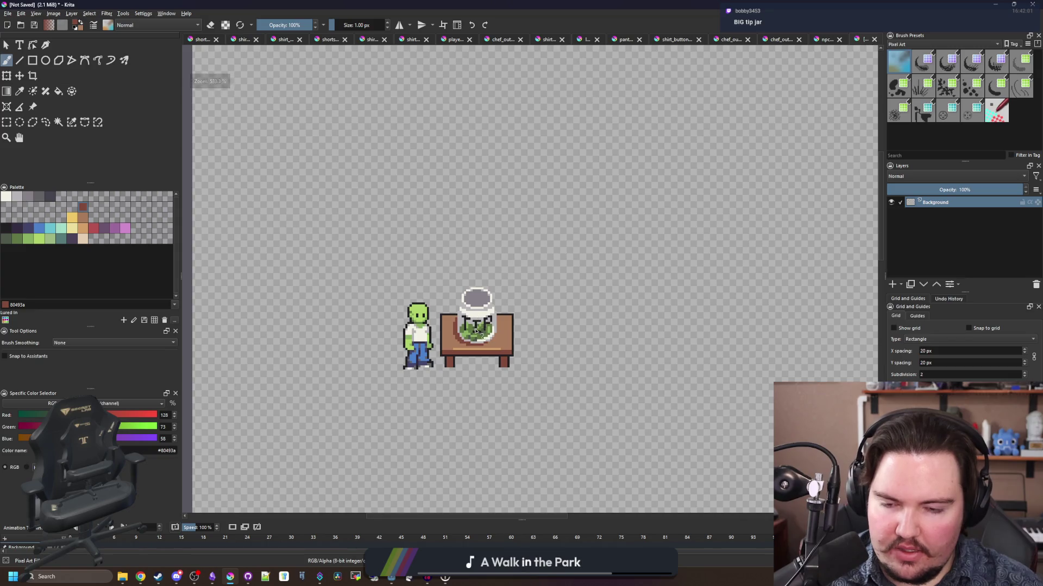
{"action": "scroll", "coordinate": [476, 330], "scroll_direction": "up", "scroll_amount": 5}
{"action": "scroll", "coordinate": [396, 384], "scroll_direction": "down", "scroll_amount": 3}
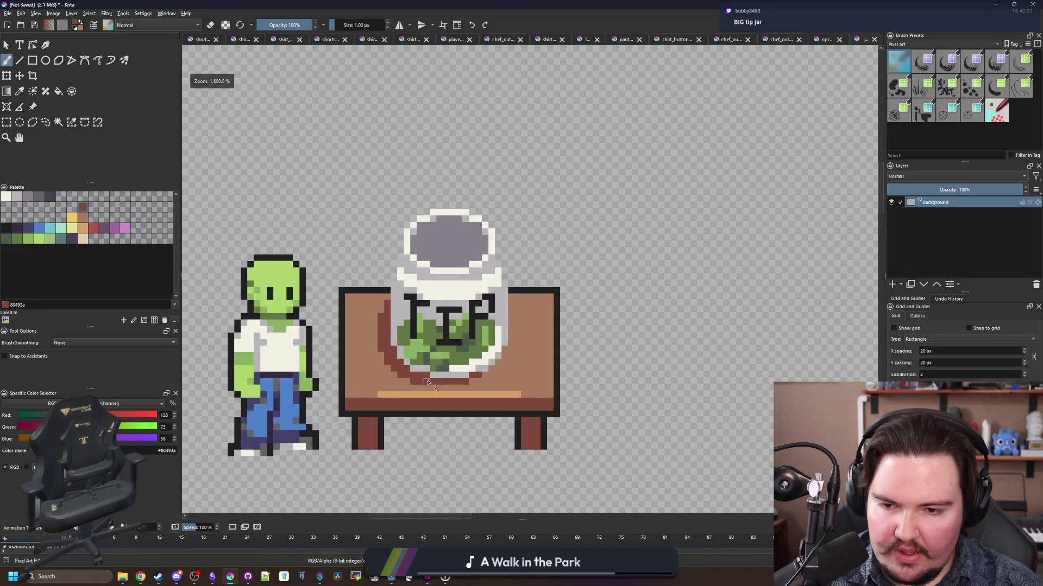
{"action": "scroll", "coordinate": [436, 379], "scroll_direction": "up", "scroll_amount": 4}
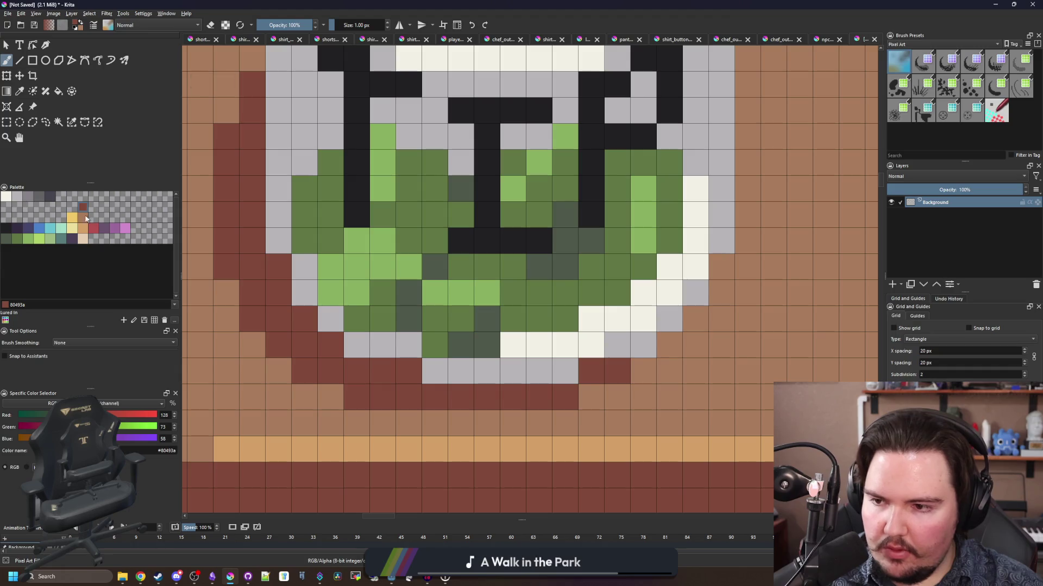
{"action": "key", "text": "ctrl+z"}
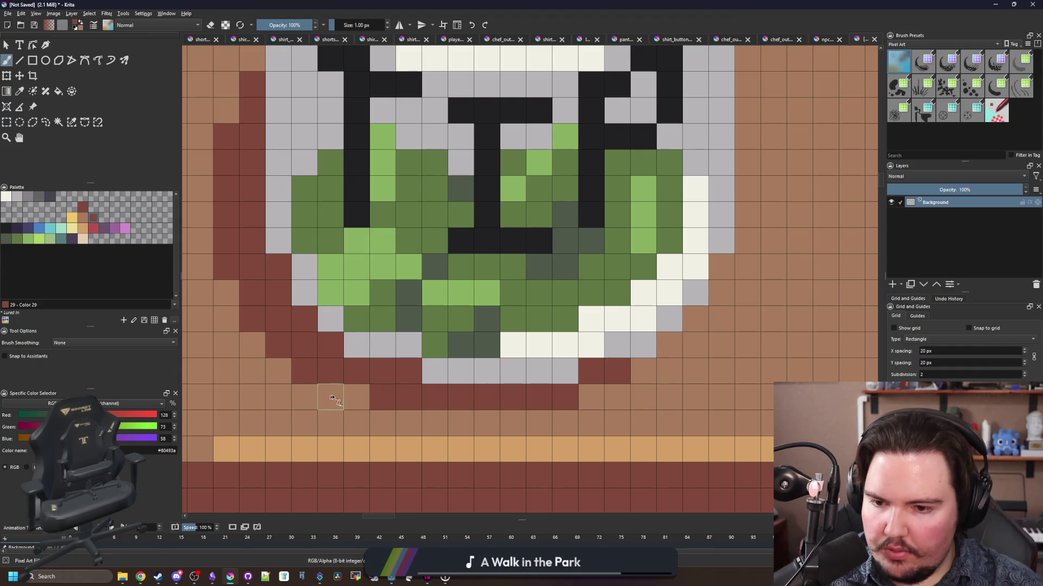
{"action": "key", "text": "ctrl+shift+z"}
- Sample table brown and dark red, painting single touch-up pixels under the jar
{"action": "left_click", "coordinate": [85, 220]}
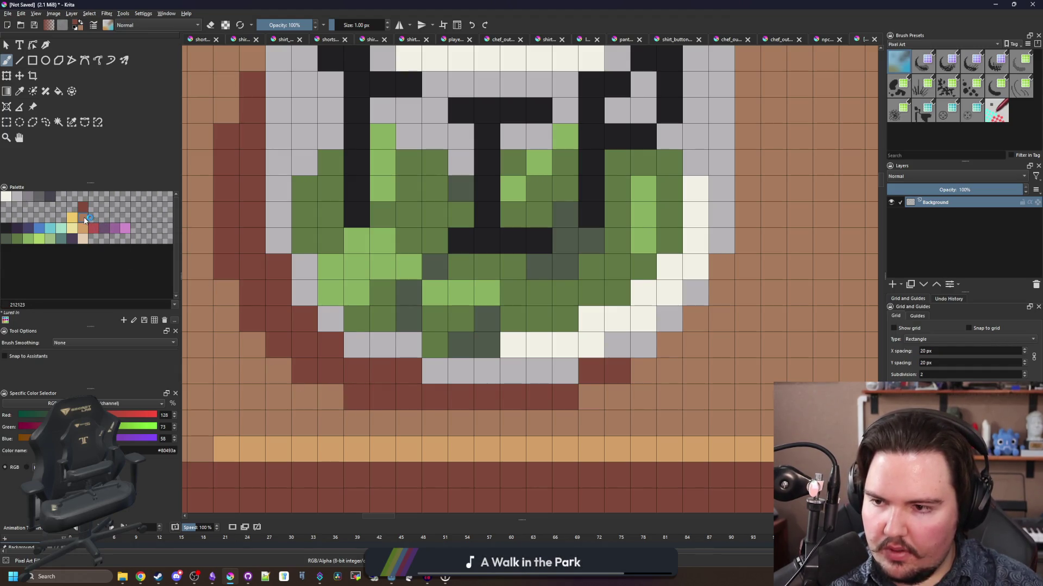
{"action": "scroll", "coordinate": [421, 366], "scroll_direction": "down", "scroll_amount": 5}
{"action": "left_click", "coordinate": [425, 375], "text": "ctrl"}
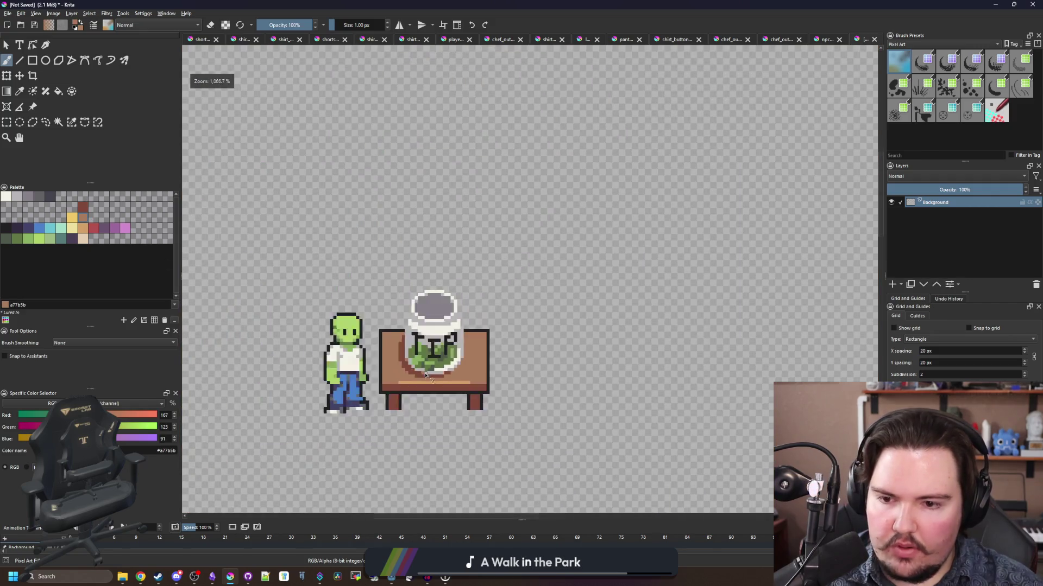
{"action": "scroll", "coordinate": [429, 378], "scroll_direction": "up", "scroll_amount": 5}
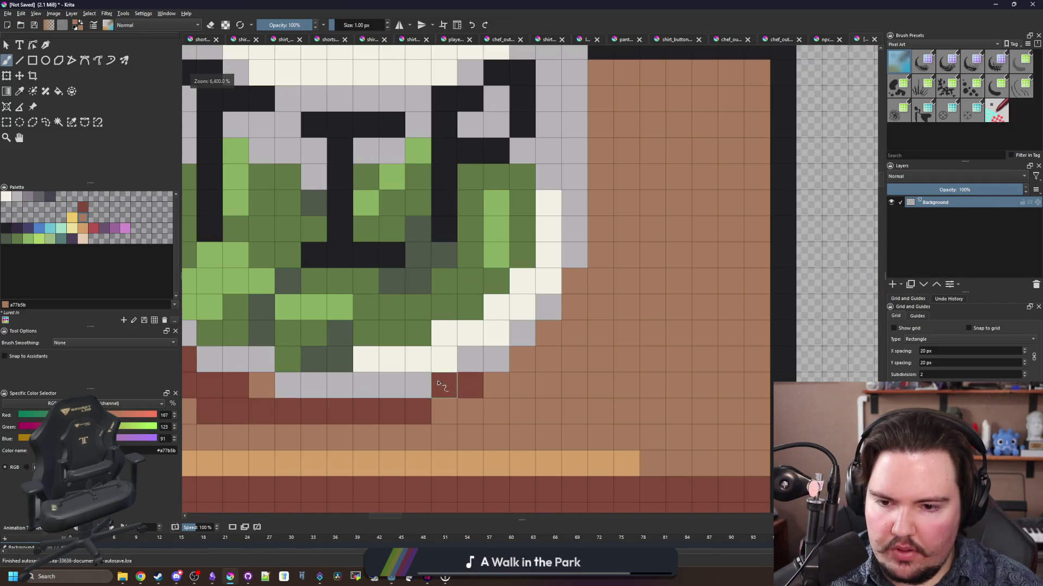
{"action": "left_click", "coordinate": [439, 384]}
{"action": "left_click", "coordinate": [431, 402], "text": "ctrl"}
{"action": "left_click", "coordinate": [444, 411]}
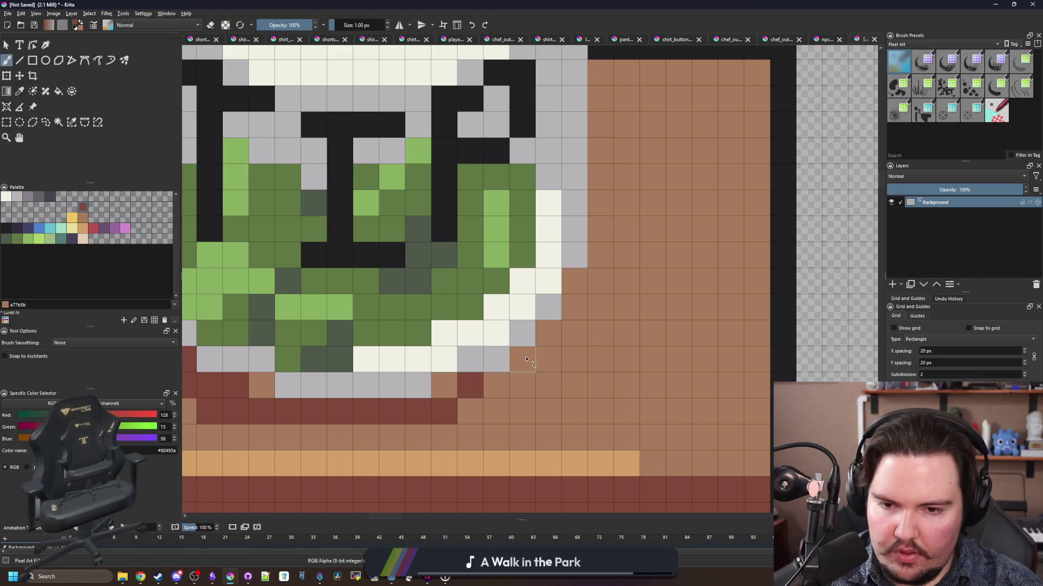
{"action": "scroll", "coordinate": [525, 359], "scroll_direction": "down", "scroll_amount": 6}
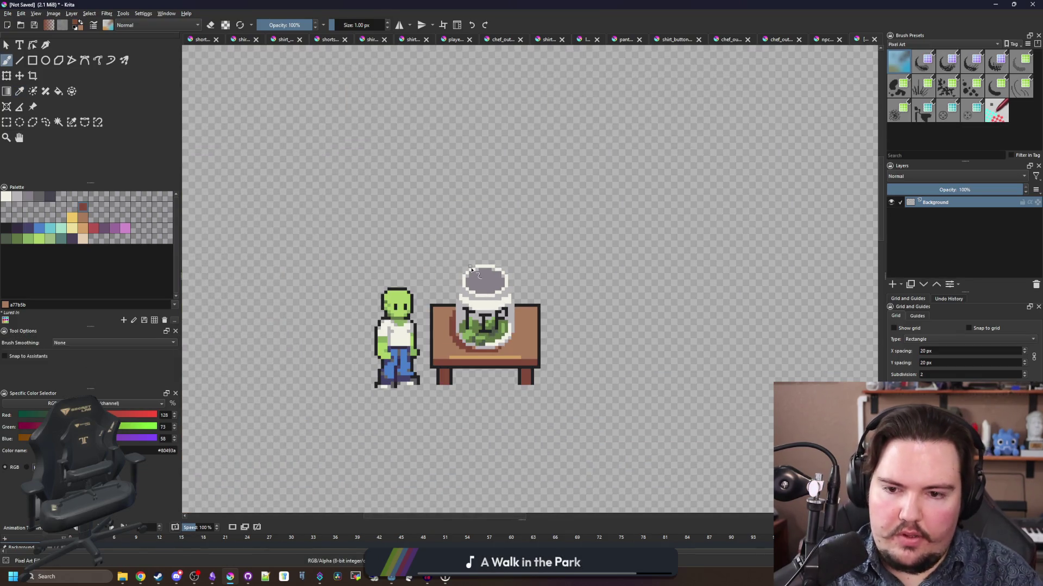
- Paint a short cream highlight stroke down the jar's left glass edge
{"action": "scroll", "coordinate": [491, 369], "scroll_direction": "up", "scroll_amount": 6}
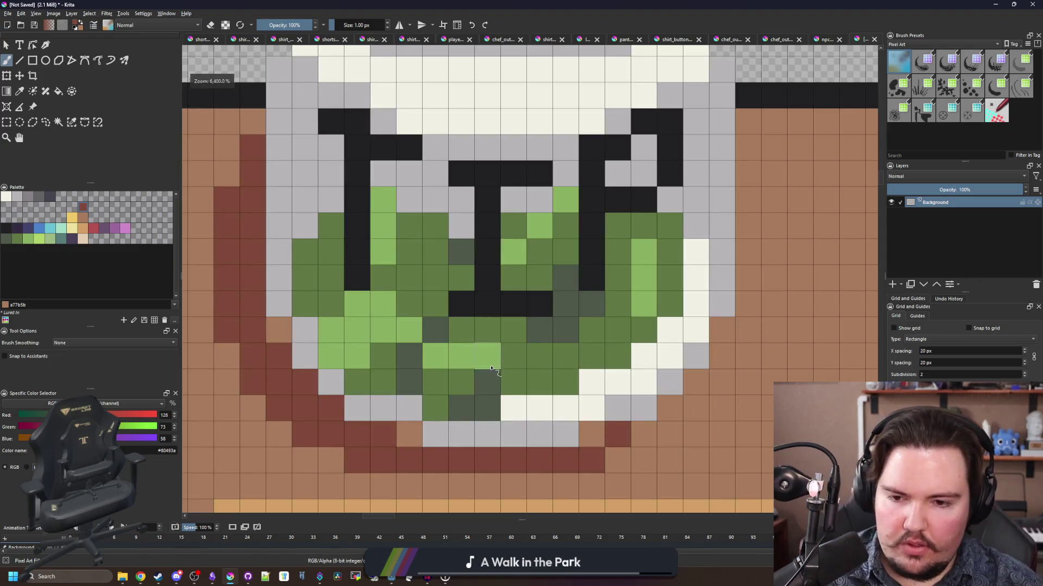
{"action": "scroll", "coordinate": [491, 369], "scroll_direction": "down", "scroll_amount": 1}
{"action": "key", "text": "p"}
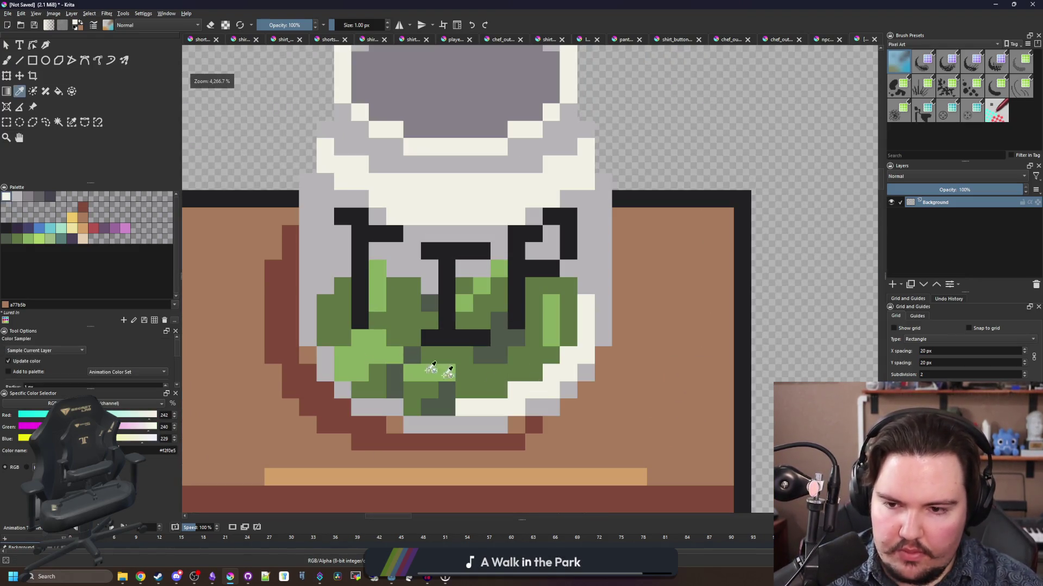
{"action": "key", "text": "b"}
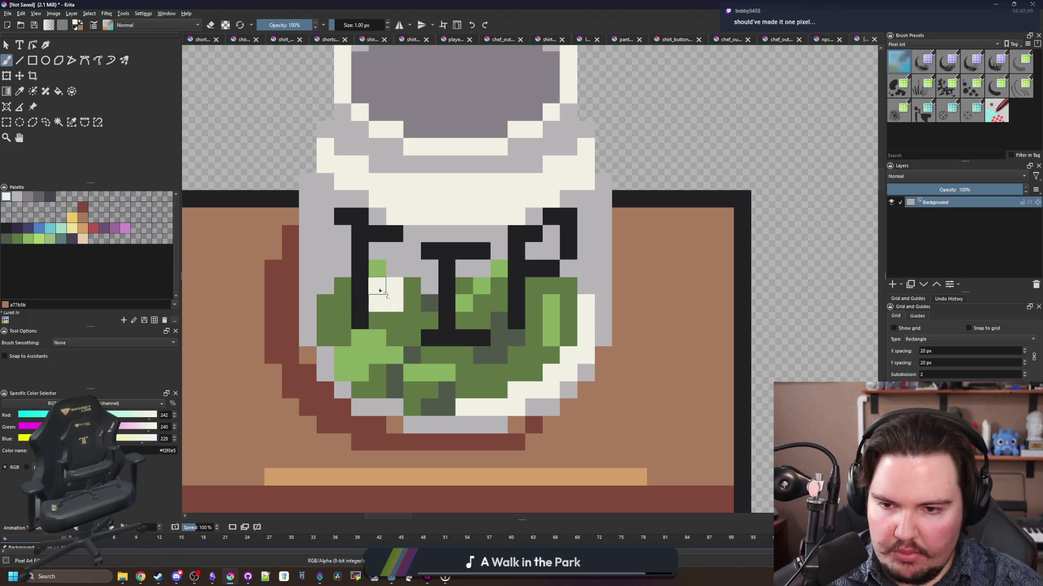
{"action": "left_click_drag", "start_coordinate": [344, 276], "coordinate": [343, 257]}
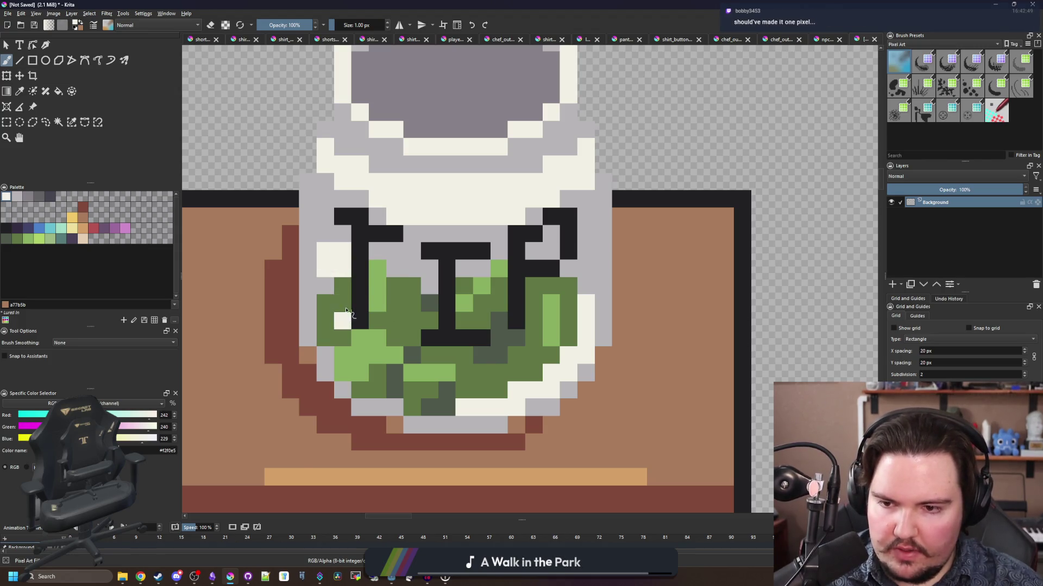
{"action": "scroll", "coordinate": [345, 311], "scroll_direction": "down", "scroll_amount": 5}
{"action": "scroll", "coordinate": [348, 240], "scroll_direction": "down", "scroll_amount": 1}
{"action": "scroll", "coordinate": [348, 240], "scroll_direction": "up", "scroll_amount": 1}
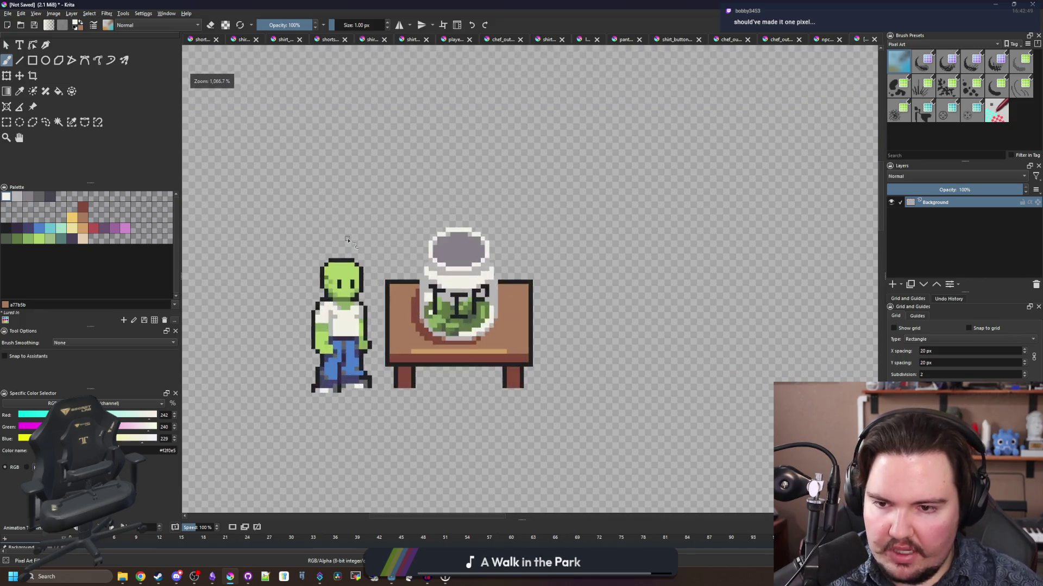
{"action": "scroll", "coordinate": [438, 301], "scroll_direction": "up", "scroll_amount": 2}
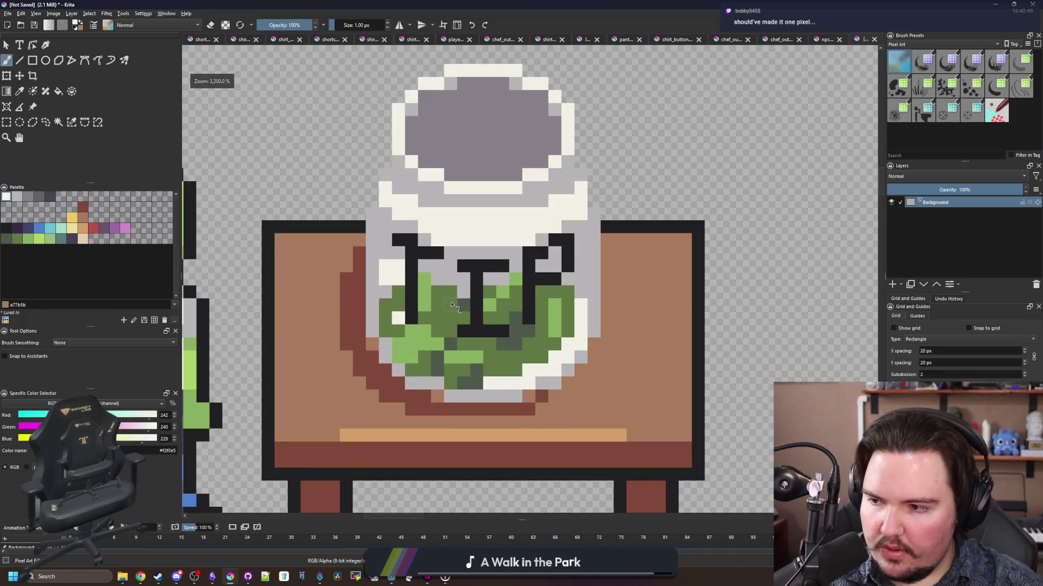
{"action": "scroll", "coordinate": [435, 331], "scroll_direction": "up", "scroll_amount": 1}
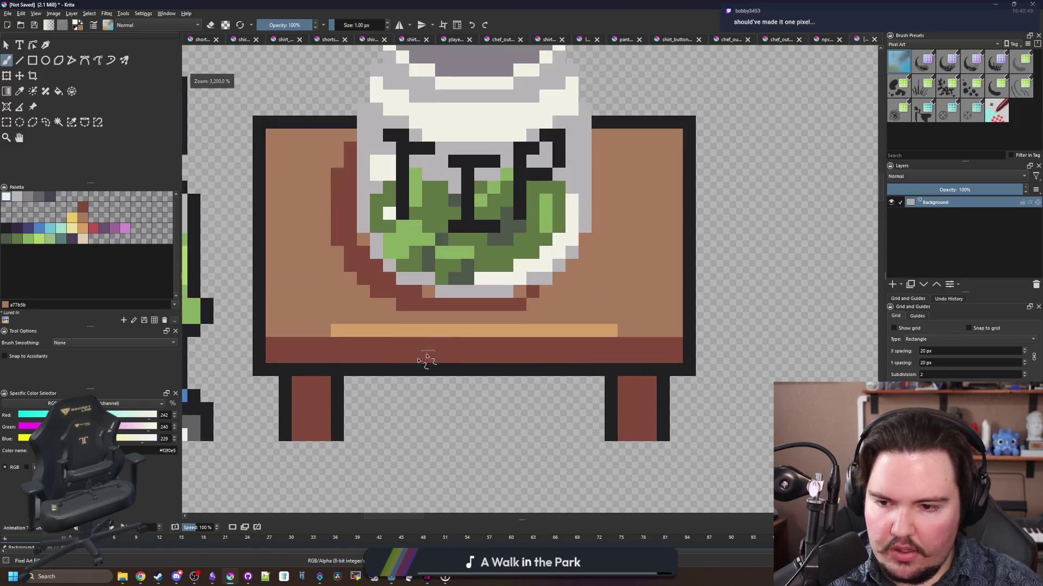
{"action": "left_click_drag", "start_coordinate": [332, 352], "coordinate": [315, 346]}
{"action": "left_click_drag", "start_coordinate": [331, 288], "coordinate": [313, 328]}
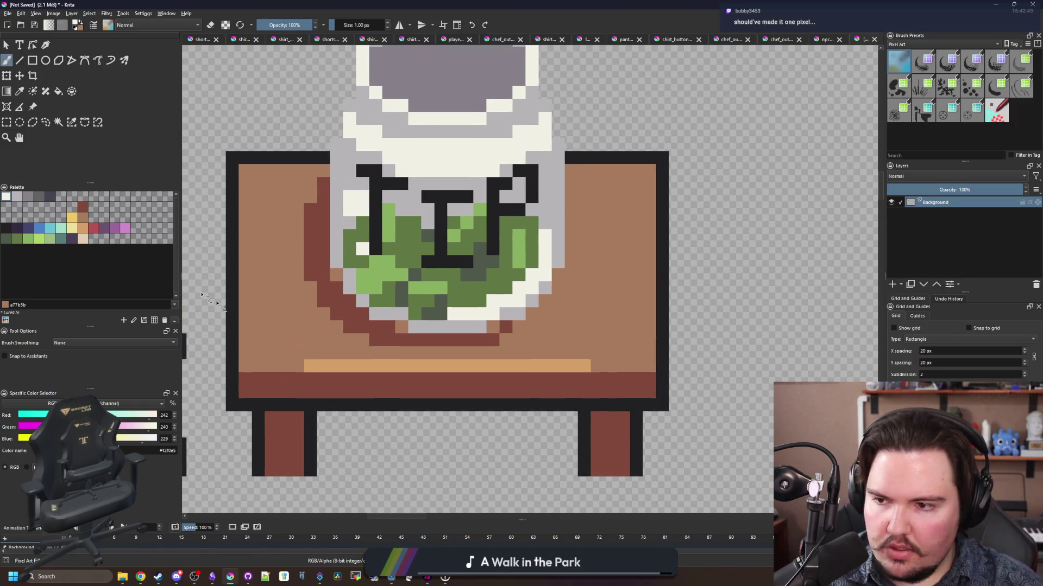
- Erase the black pixels at the table's two bottom corners
{"action": "left_click", "coordinate": [83, 207]}
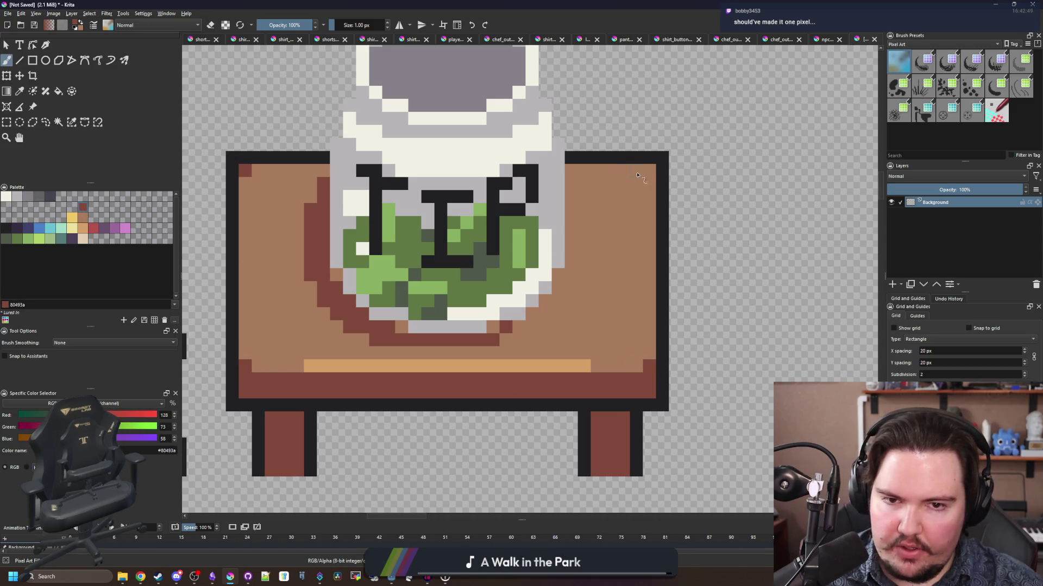
{"action": "left_click", "coordinate": [233, 404]}
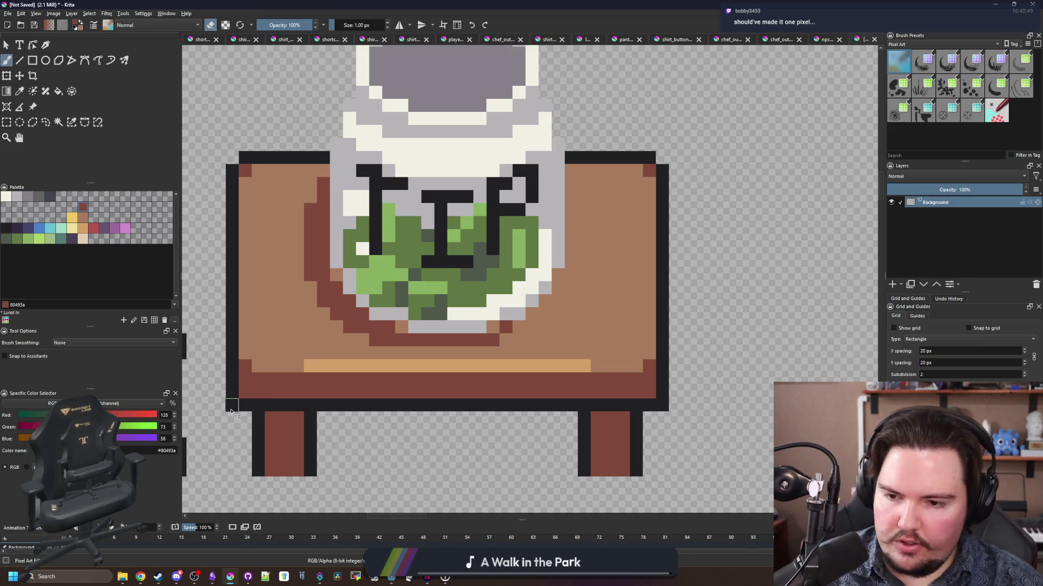
{"action": "left_click", "coordinate": [662, 405]}
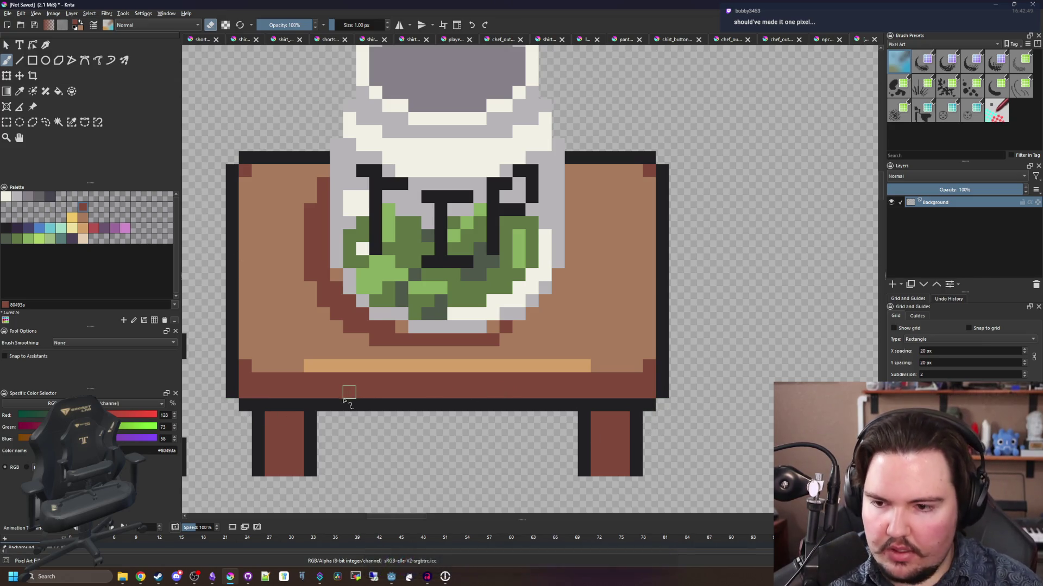
{"action": "scroll", "coordinate": [249, 375], "scroll_direction": "down", "scroll_amount": 1}
- Sample light brown and paint it along the table's lower front band
{"action": "left_click", "coordinate": [297, 321], "text": "ctrl"}
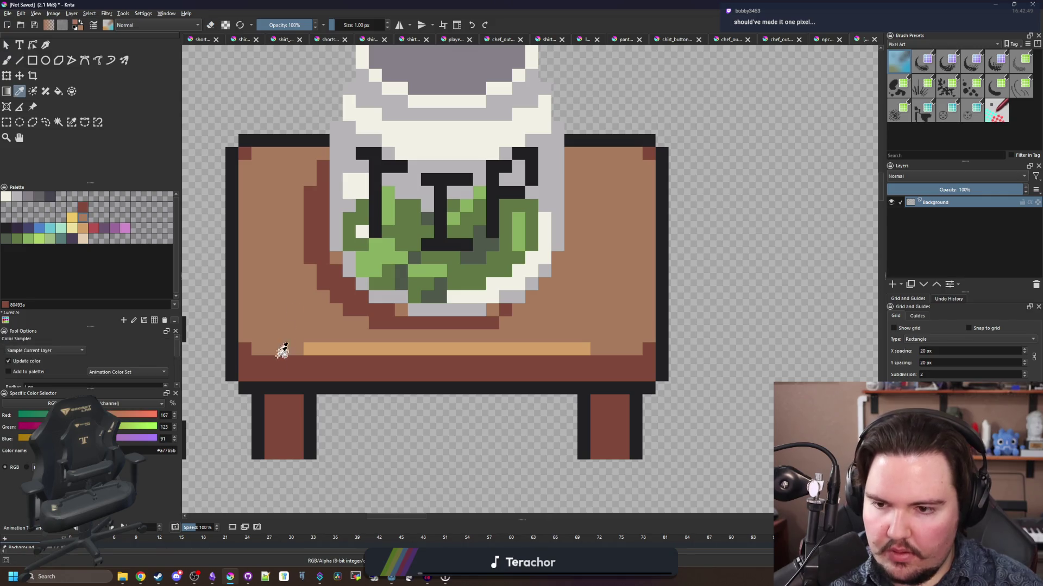
{"action": "key", "text": "e"}
{"action": "left_click_drag", "start_coordinate": [282, 376], "coordinate": [322, 369]}
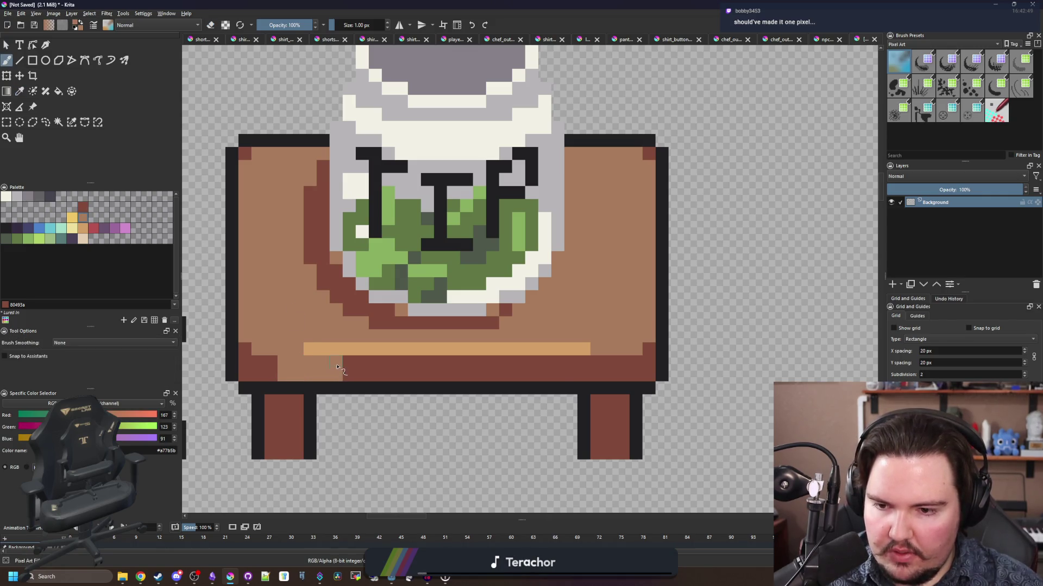
{"action": "scroll", "coordinate": [398, 347], "scroll_direction": "down", "scroll_amount": 6}
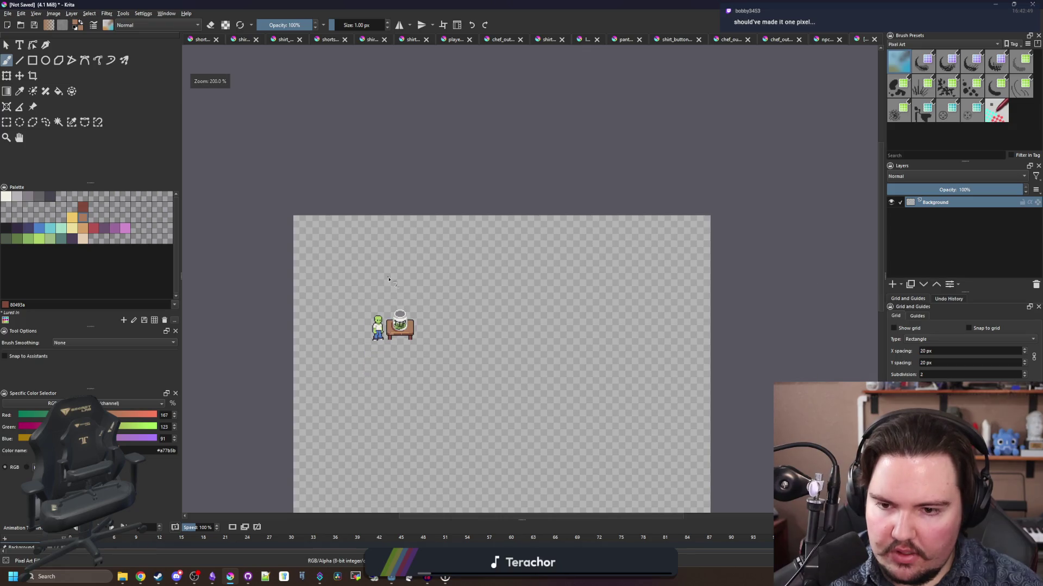
{"action": "scroll", "coordinate": [395, 335], "scroll_direction": "up", "scroll_amount": 6}
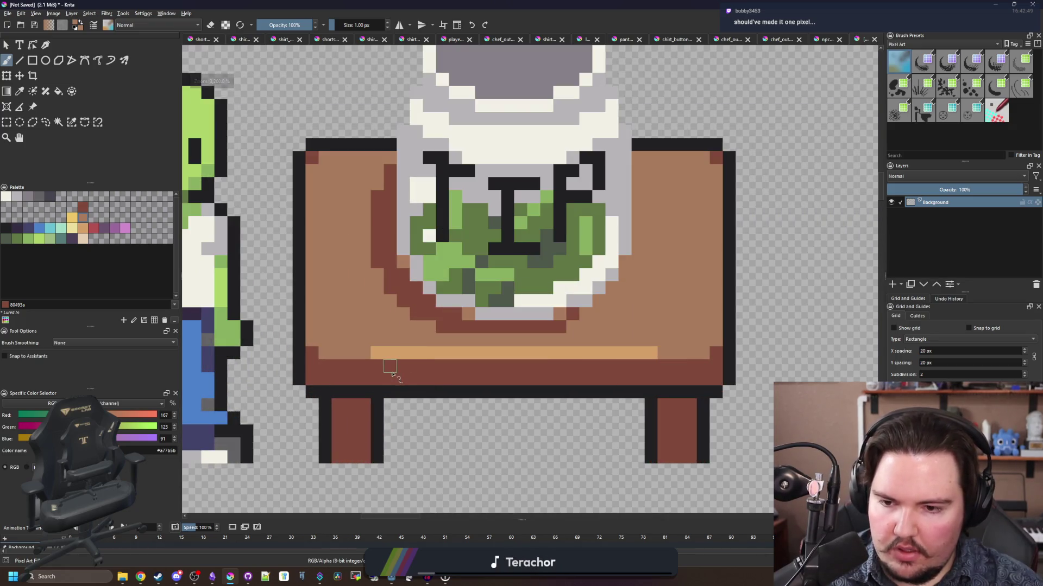
{"action": "left_click_drag", "start_coordinate": [391, 379], "coordinate": [425, 378]}
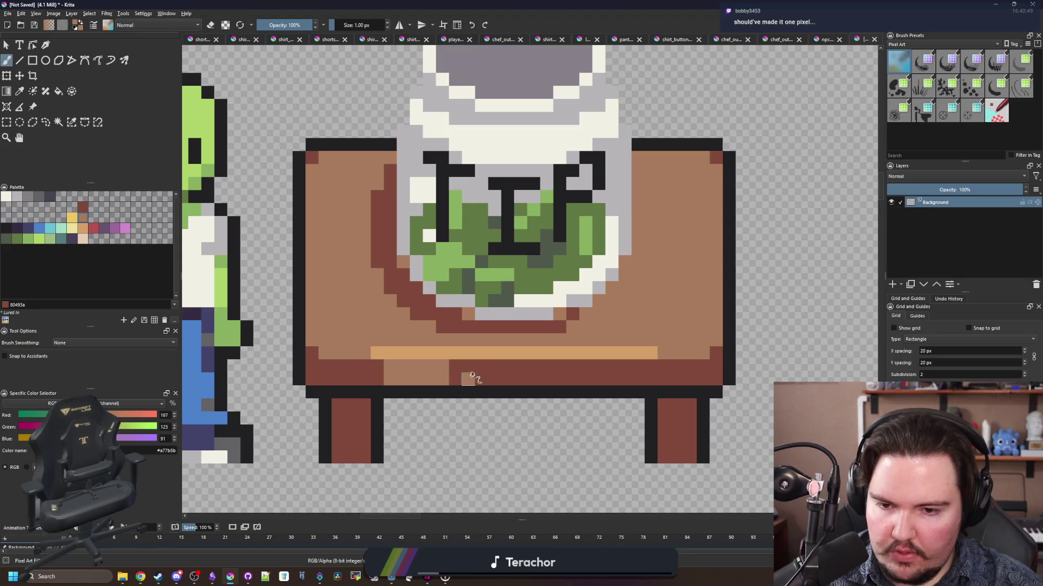
{"action": "scroll", "coordinate": [471, 374], "scroll_direction": "down", "scroll_amount": 5}
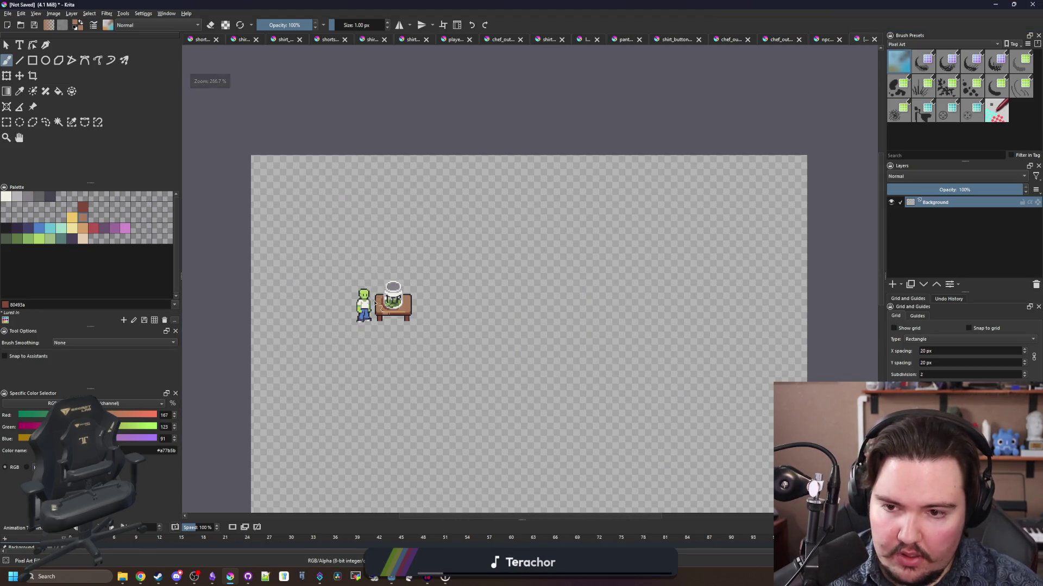
{"action": "scroll", "coordinate": [375, 303], "scroll_direction": "up", "scroll_amount": 8}
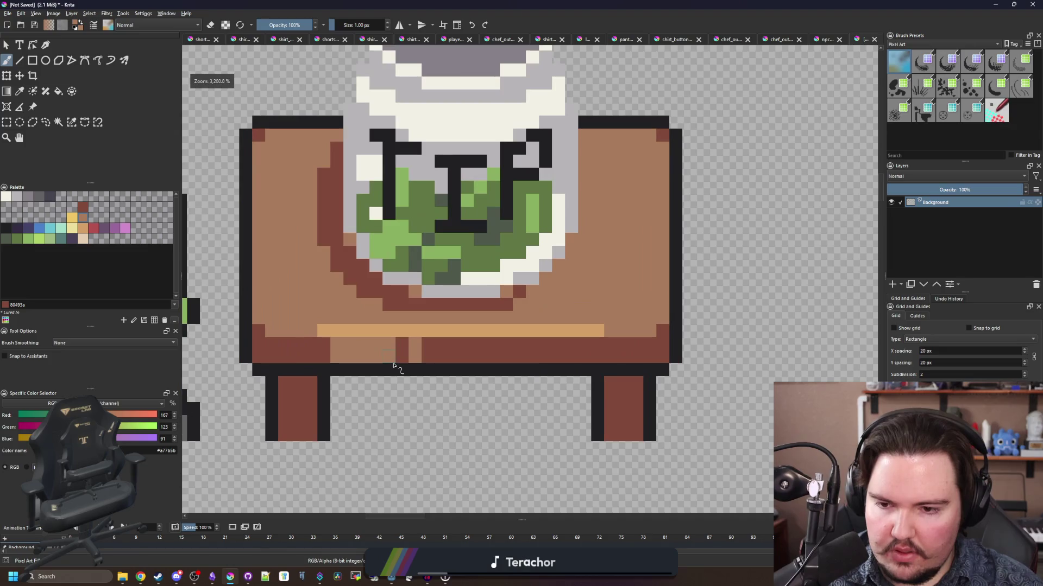
- Pick the near-black colour and lower the brush opacity to 35%
{"action": "left_click", "coordinate": [6, 228]}
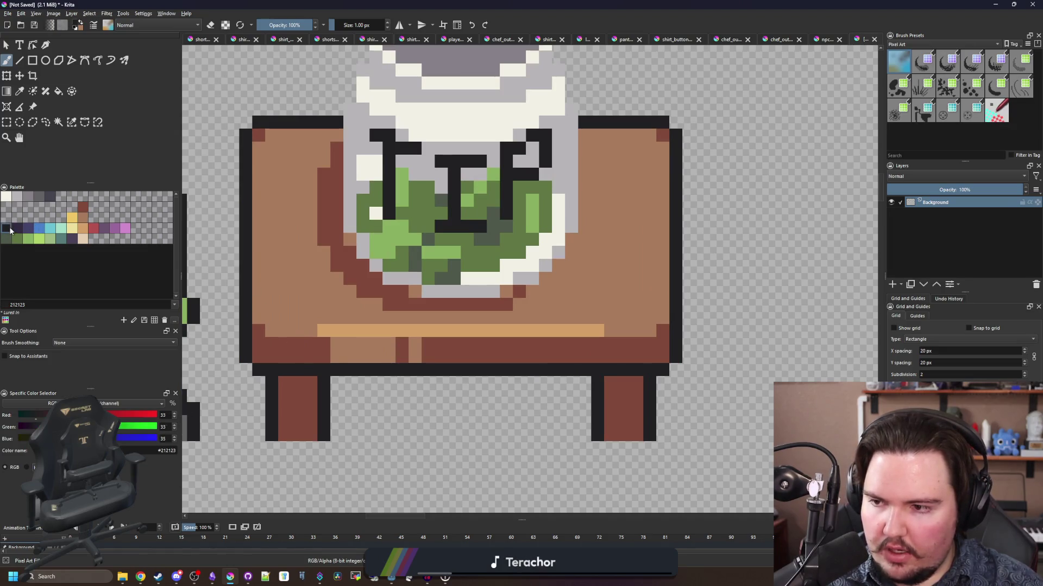
{"action": "left_click_drag", "start_coordinate": [364, 399], "coordinate": [387, 340]}
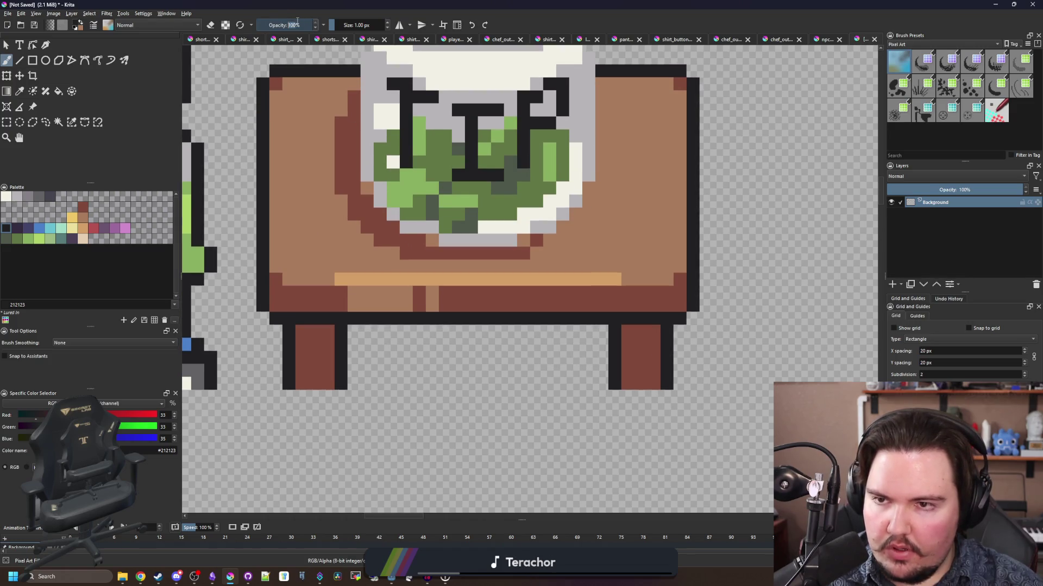
{"action": "left_click_drag", "start_coordinate": [295, 22], "coordinate": [296, 20]}
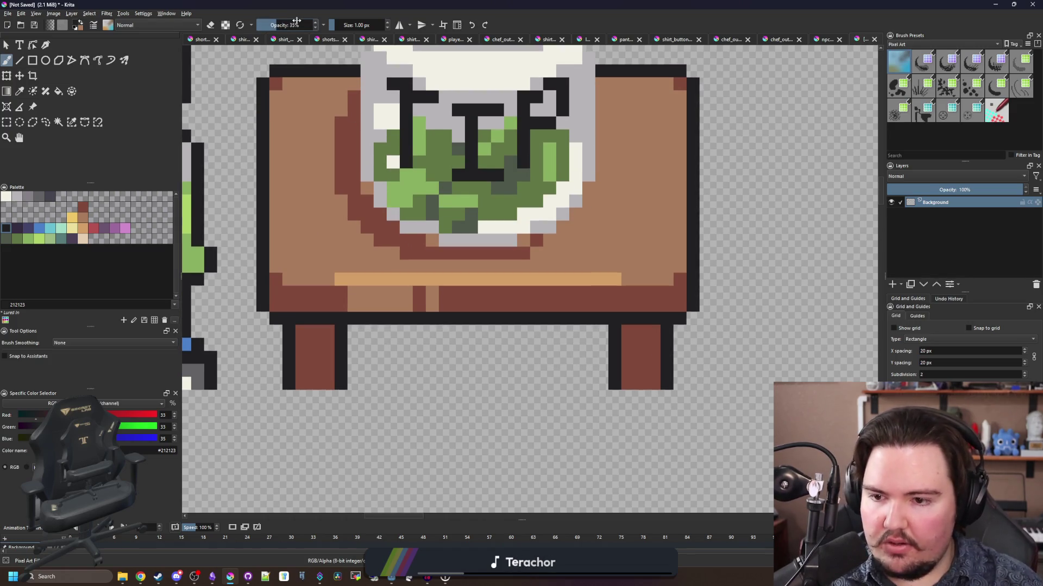
- Paint a translucent grey shadow under the table and up its left leg, undoing misfires
{"action": "left_click_drag", "start_coordinate": [353, 398], "coordinate": [284, 399]}
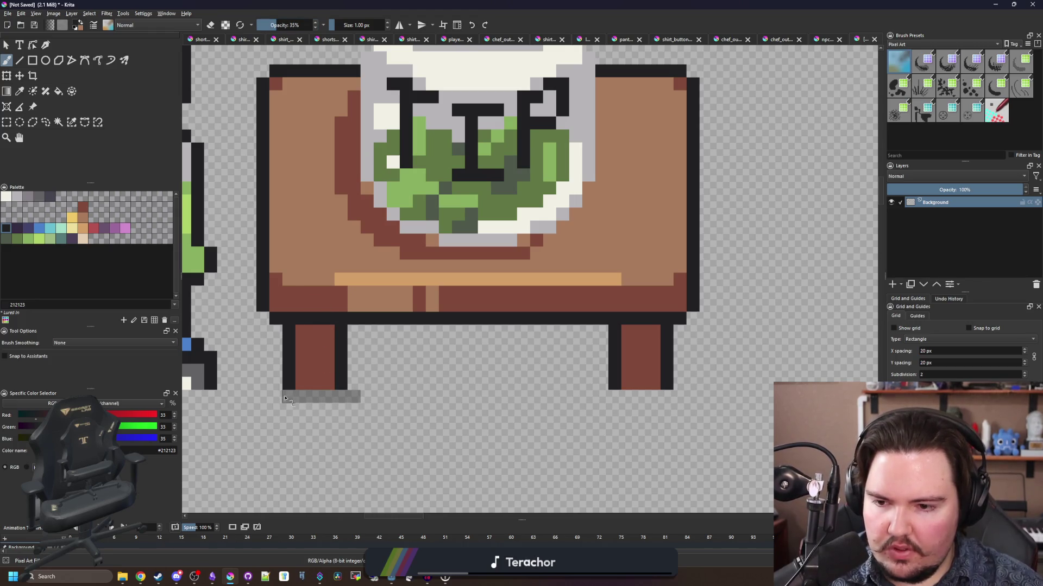
{"action": "key", "text": "ctrl+z"}
{"action": "left_click", "coordinate": [33, 60]}
{"action": "left_click_drag", "start_coordinate": [349, 338], "coordinate": [607, 404]}
{"action": "key", "text": "b"}
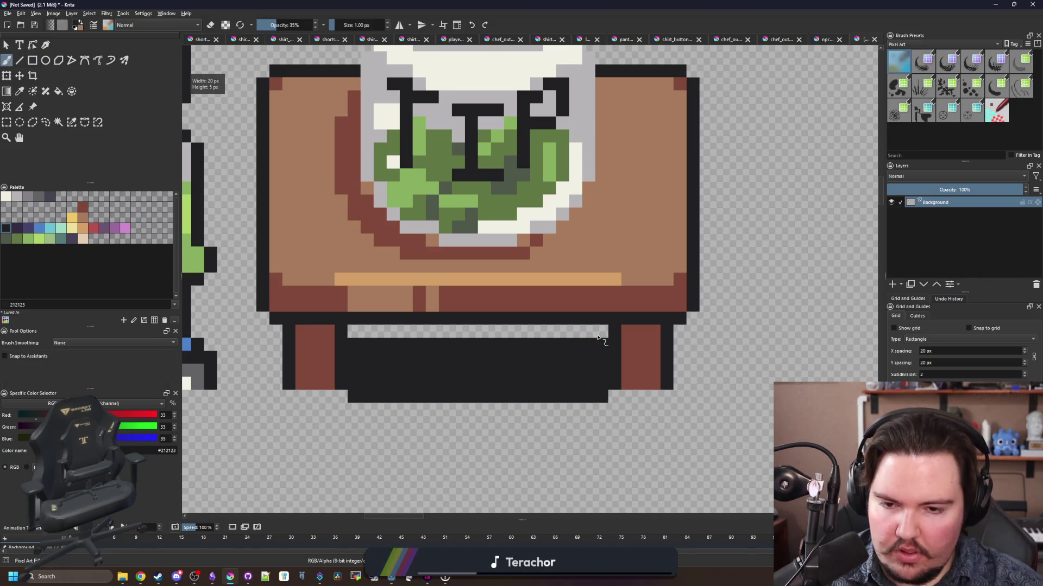
{"action": "key", "text": "ctrl+z"}
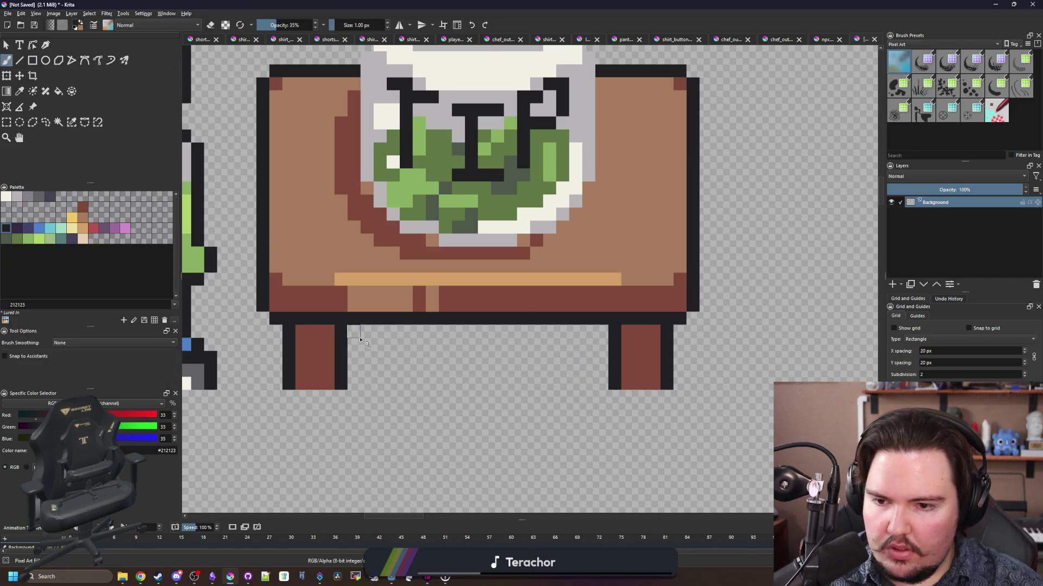
{"action": "mouse_move", "coordinate": [359, 352]}
{"action": "left_mouse_down"}
{"action": "mouse_move", "coordinate": [353, 399]}
{"action": "mouse_move", "coordinate": [274, 388]}
{"action": "left_mouse_up"}
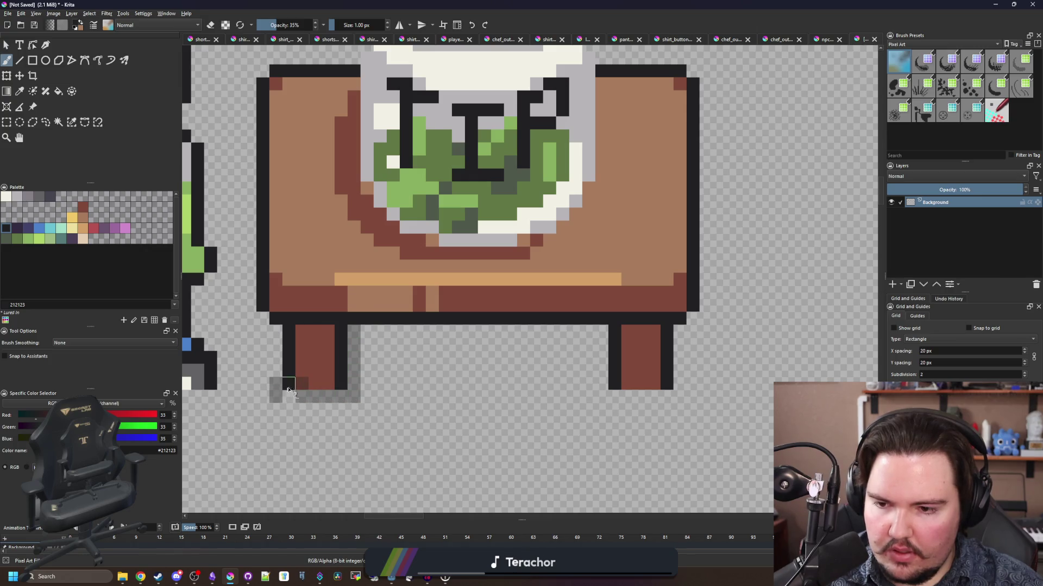
{"action": "key", "text": "ctrl+z"}
{"action": "mouse_move", "coordinate": [363, 400]}
{"action": "left_mouse_down"}
{"action": "mouse_move", "coordinate": [268, 399]}
{"action": "mouse_move", "coordinate": [247, 272]}
{"action": "left_mouse_up"}
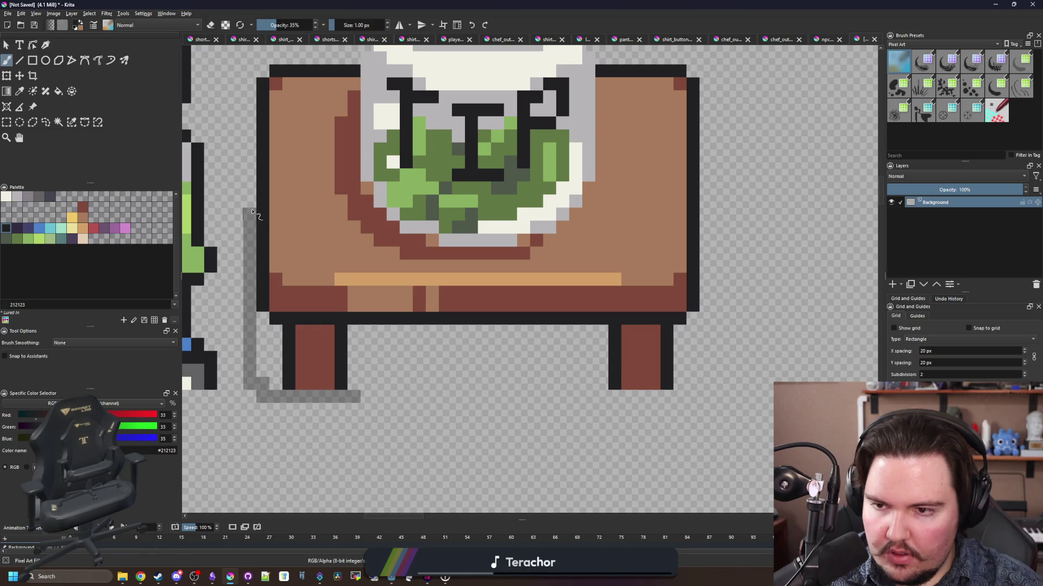
{"action": "mouse_move", "coordinate": [281, 384]}
{"action": "left_mouse_down"}
{"action": "mouse_move", "coordinate": [268, 331]}
{"action": "mouse_move", "coordinate": [266, 371]}
{"action": "left_mouse_up"}
{"action": "mouse_move", "coordinate": [369, 398]}
{"action": "left_mouse_down"}
{"action": "mouse_move", "coordinate": [641, 397]}
{"action": "mouse_move", "coordinate": [362, 329]}
{"action": "mouse_move", "coordinate": [607, 337]}
{"action": "mouse_move", "coordinate": [570, 375]}
{"action": "mouse_move", "coordinate": [519, 339]}
{"action": "mouse_move", "coordinate": [603, 373]}
{"action": "mouse_move", "coordinate": [426, 384]}
{"action": "mouse_move", "coordinate": [353, 358]}
{"action": "left_mouse_up"}
{"action": "mouse_move", "coordinate": [471, 347]}
{"action": "left_mouse_down"}
{"action": "mouse_move", "coordinate": [413, 369]}
{"action": "mouse_move", "coordinate": [370, 343]}
{"action": "left_mouse_up"}
- Restore 100% opacity and outline the jar's upper-left edge and lid top in black
{"action": "scroll", "coordinate": [420, 369], "scroll_direction": "down", "scroll_amount": 6}
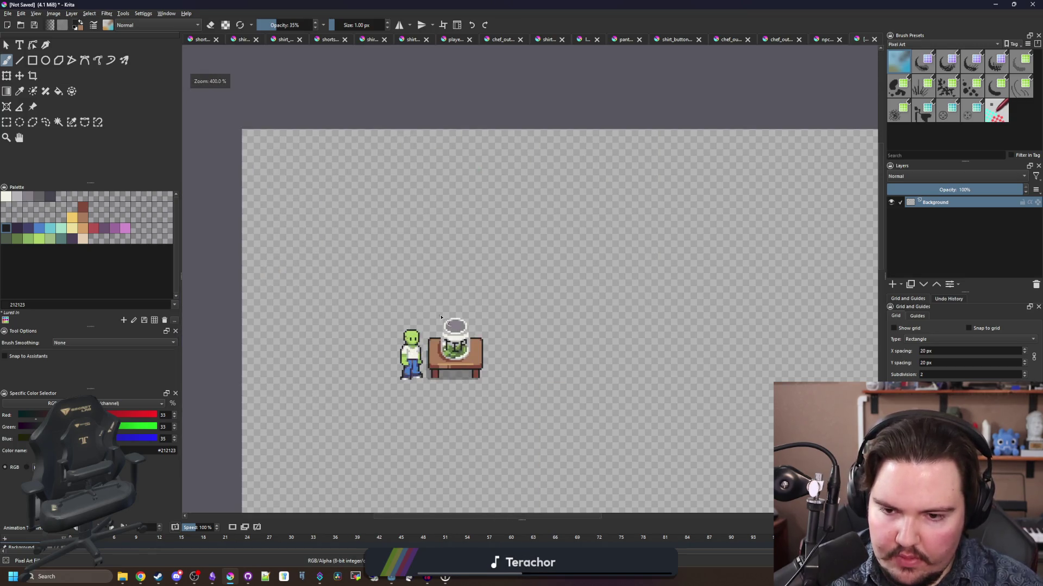
{"action": "scroll", "coordinate": [455, 369], "scroll_direction": "up", "scroll_amount": 8}
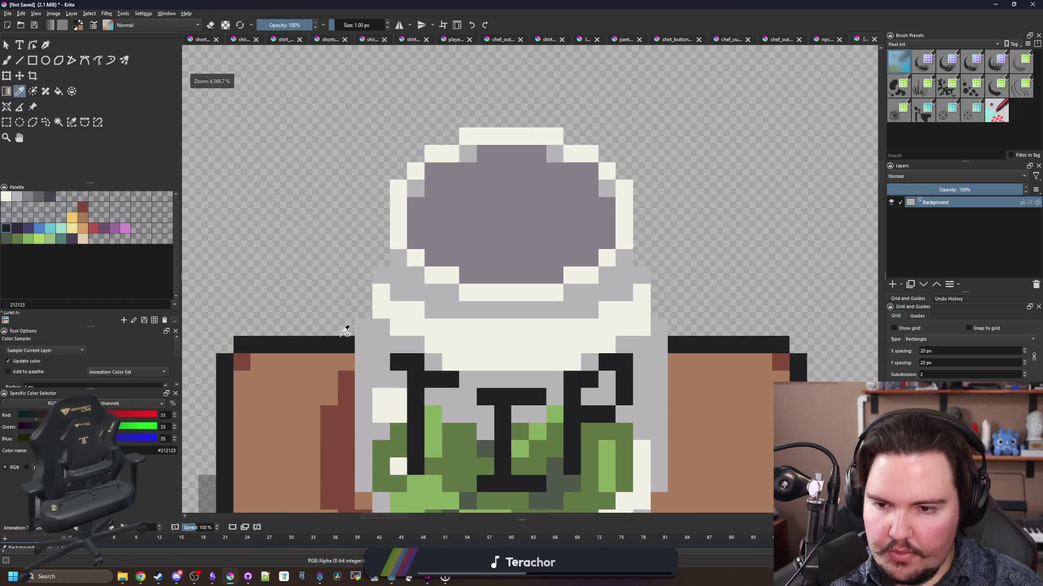
{"action": "left_click", "coordinate": [302, 25]}
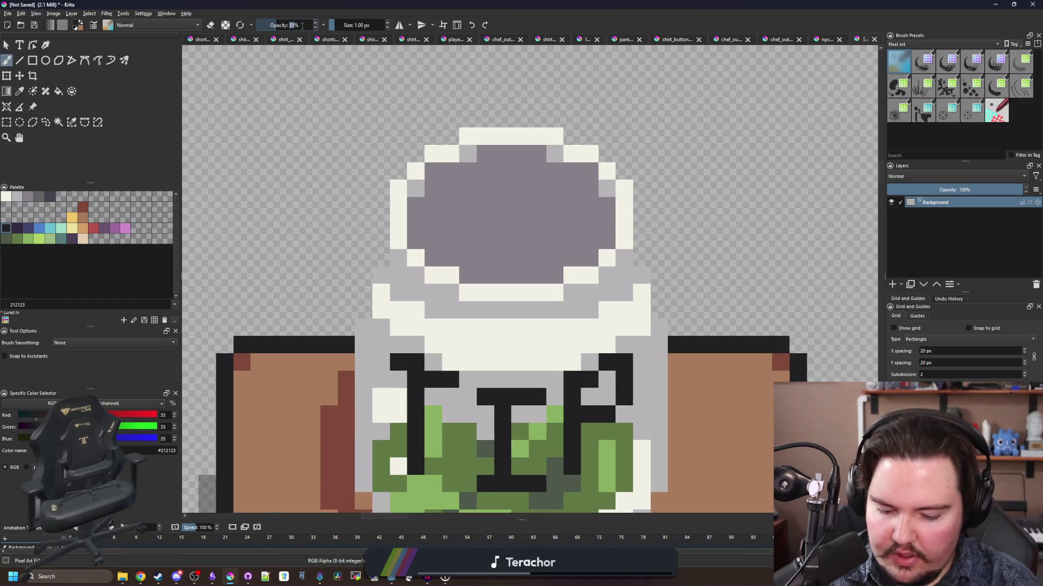
{"action": "mouse_move", "coordinate": [346, 329]}
{"action": "left_mouse_down"}
{"action": "mouse_move", "coordinate": [348, 307]}
{"action": "mouse_move", "coordinate": [366, 308]}
{"action": "mouse_move", "coordinate": [362, 250]}
{"action": "mouse_move", "coordinate": [380, 233]}
{"action": "mouse_move", "coordinate": [386, 192]}
{"action": "left_mouse_up"}
{"action": "key", "text": "ctrl+z"}
{"action": "key", "text": "ctrl+z"}
{"action": "key", "text": "ctrl+z"}
{"action": "left_click_drag", "start_coordinate": [363, 283], "coordinate": [363, 309]}
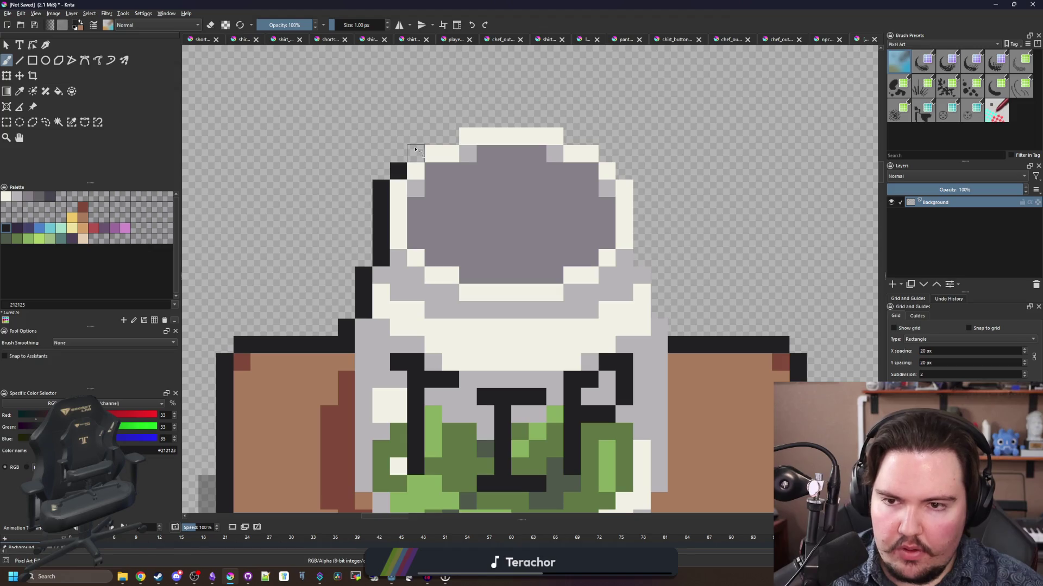
{"action": "mouse_move", "coordinate": [415, 149]}
{"action": "left_mouse_down"}
{"action": "mouse_move", "coordinate": [521, 117]}
{"action": "mouse_move", "coordinate": [591, 140]}
{"action": "mouse_move", "coordinate": [641, 218]}
{"action": "mouse_move", "coordinate": [663, 317]}
{"action": "left_mouse_up"}
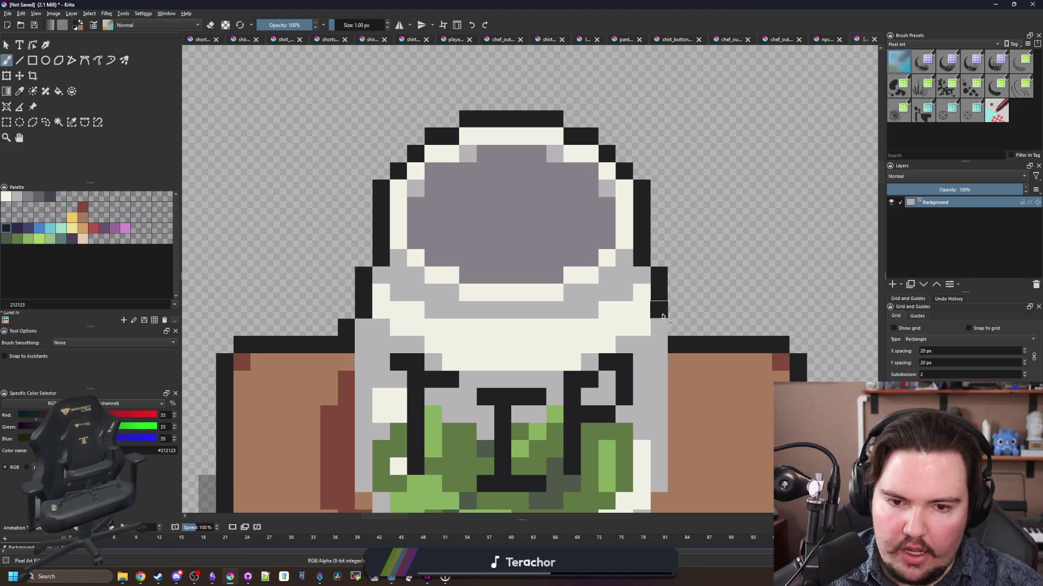
{"action": "scroll", "coordinate": [487, 269], "scroll_direction": "down", "scroll_amount": 3}
- Sample cream and repaint the lid rim, rounding the grey opening's corners in cream
{"action": "scroll", "coordinate": [467, 223], "scroll_direction": "up", "scroll_amount": 3}
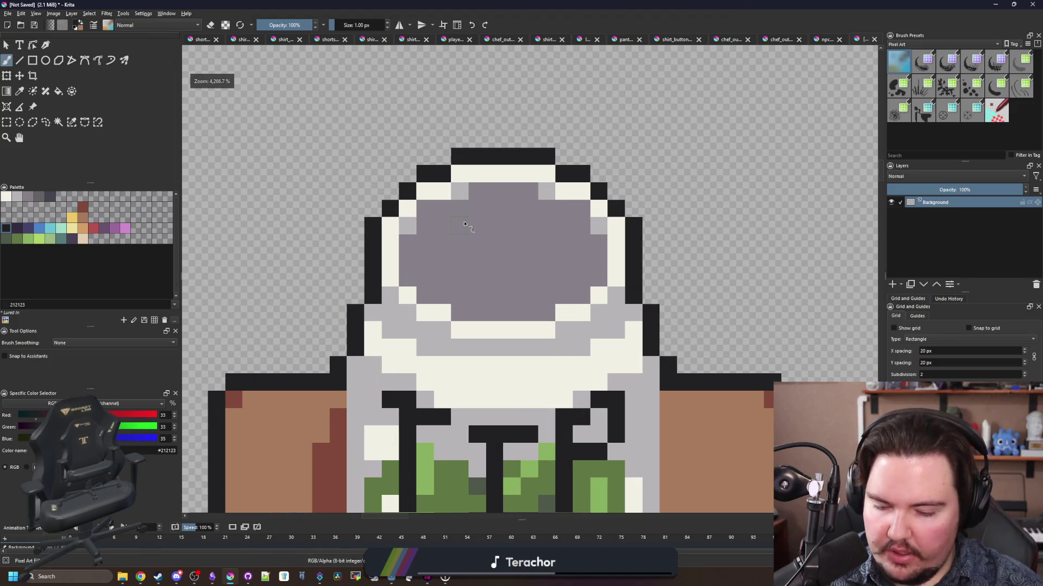
{"action": "scroll", "coordinate": [308, 294], "scroll_direction": "up", "scroll_amount": 2}
{"action": "key", "text": "p"}
{"action": "left_click", "coordinate": [290, 296]}
{"action": "key", "text": "b"}
{"action": "mouse_move", "coordinate": [309, 320]}
{"action": "left_mouse_down"}
{"action": "mouse_move", "coordinate": [337, 209]}
{"action": "mouse_move", "coordinate": [542, 176]}
{"action": "mouse_move", "coordinate": [580, 210]}
{"action": "mouse_move", "coordinate": [601, 305]}
{"action": "mouse_move", "coordinate": [582, 337]}
{"action": "mouse_move", "coordinate": [350, 364]}
{"action": "mouse_move", "coordinate": [337, 339]}
{"action": "left_mouse_up"}
{"action": "left_click", "coordinate": [545, 338]}
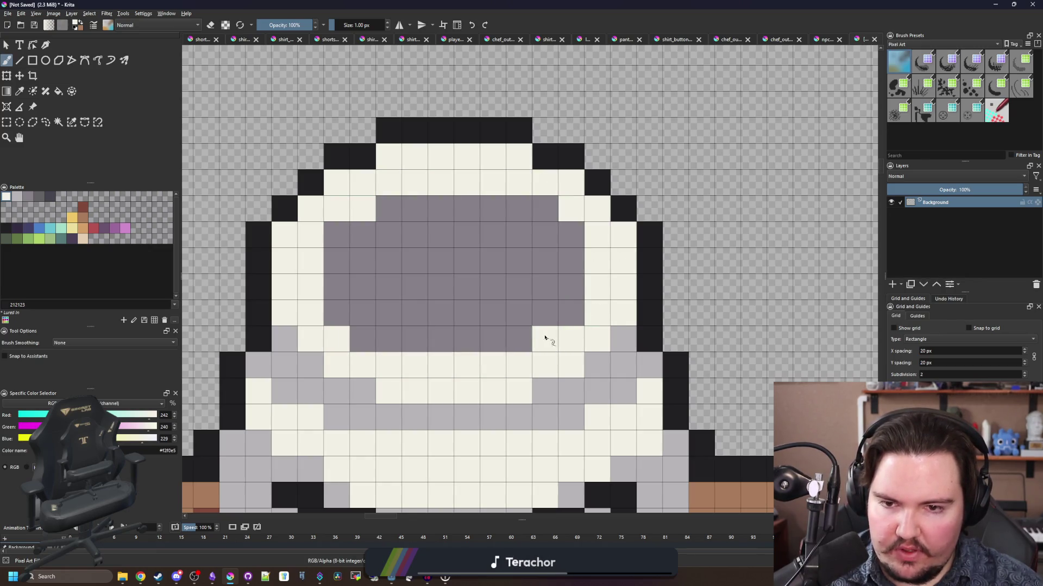
{"action": "left_click", "coordinate": [341, 237]}
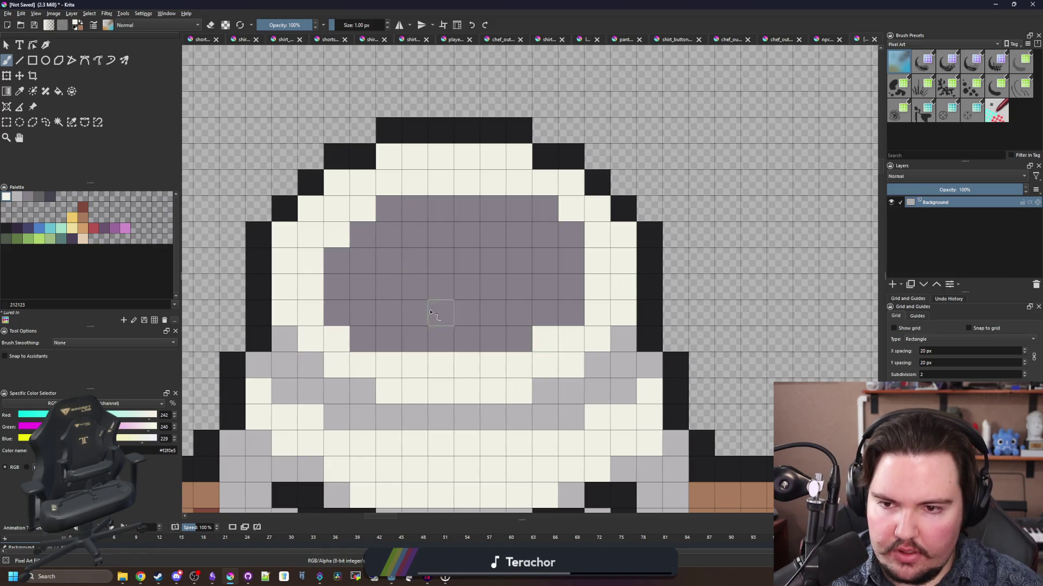
{"action": "left_click", "coordinate": [578, 313]}
{"action": "left_click", "coordinate": [567, 232]}
{"action": "left_click", "coordinate": [545, 209]}
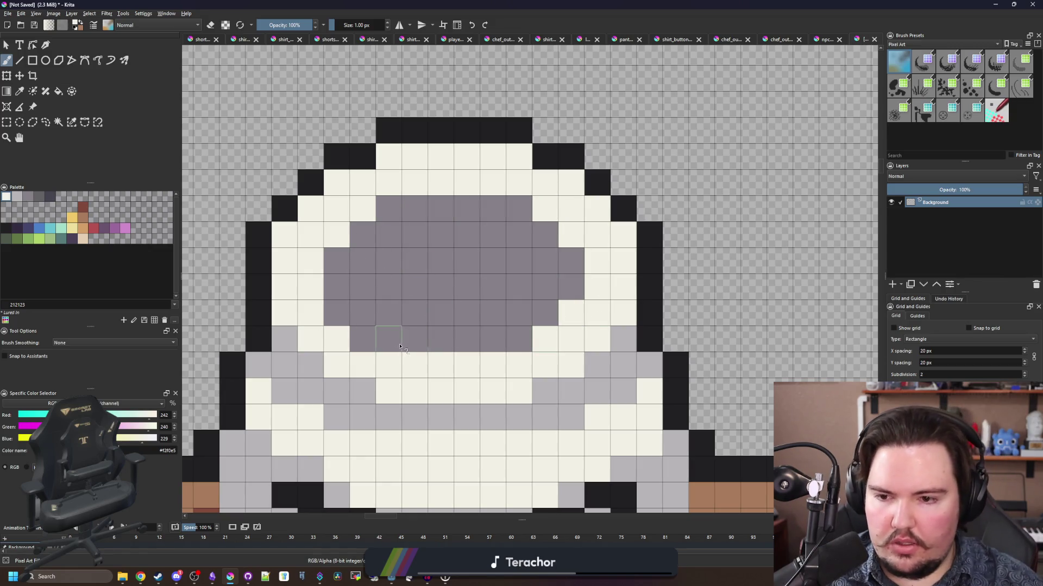
{"action": "left_click", "coordinate": [362, 339]}
{"action": "left_click", "coordinate": [336, 313]}
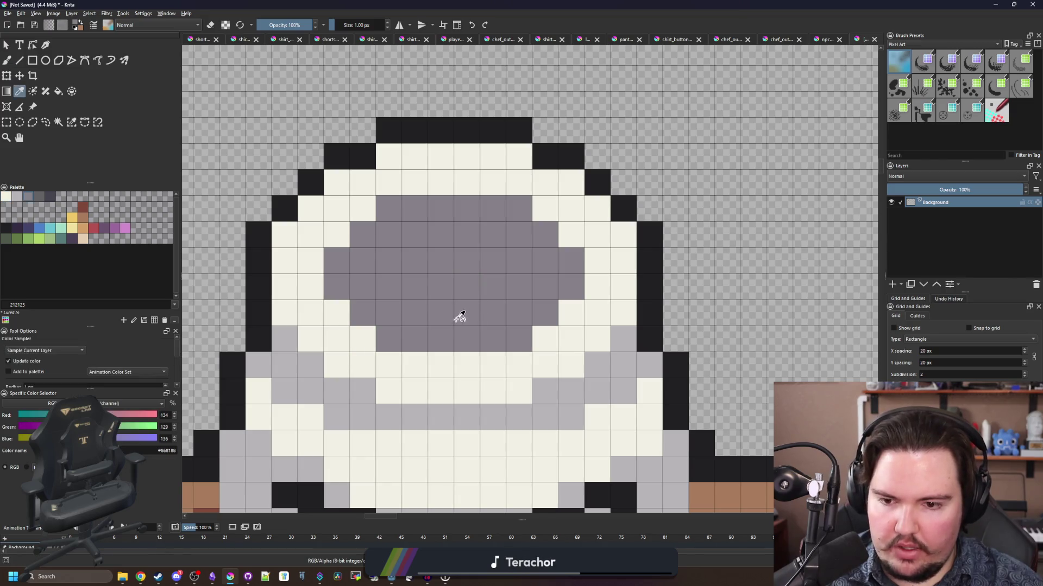
- Pick the lid's light grey and shade pixels around the opening's edges
{"action": "scroll", "coordinate": [459, 314], "scroll_direction": "down", "scroll_amount": 1}
{"action": "left_click", "coordinate": [484, 365], "text": "ctrl"}
{"action": "left_click", "coordinate": [372, 241]}
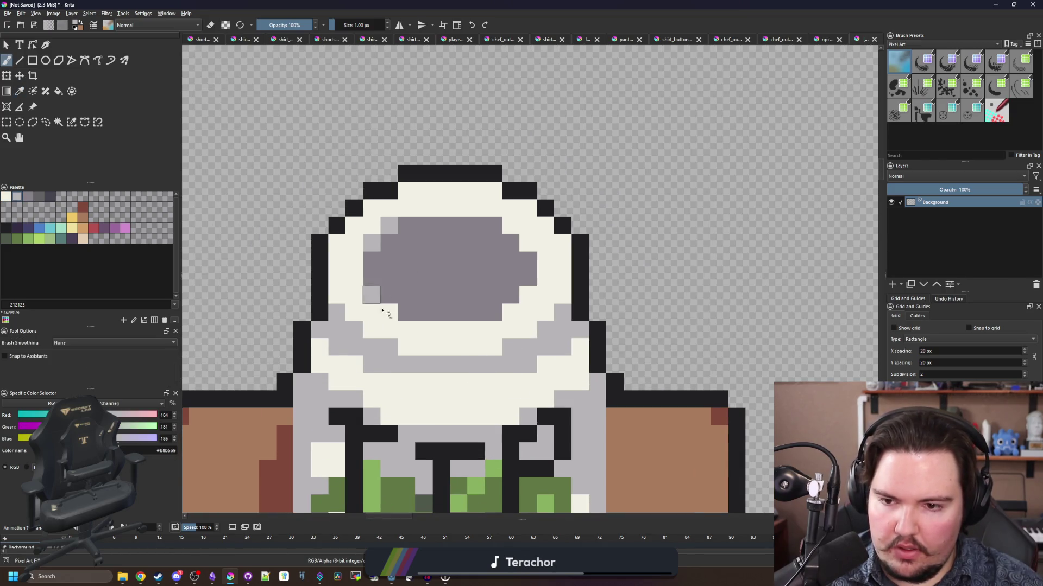
{"action": "left_click", "coordinate": [517, 309]}
{"action": "left_click", "coordinate": [526, 295]}
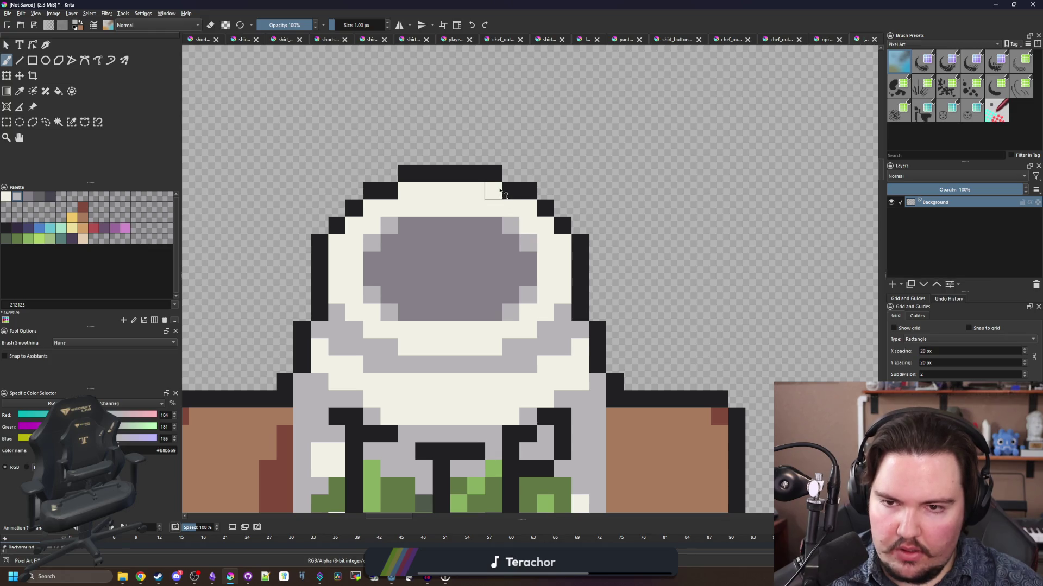
{"action": "left_click", "coordinate": [342, 246]}
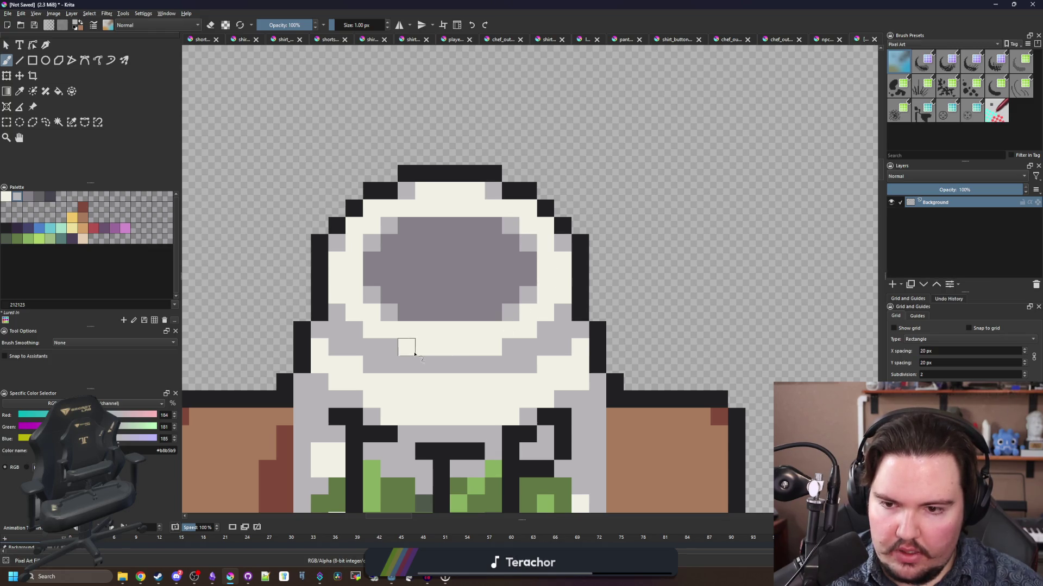
- Paint a light grey shading band across the lid, with extra pixels at both sides
{"action": "scroll", "coordinate": [412, 364], "scroll_direction": "up", "scroll_amount": 1}
{"action": "left_click_drag", "start_coordinate": [389, 371], "coordinate": [522, 368]}
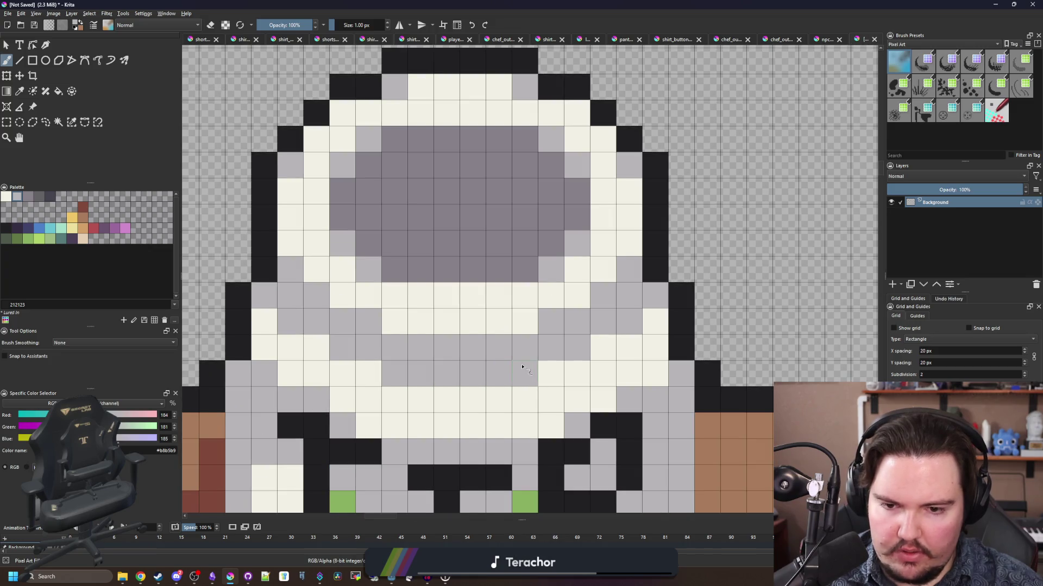
{"action": "left_click", "coordinate": [365, 375]}
{"action": "left_click", "coordinate": [317, 348]}
{"action": "left_click", "coordinate": [554, 373]}
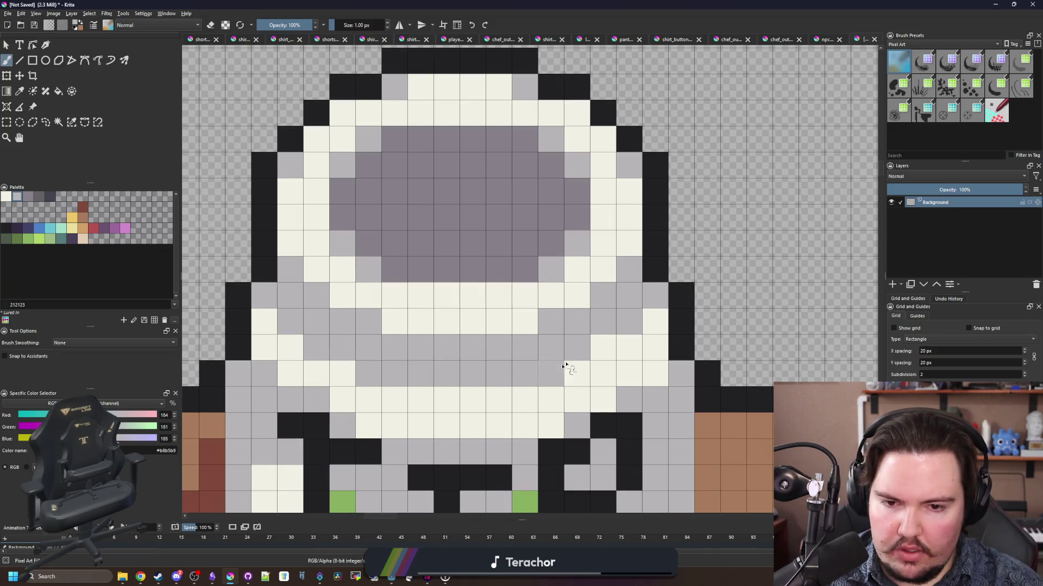
{"action": "left_click", "coordinate": [603, 348]}
{"action": "scroll", "coordinate": [457, 317], "scroll_direction": "down", "scroll_amount": 2}
{"action": "scroll", "coordinate": [458, 316], "scroll_direction": "down", "scroll_amount": 3}
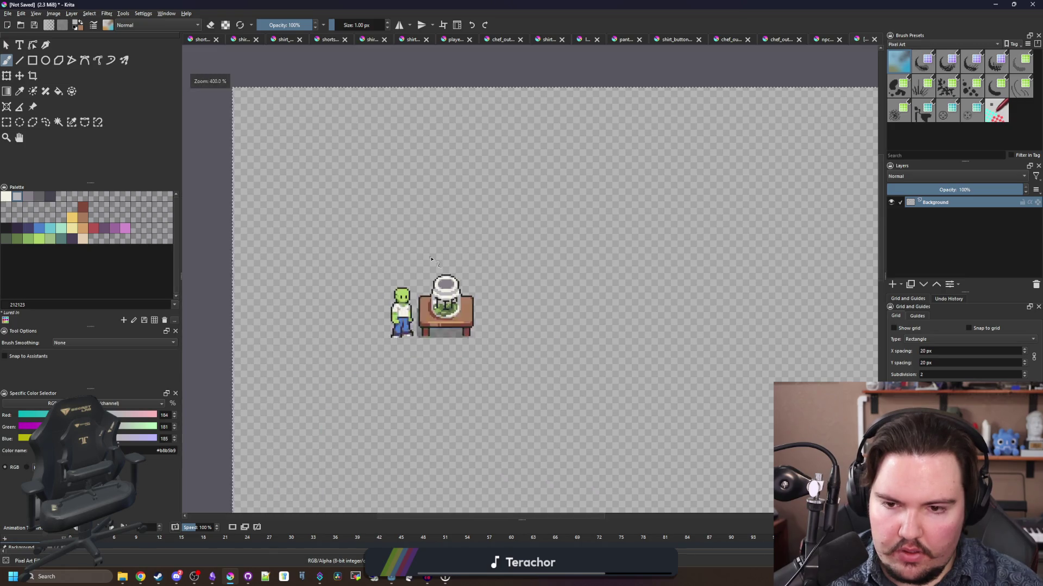
{"action": "scroll", "coordinate": [441, 277], "scroll_direction": "up", "scroll_amount": 3}
{"action": "scroll", "coordinate": [441, 278], "scroll_direction": "up", "scroll_amount": 4}
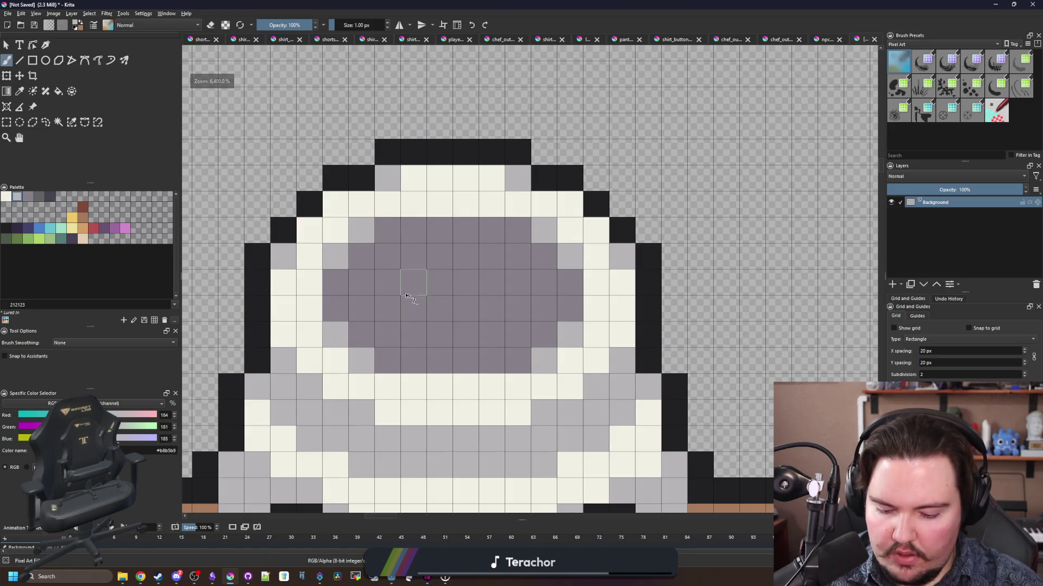
- Sample the opening's grey, then re-pick the lid's light grey
{"action": "key", "text": "p"}
{"action": "scroll", "coordinate": [395, 175], "scroll_direction": "down", "scroll_amount": 1}
{"action": "left_click", "coordinate": [373, 272]}
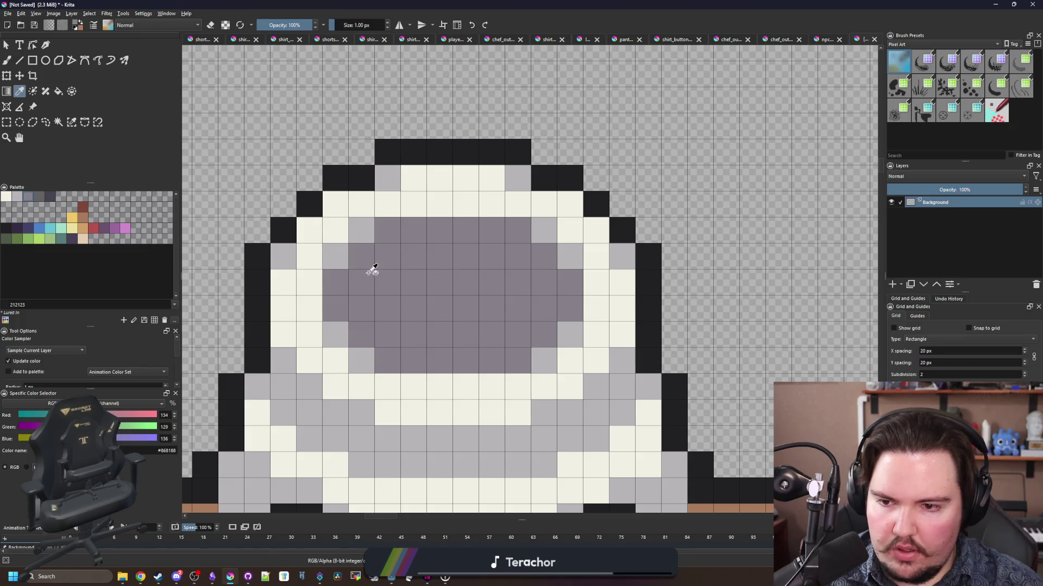
{"action": "scroll", "coordinate": [373, 271], "scroll_direction": "down", "scroll_amount": 2}
{"action": "scroll", "coordinate": [379, 264], "scroll_direction": "down", "scroll_amount": 3}
{"action": "scroll", "coordinate": [370, 245], "scroll_direction": "up", "scroll_amount": 3}
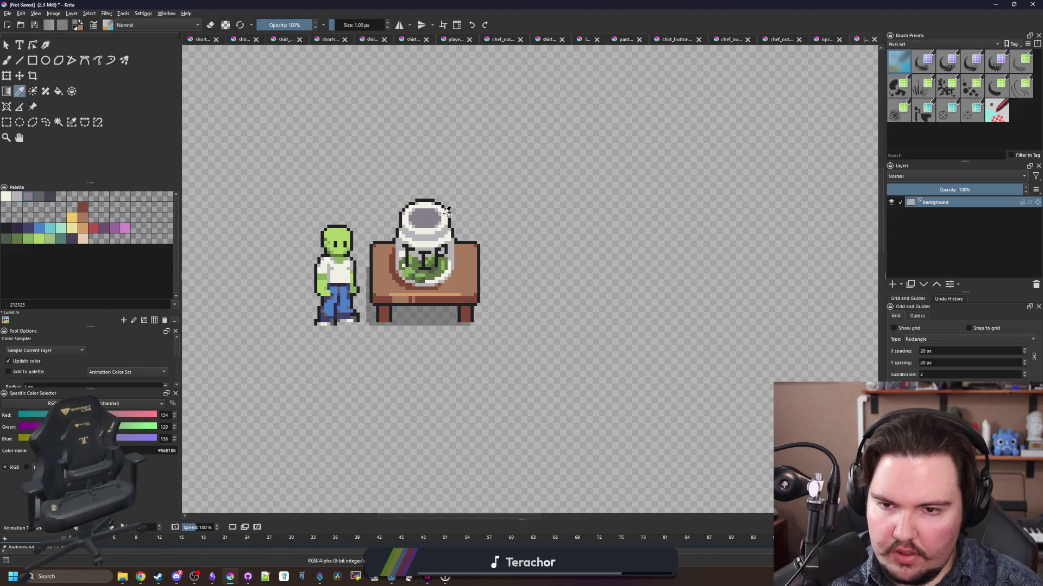
{"action": "scroll", "coordinate": [429, 224], "scroll_direction": "up", "scroll_amount": 5}
{"action": "left_click", "coordinate": [353, 284]}
- Touch up a few lid pixels on the jar in grey and cream
{"action": "key", "text": "b"}
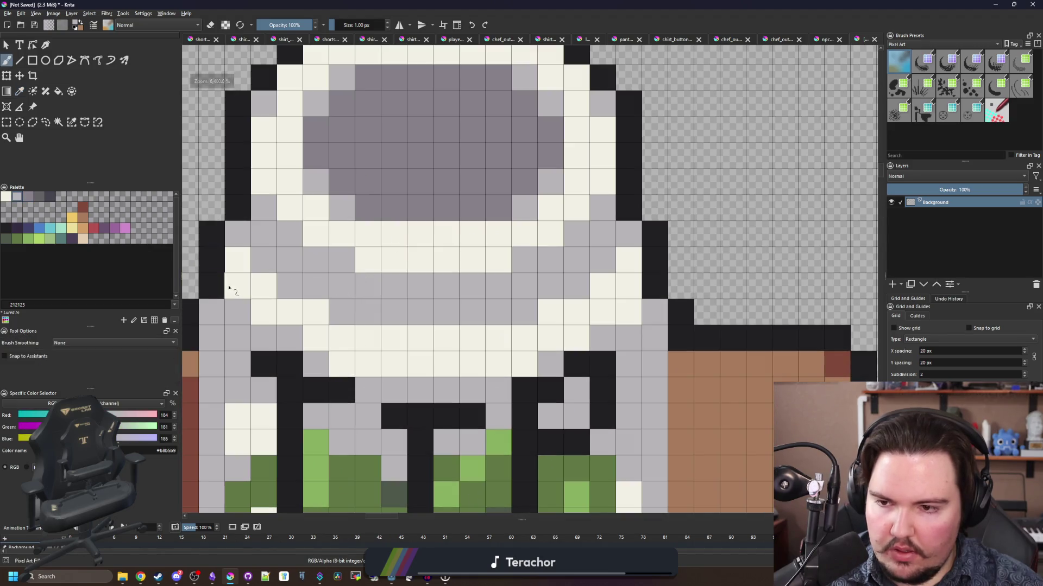
{"action": "left_click_drag", "start_coordinate": [641, 296], "coordinate": [630, 255]}
{"action": "left_click", "coordinate": [597, 261]}
{"action": "scroll", "coordinate": [421, 282], "scroll_direction": "down", "scroll_amount": 3}
{"action": "scroll", "coordinate": [407, 319], "scroll_direction": "up", "scroll_amount": 3}
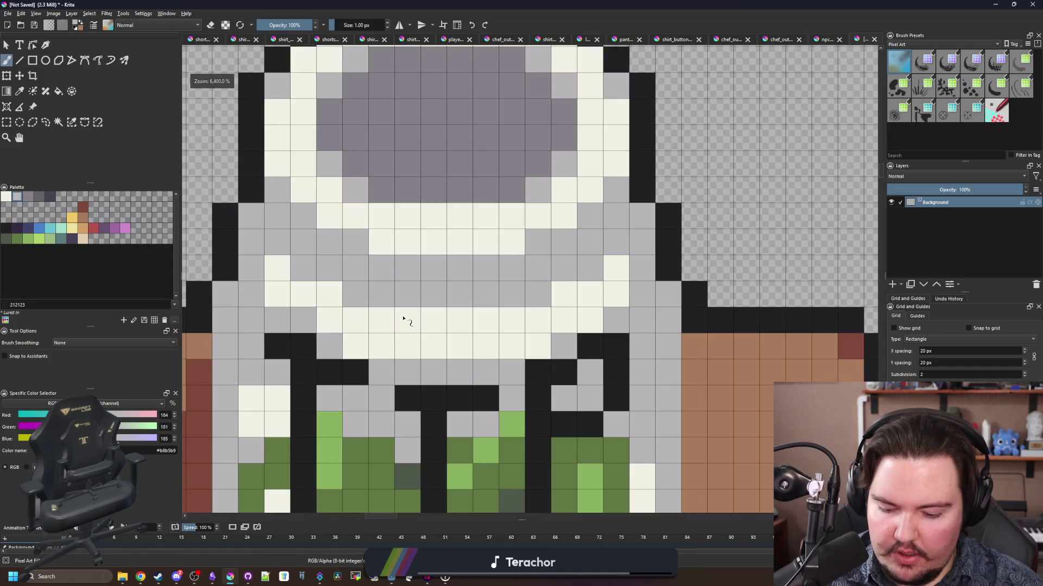
{"action": "key", "text": "p"}
{"action": "left_click", "coordinate": [300, 311]}
{"action": "key", "text": "b"}
{"action": "scroll", "coordinate": [413, 334], "scroll_direction": "down", "scroll_amount": 3}
{"action": "scroll", "coordinate": [422, 340], "scroll_direction": "up", "scroll_amount": 3}
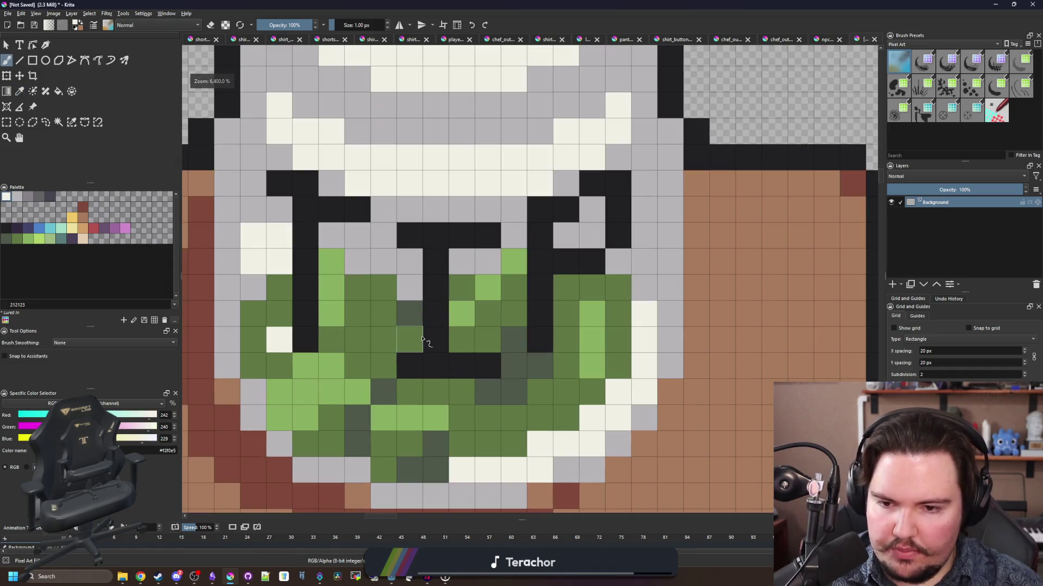
- Paint two dark outline pixels to the right of the I stem
{"action": "key", "text": "p"}
{"action": "left_click", "coordinate": [439, 350]}
{"action": "scroll", "coordinate": [451, 353], "scroll_direction": "down", "scroll_amount": 3}
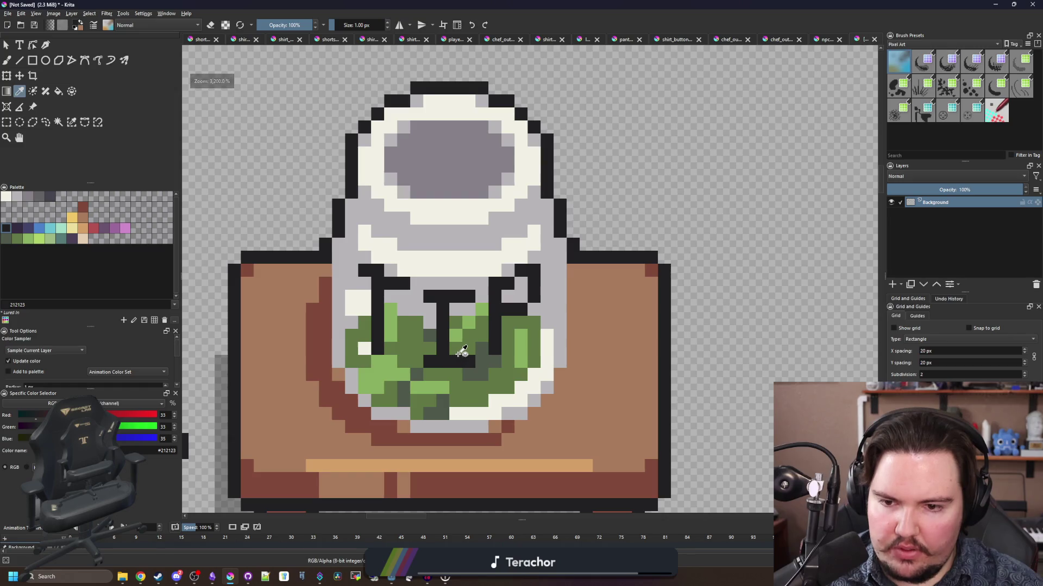
{"action": "scroll", "coordinate": [456, 347], "scroll_direction": "up", "scroll_amount": 3}
{"action": "scroll", "coordinate": [429, 350], "scroll_direction": "up", "scroll_amount": 1}
{"action": "key", "text": "b"}
{"action": "mouse_move", "coordinate": [496, 345]}
{"action": "left_mouse_down"}
{"action": "mouse_move", "coordinate": [524, 346]}
{"action": "mouse_move", "coordinate": [472, 373]}
{"action": "mouse_move", "coordinate": [342, 342]}
{"action": "mouse_move", "coordinate": [341, 322]}
{"action": "left_mouse_up"}
{"action": "left_click", "coordinate": [497, 390], "text": "ctrl"}
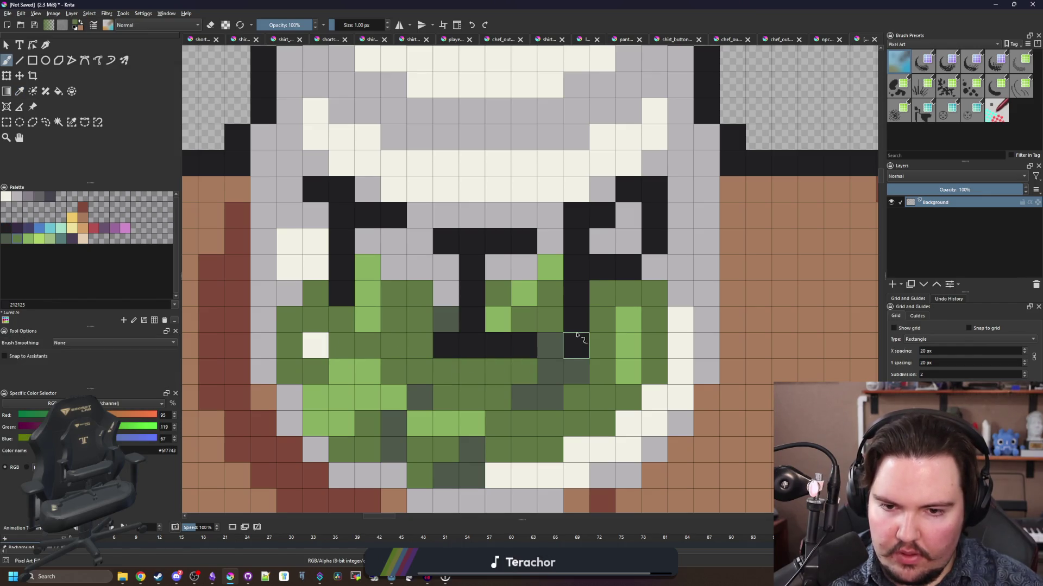
{"action": "scroll", "coordinate": [577, 335], "scroll_direction": "down", "scroll_amount": 5}
{"action": "scroll", "coordinate": [466, 320], "scroll_direction": "up", "scroll_amount": 3}
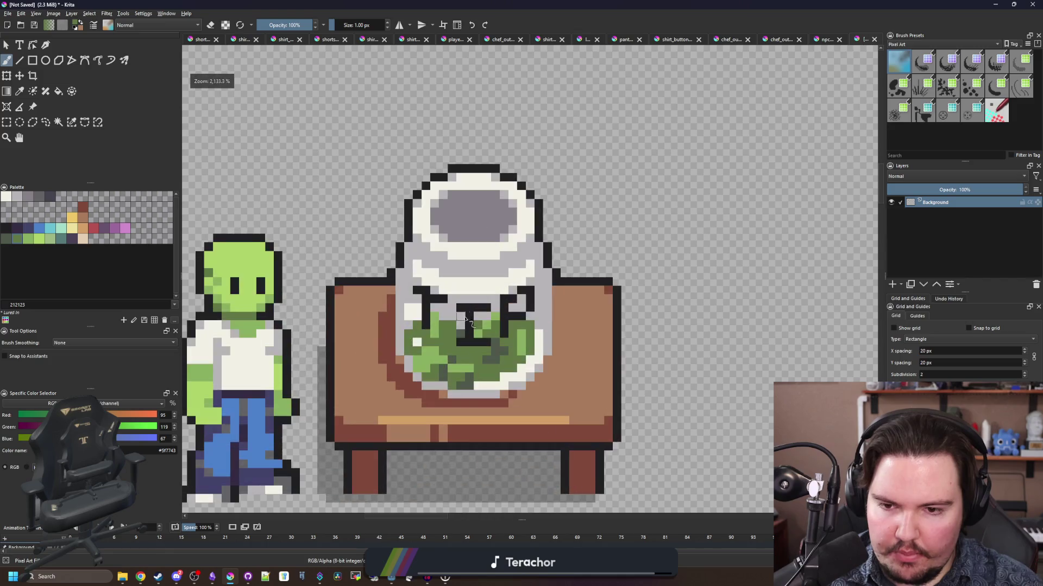
{"action": "scroll", "coordinate": [466, 321], "scroll_direction": "up", "scroll_amount": 3}
- Paint two dark cells beside the letter and a green cell below it
{"action": "key", "text": "p"}
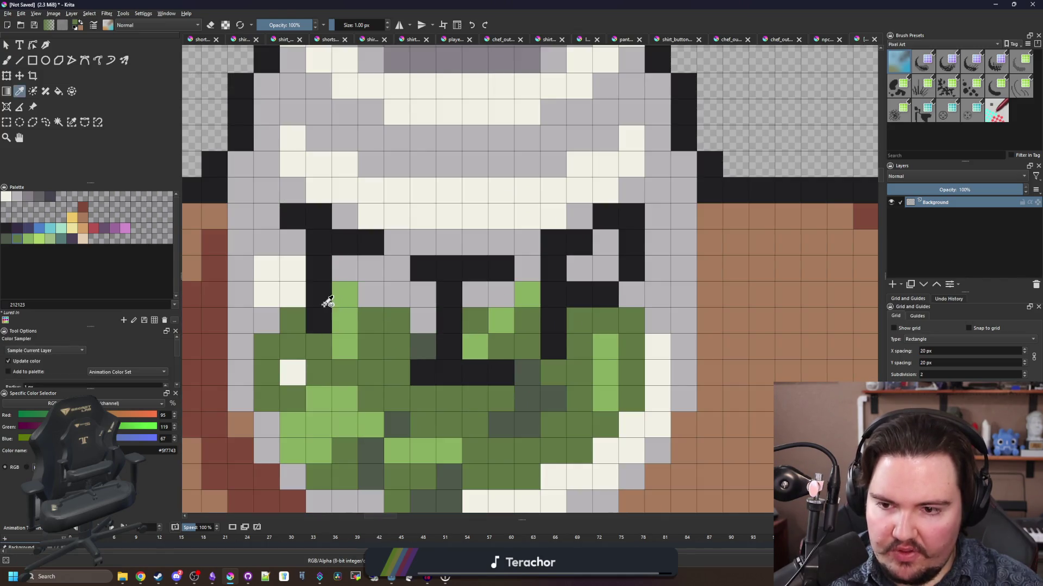
{"action": "left_click", "coordinate": [328, 302], "text": "ctrl"}
{"action": "mouse_move", "coordinate": [344, 296]}
{"action": "left_mouse_down"}
{"action": "mouse_move", "coordinate": [345, 323]}
{"action": "mouse_move", "coordinate": [316, 272]}
{"action": "mouse_move", "coordinate": [333, 273]}
{"action": "left_mouse_up"}
{"action": "left_click", "coordinate": [326, 349], "text": "ctrl"}
{"action": "left_click", "coordinate": [324, 326]}
{"action": "left_click", "coordinate": [384, 287], "text": "ctrl"}
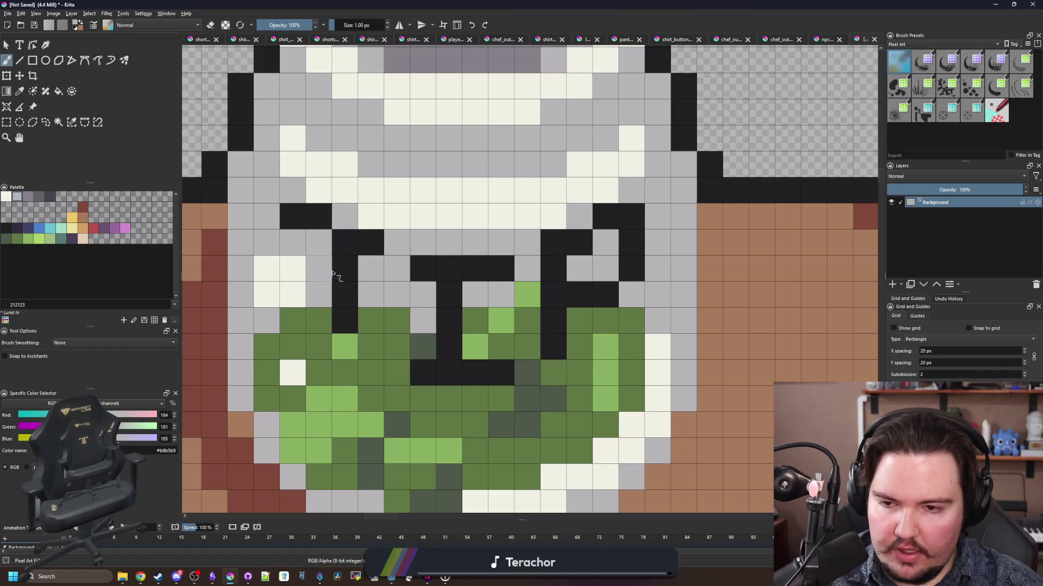
{"action": "scroll", "coordinate": [351, 266], "scroll_direction": "down", "scroll_amount": 10}
{"action": "scroll", "coordinate": [388, 284], "scroll_direction": "up", "scroll_amount": 10}
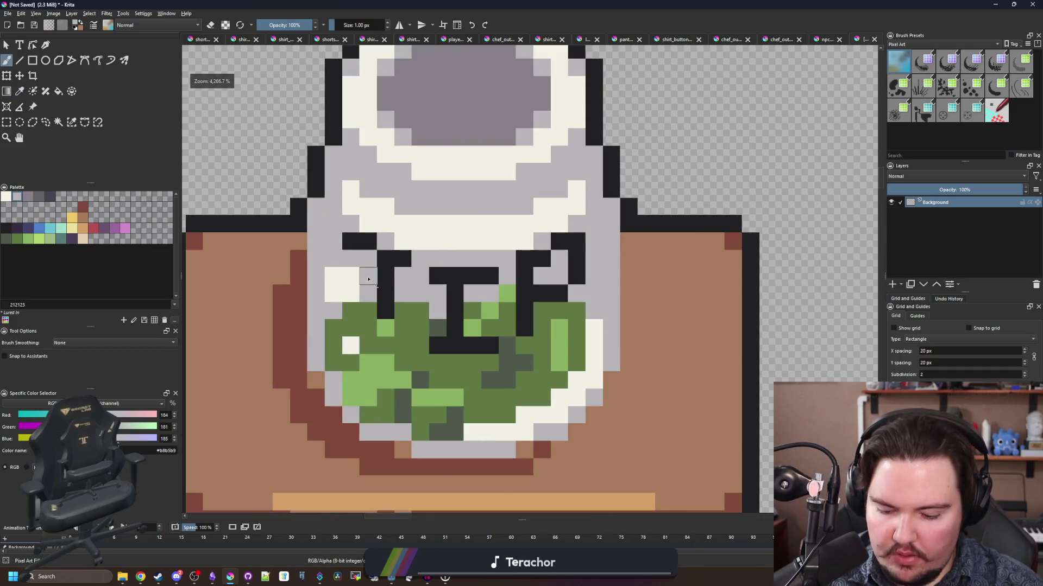
- Add a near-black column beside the letter and widen the I's stem, undoing a stray cell
{"action": "key", "text": "p"}
{"action": "left_click", "coordinate": [388, 284]}
{"action": "key", "text": "b"}
{"action": "left_click_drag", "start_coordinate": [363, 236], "coordinate": [363, 326]}
{"action": "left_click_drag", "start_coordinate": [519, 351], "coordinate": [517, 295]}
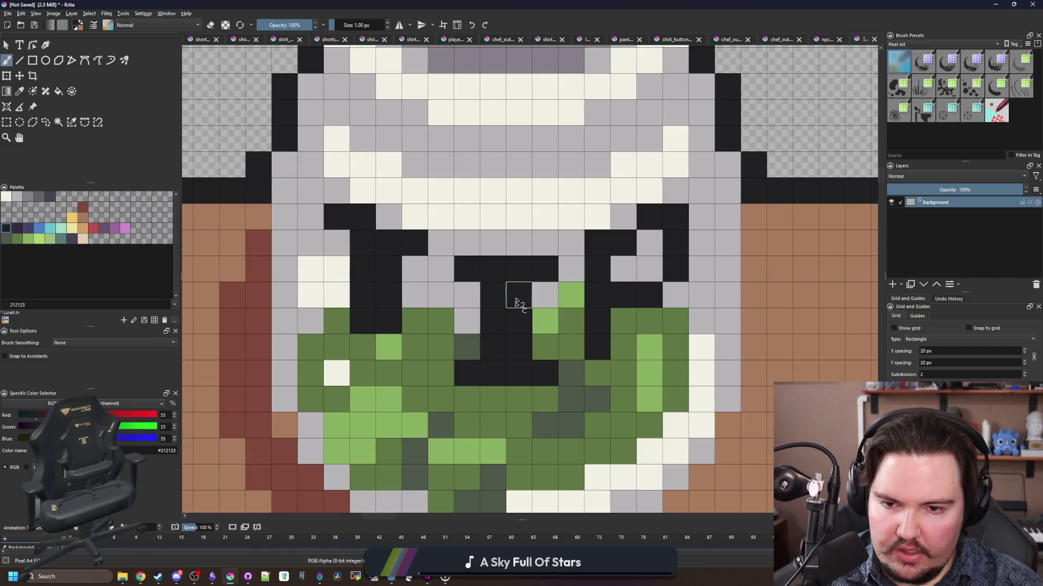
{"action": "scroll", "coordinate": [466, 338], "scroll_direction": "down", "scroll_amount": 2}
{"action": "scroll", "coordinate": [466, 339], "scroll_direction": "up", "scroll_amount": 2}
{"action": "left_click_drag", "start_coordinate": [549, 358], "coordinate": [548, 331]}
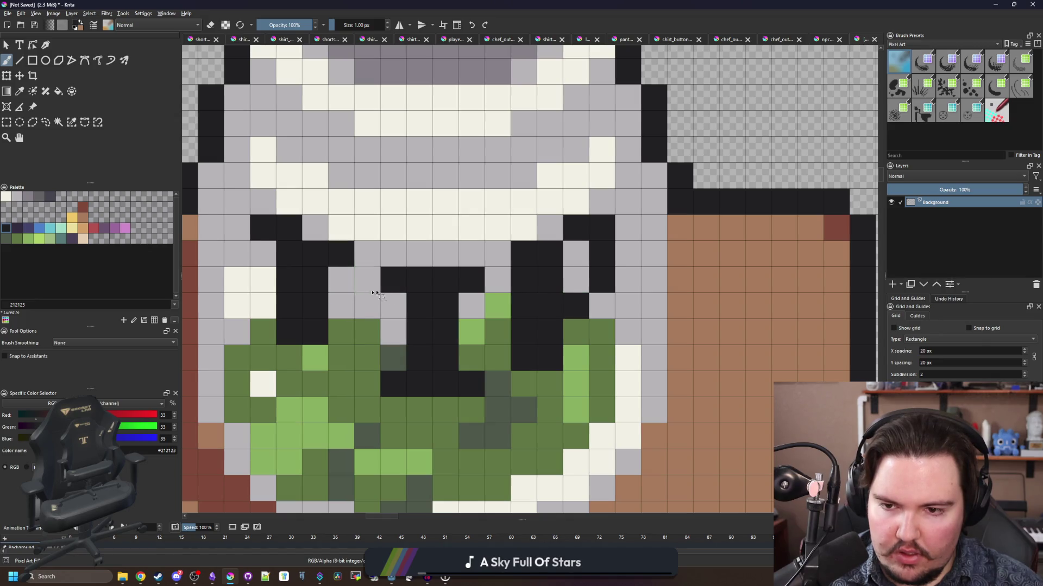
{"action": "scroll", "coordinate": [445, 293], "scroll_direction": "down", "scroll_amount": 5}
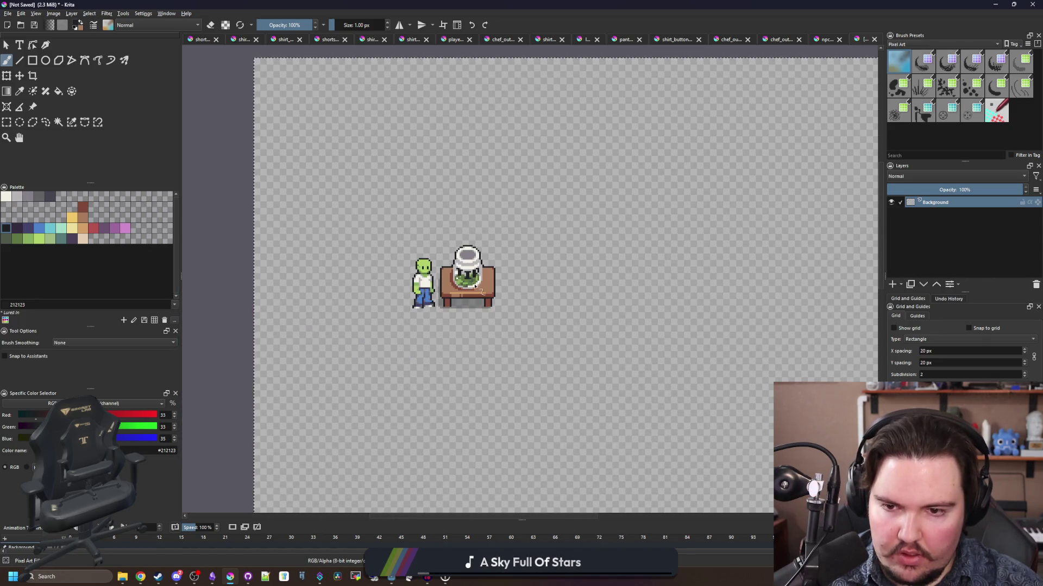
{"action": "scroll", "coordinate": [475, 287], "scroll_direction": "up", "scroll_amount": 5}
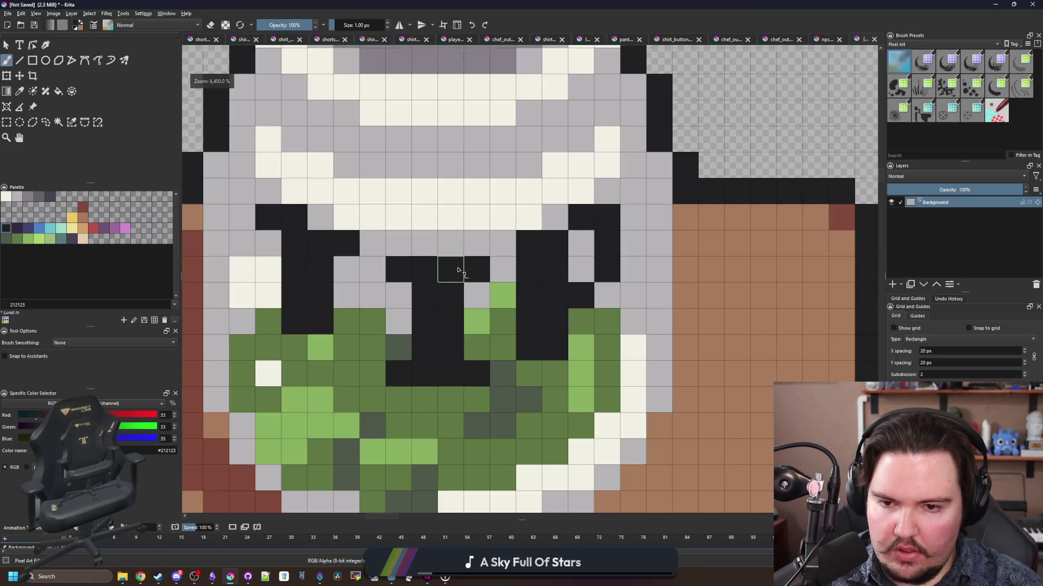
{"action": "left_click", "coordinate": [555, 222]}
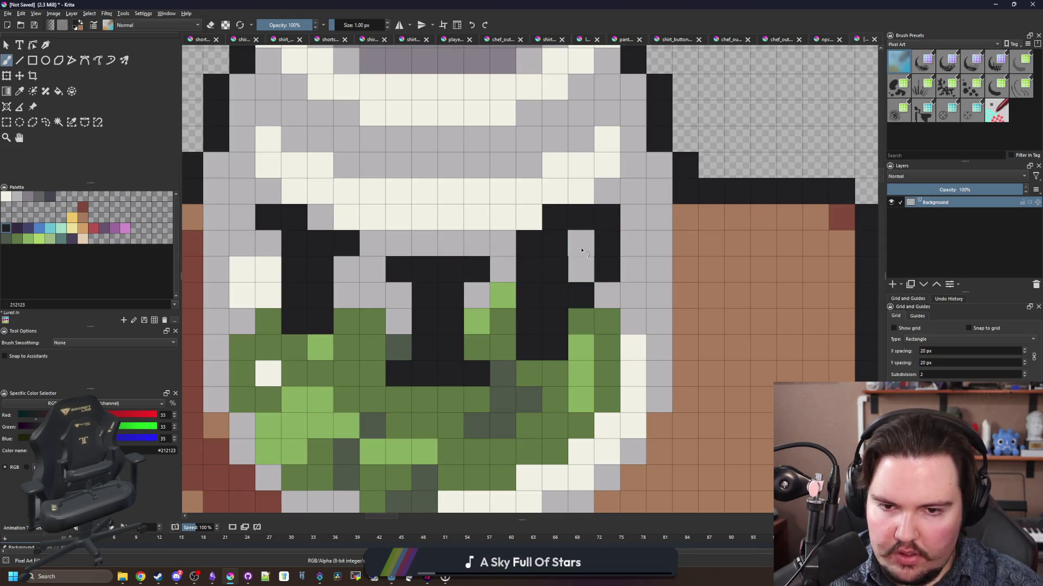
{"action": "left_click_drag", "start_coordinate": [581, 251], "coordinate": [575, 272]}
{"action": "key", "text": "ctrl+z"}
{"action": "left_click_drag", "start_coordinate": [431, 255], "coordinate": [429, 313]}
- Repaint several cells around the letters in mid-grey #868188
{"action": "key", "text": "p"}
{"action": "left_click", "coordinate": [391, 104]}
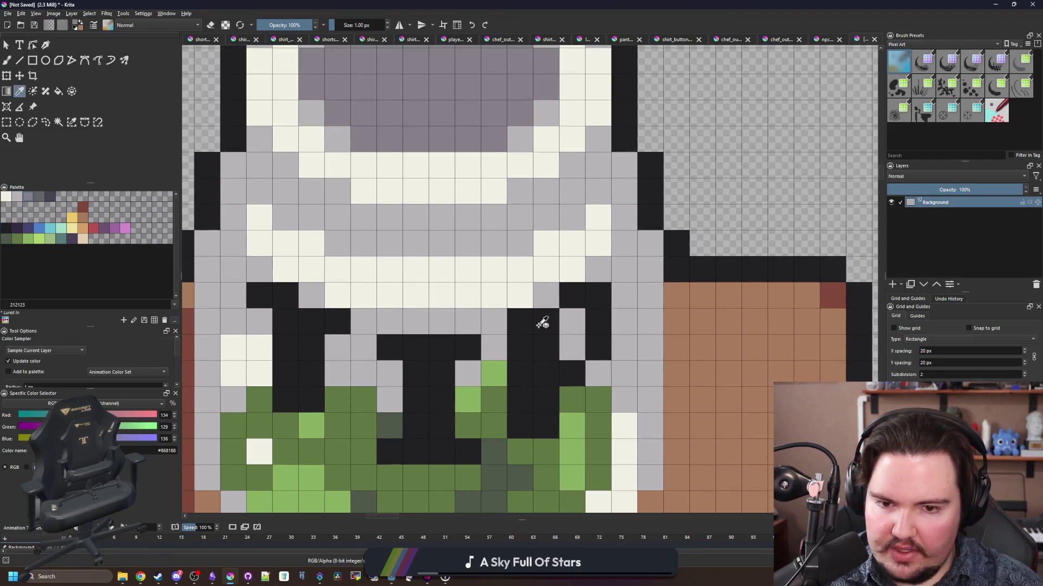
{"action": "key", "text": "b"}
{"action": "left_click_drag", "start_coordinate": [545, 347], "coordinate": [546, 374]}
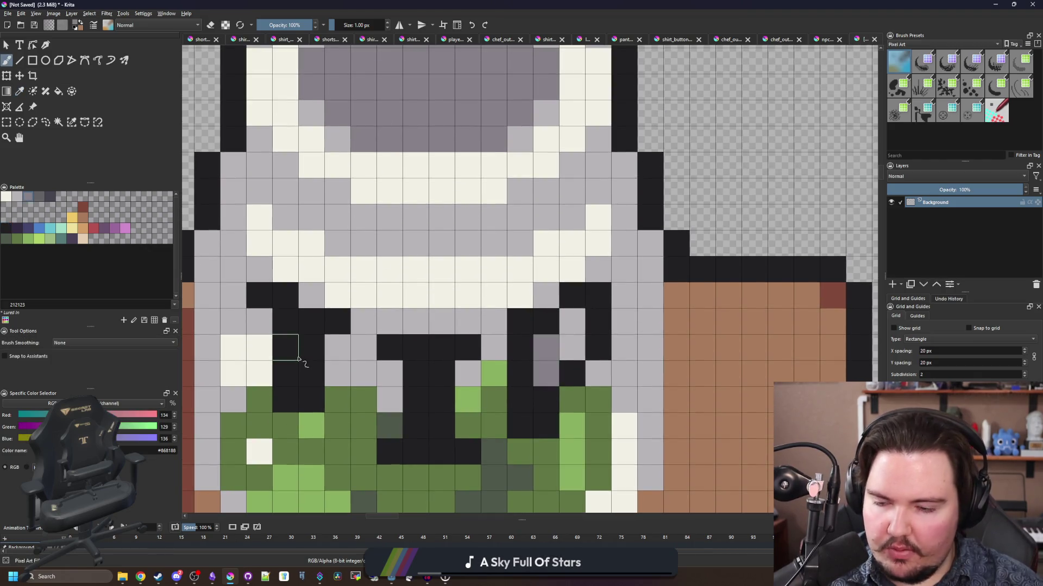
{"action": "left_click", "coordinate": [313, 299]}
{"action": "left_click", "coordinate": [234, 295]}
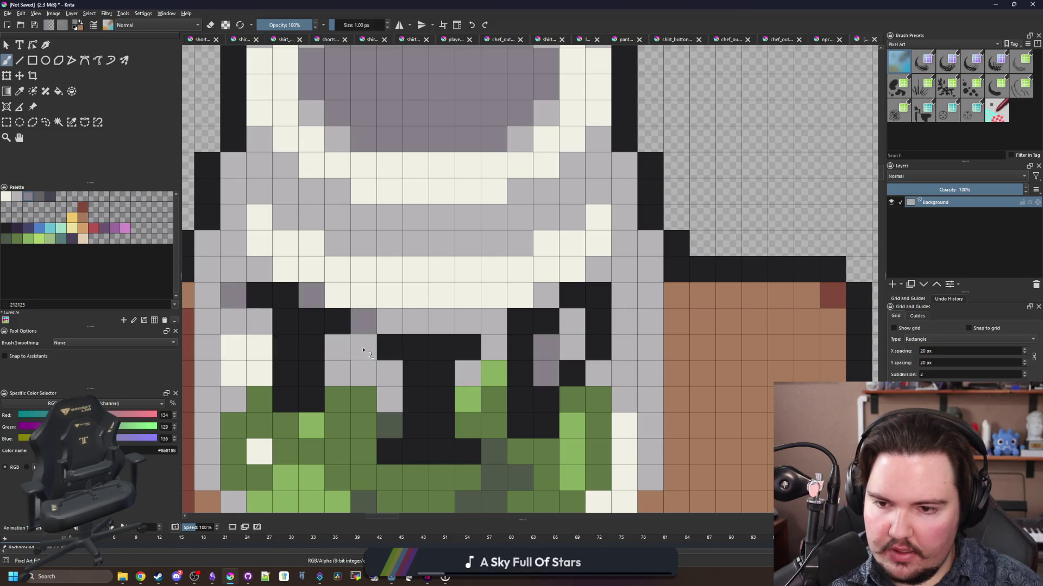
{"action": "left_click", "coordinate": [363, 321]}
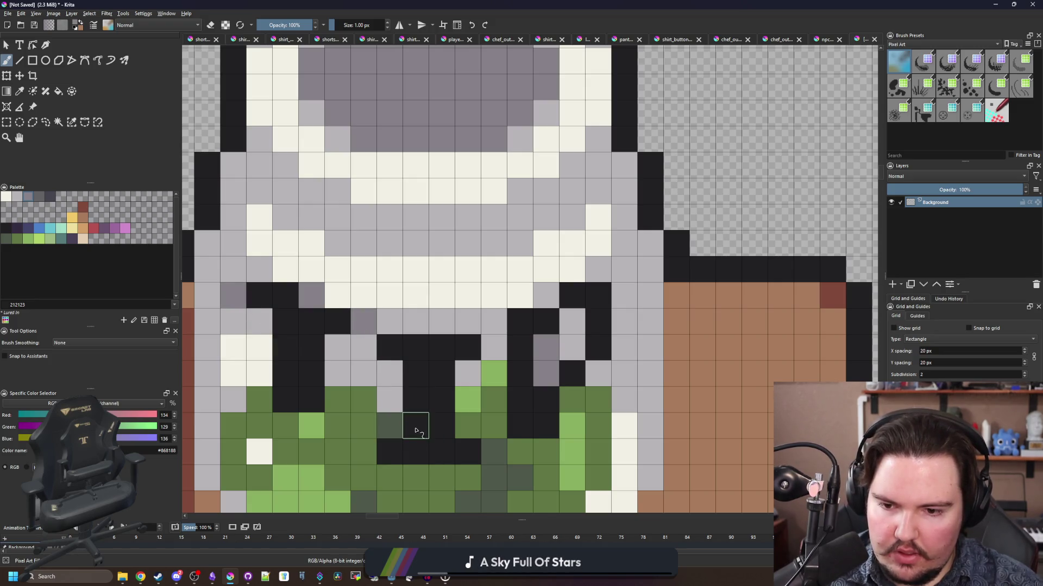
{"action": "scroll", "coordinate": [410, 333], "scroll_direction": "down", "scroll_amount": 5}
{"action": "scroll", "coordinate": [417, 407], "scroll_direction": "up", "scroll_amount": 5}
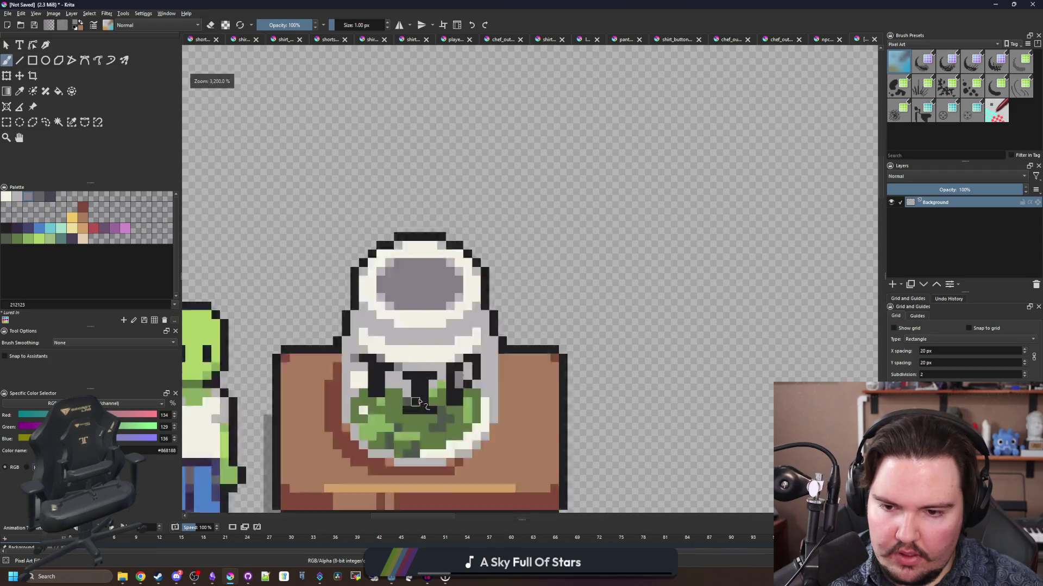
{"action": "left_click", "coordinate": [304, 406]}
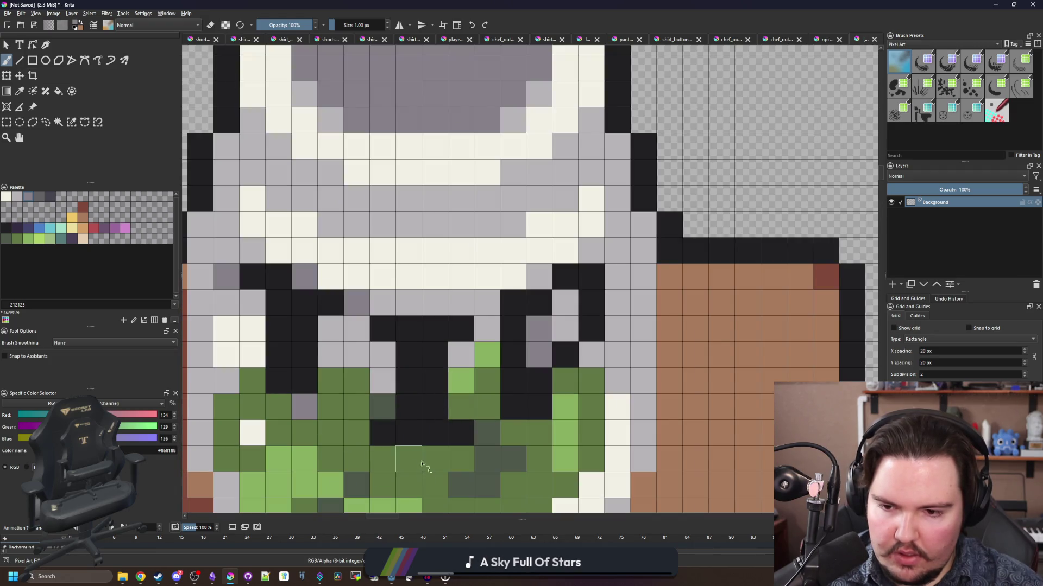
{"action": "scroll", "coordinate": [346, 431], "scroll_direction": "down", "scroll_amount": 5}
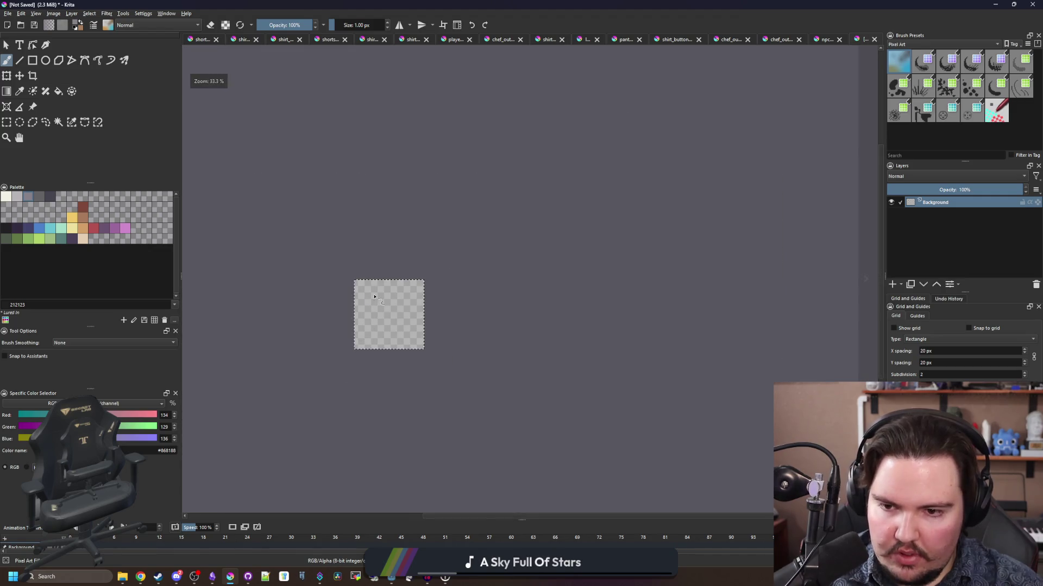
{"action": "scroll", "coordinate": [327, 223], "scroll_direction": "up", "scroll_amount": 5}
{"action": "scroll", "coordinate": [455, 235], "scroll_direction": "up", "scroll_amount": 1}
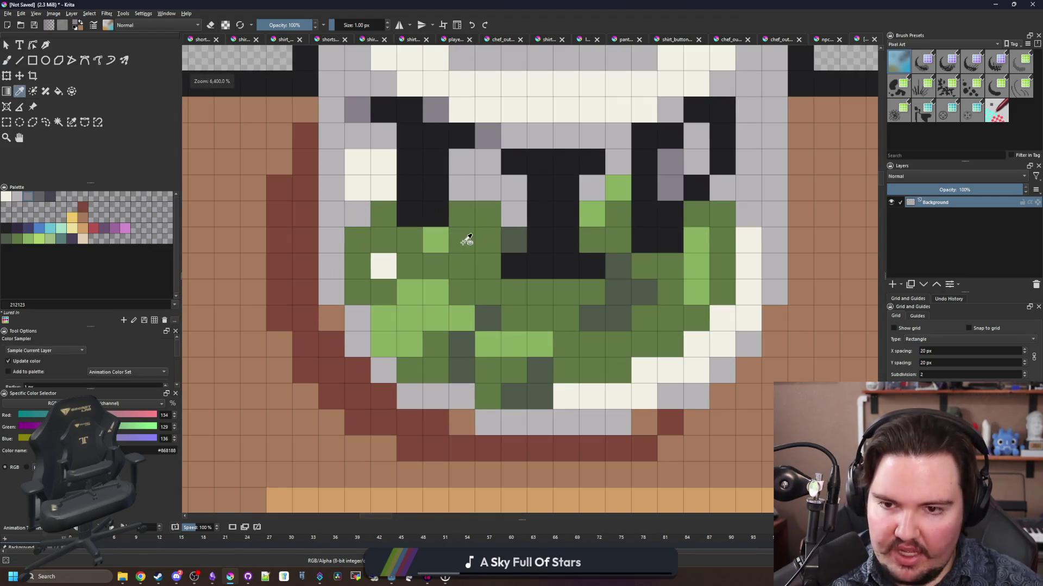
- Paint pixels beside the letter in dark green #4e584a, undoing one misplaced pixel
{"action": "left_click", "coordinate": [363, 295], "text": "ctrl"}
{"action": "scroll", "coordinate": [456, 307], "scroll_direction": "down", "scroll_amount": 3}
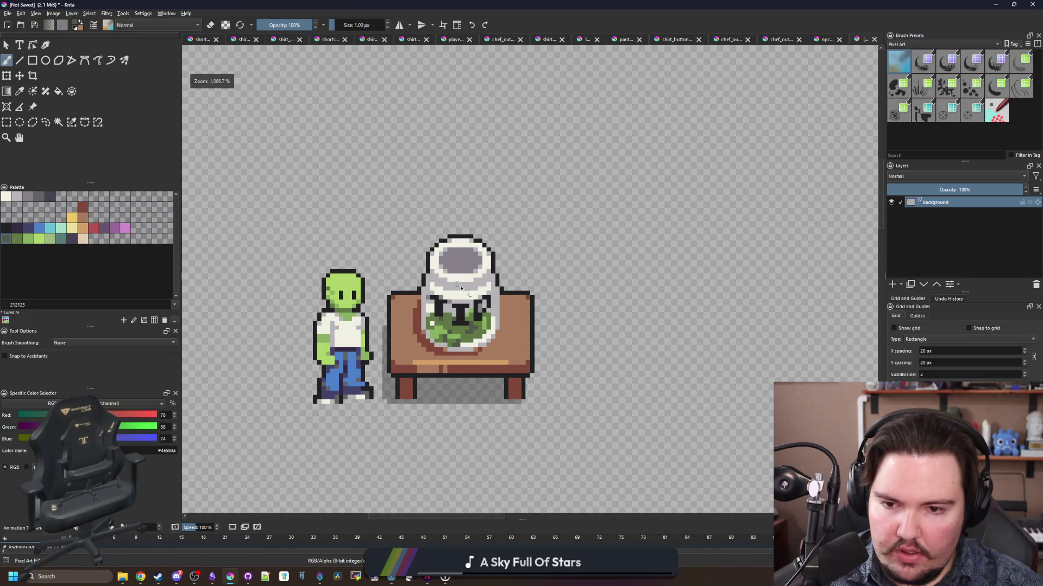
{"action": "scroll", "coordinate": [457, 286], "scroll_direction": "up", "scroll_amount": 4}
{"action": "left_click_drag", "start_coordinate": [477, 332], "coordinate": [482, 359]}
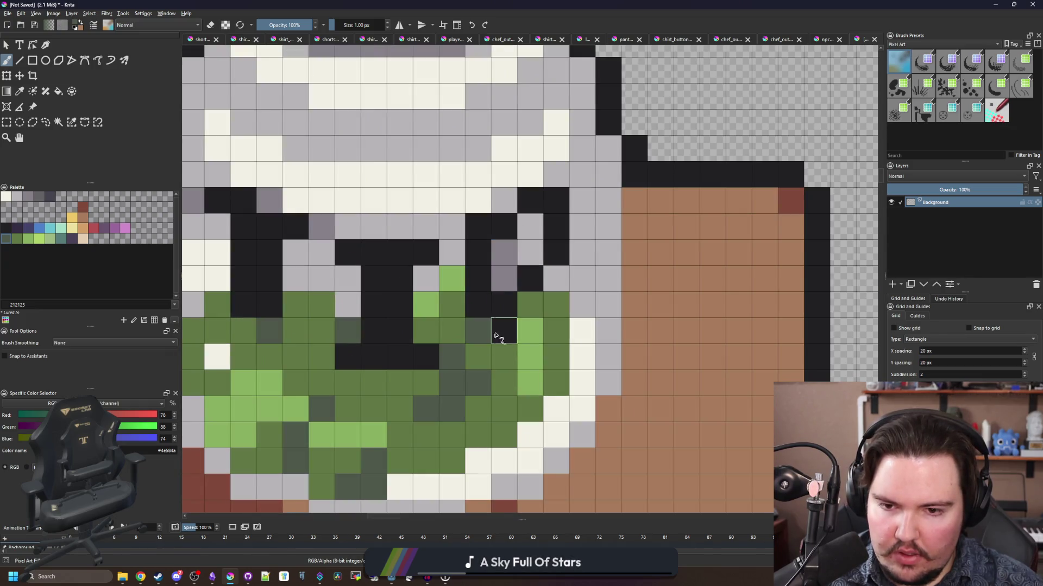
{"action": "key", "text": "ctrl+z"}
{"action": "left_click", "coordinate": [504, 278]}
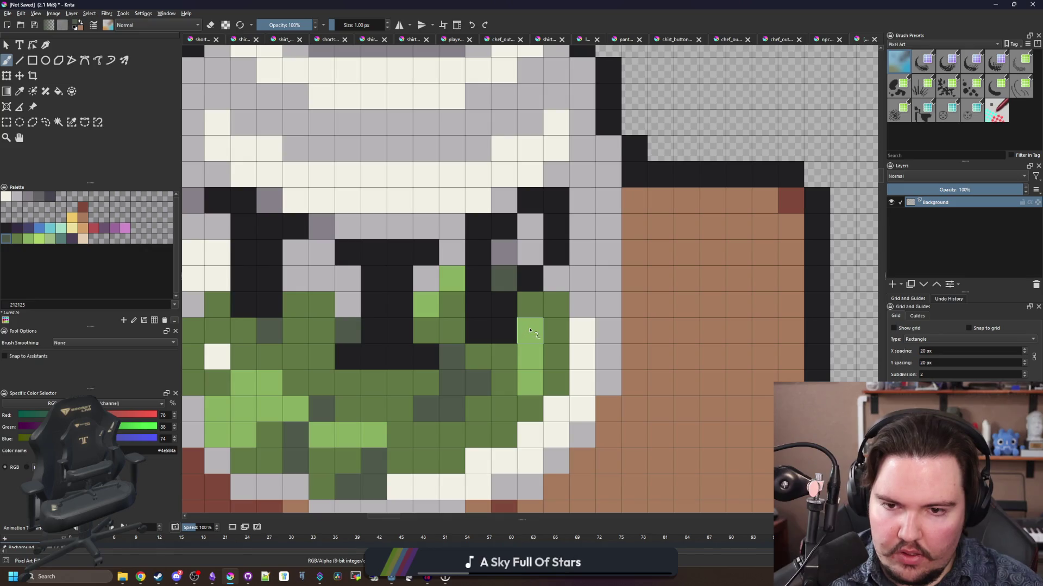
{"action": "scroll", "coordinate": [529, 331], "scroll_direction": "down", "scroll_amount": 4}
{"action": "scroll", "coordinate": [527, 293], "scroll_direction": "down", "scroll_amount": 4}
{"action": "scroll", "coordinate": [525, 270], "scroll_direction": "up", "scroll_amount": 2}
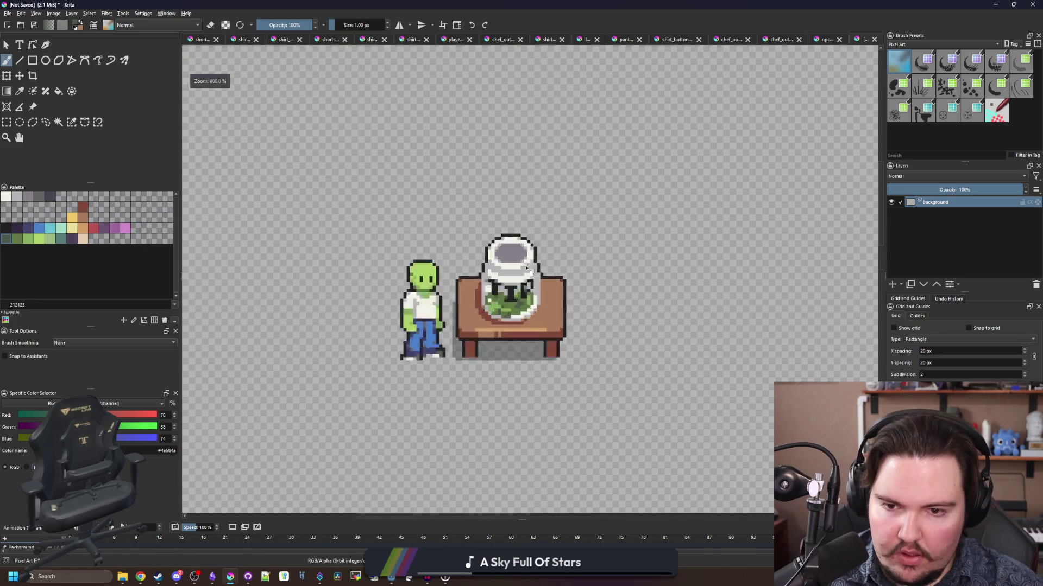
{"action": "scroll", "coordinate": [526, 270], "scroll_direction": "up", "scroll_amount": 3}
{"action": "scroll", "coordinate": [371, 337], "scroll_direction": "down", "scroll_amount": 5}
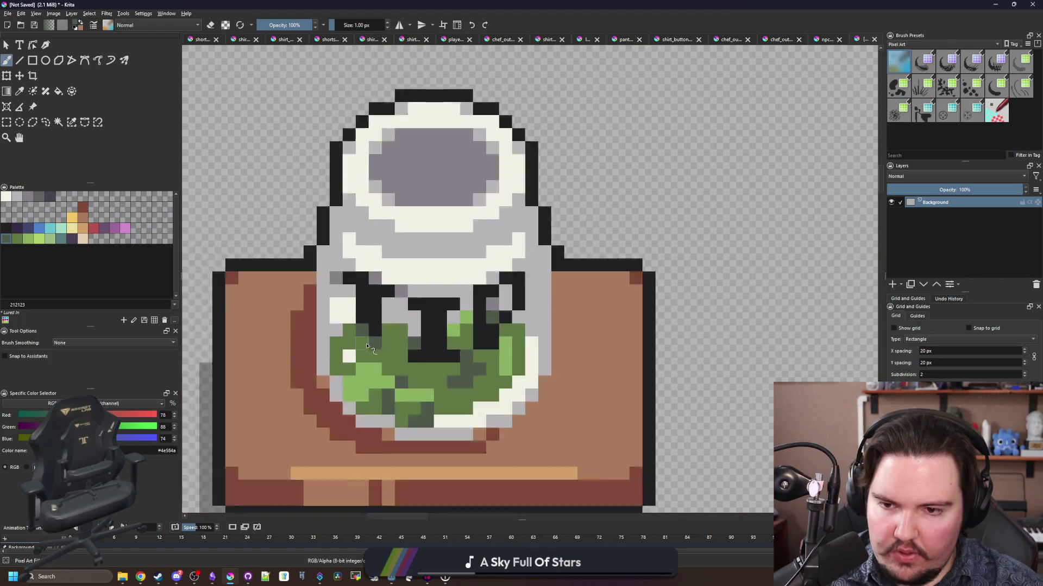
{"action": "scroll", "coordinate": [371, 348], "scroll_direction": "up", "scroll_amount": 5}
{"action": "scroll", "coordinate": [371, 348], "scroll_direction": "down", "scroll_amount": 5}
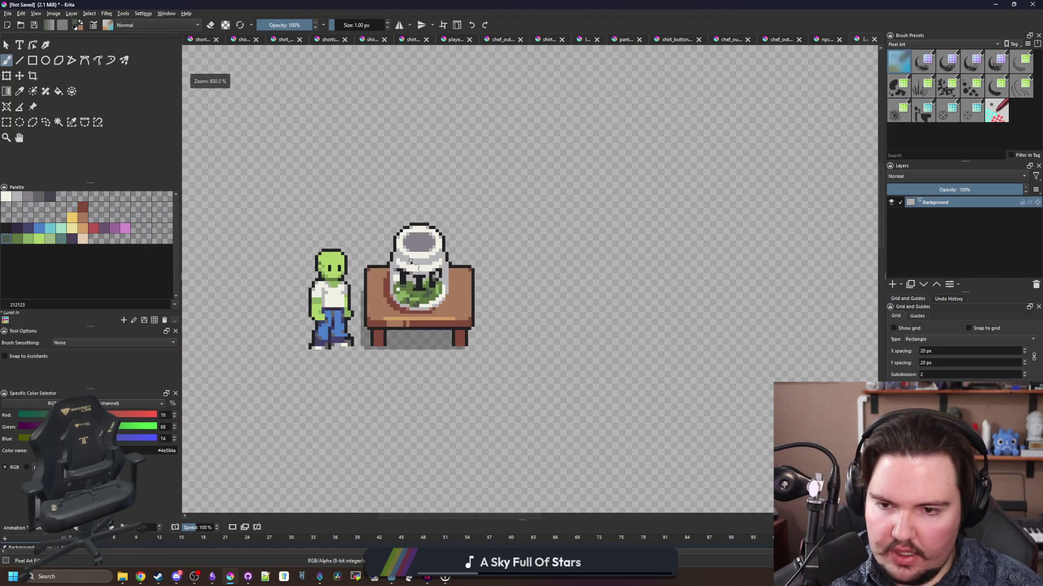
{"action": "scroll", "coordinate": [429, 279], "scroll_direction": "up", "scroll_amount": 2}
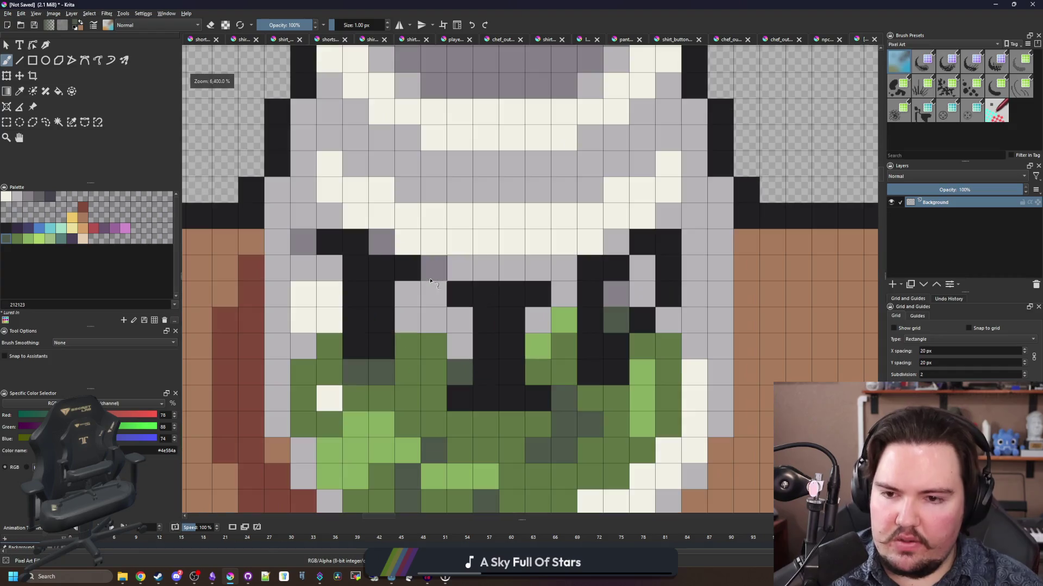
- Pan across the jar to review the retouched lettering, then choose Rectangular Selection
{"action": "left_click_drag", "start_coordinate": [442, 305], "coordinate": [408, 295]}
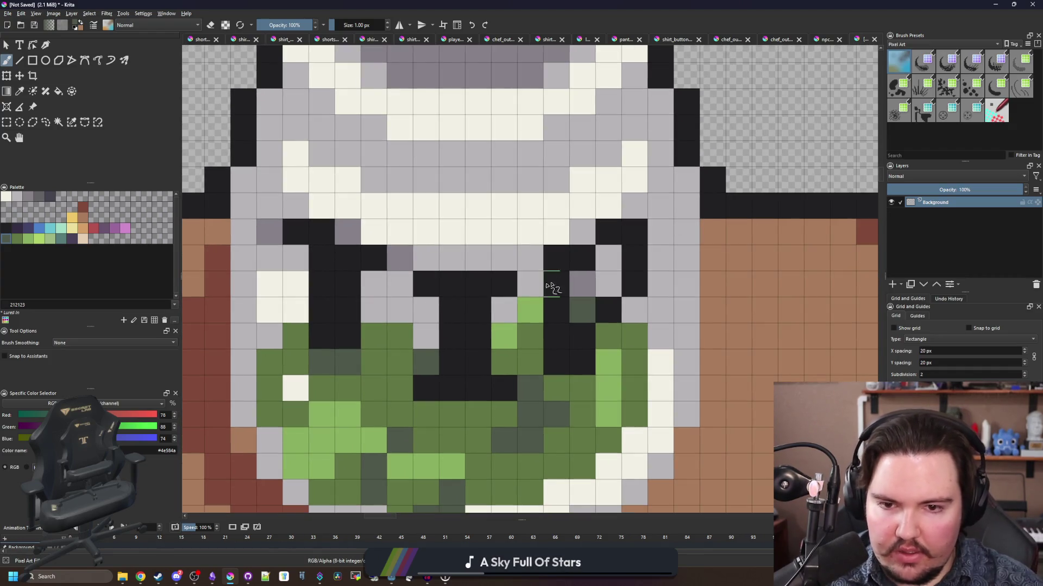
{"action": "scroll", "coordinate": [476, 291], "scroll_direction": "down", "scroll_amount": 7}
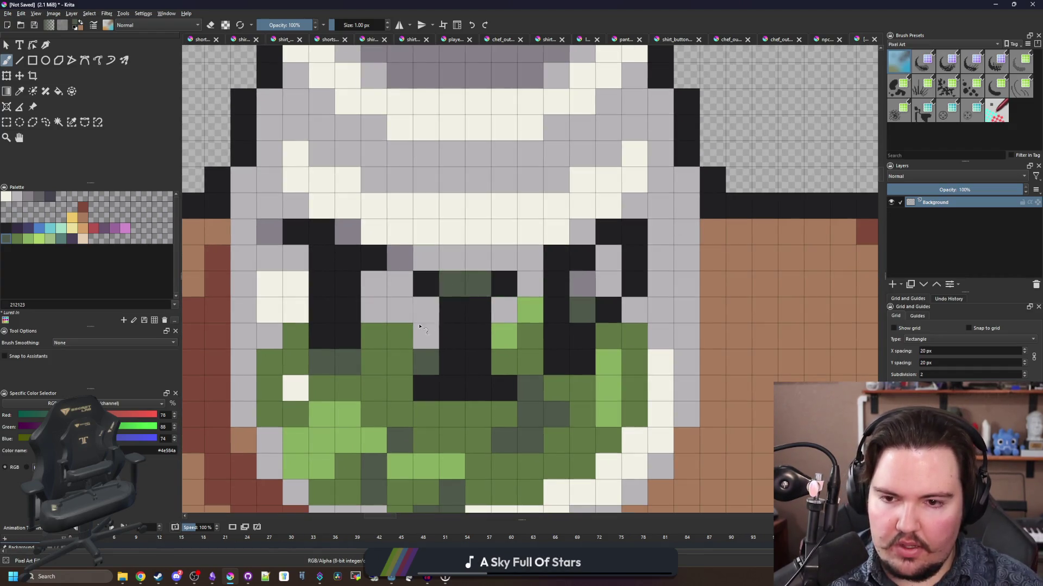
{"action": "scroll", "coordinate": [481, 370], "scroll_direction": "up", "scroll_amount": 5}
{"action": "scroll", "coordinate": [481, 371], "scroll_direction": "up", "scroll_amount": 1}
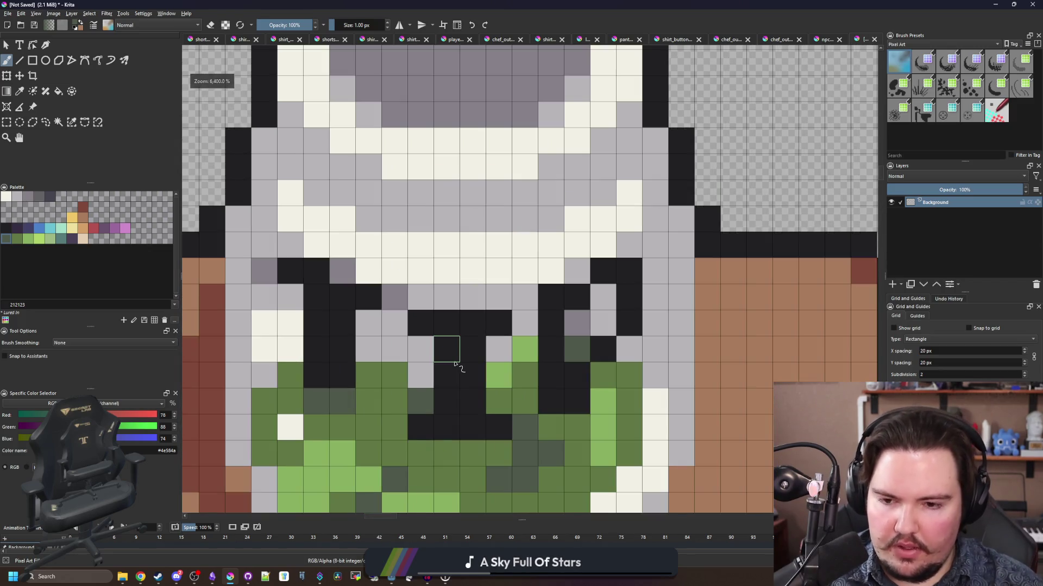
{"action": "key", "text": "p"}
{"action": "scroll", "coordinate": [444, 296], "scroll_direction": "down", "scroll_amount": 6}
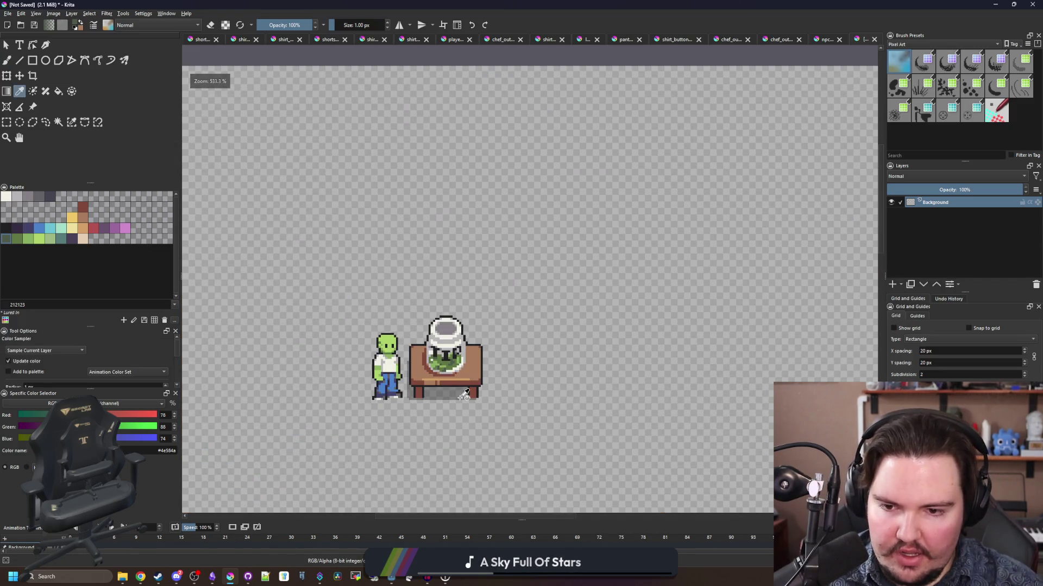
{"action": "scroll", "coordinate": [449, 302], "scroll_direction": "up", "scroll_amount": 6}
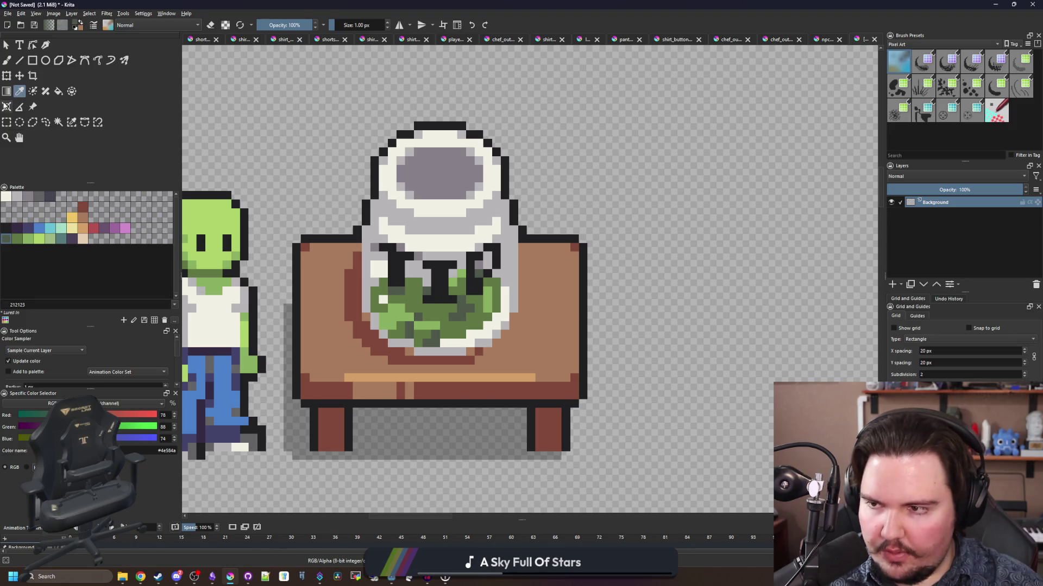
{"action": "left_click", "coordinate": [6, 122]}
{"action": "scroll", "coordinate": [407, 293], "scroll_direction": "down", "scroll_amount": 1}
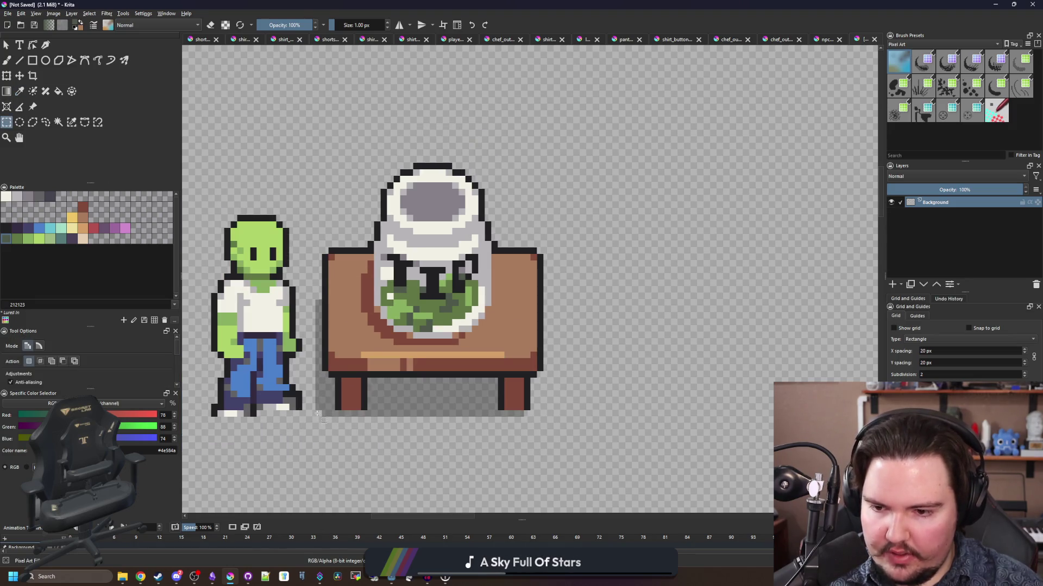
- Select the lid's black outline pixels by similar colour, with dark grey #45444f chosen
{"action": "mouse_move", "coordinate": [316, 416]}
{"action": "left_mouse_down"}
{"action": "mouse_move", "coordinate": [543, 176]}
{"action": "mouse_move", "coordinate": [544, 162]}
{"action": "left_mouse_up"}
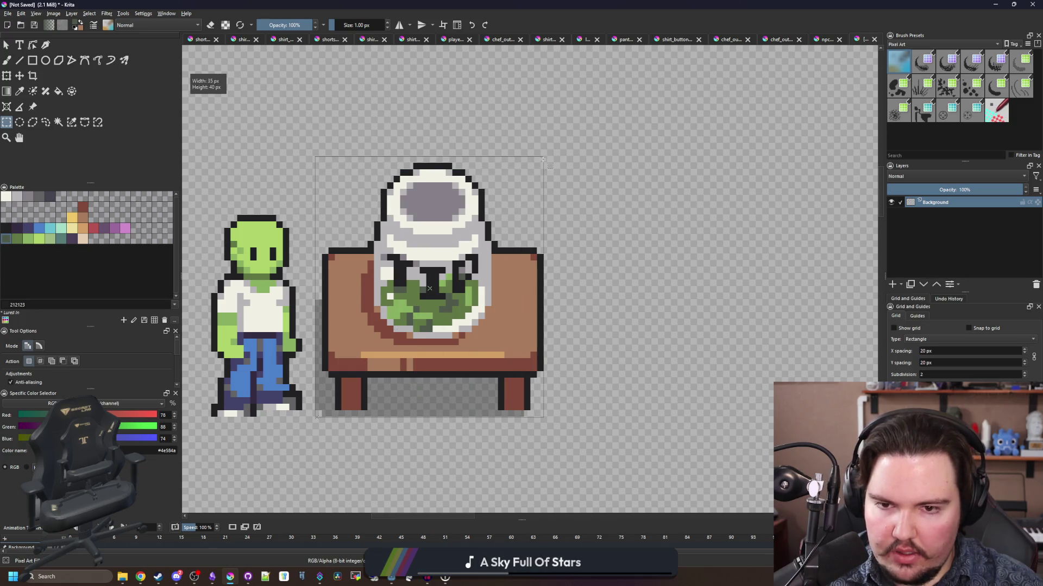
{"action": "scroll", "coordinate": [413, 306], "scroll_direction": "up", "scroll_amount": 1}
{"action": "scroll", "coordinate": [315, 341], "scroll_direction": "up", "scroll_amount": 2}
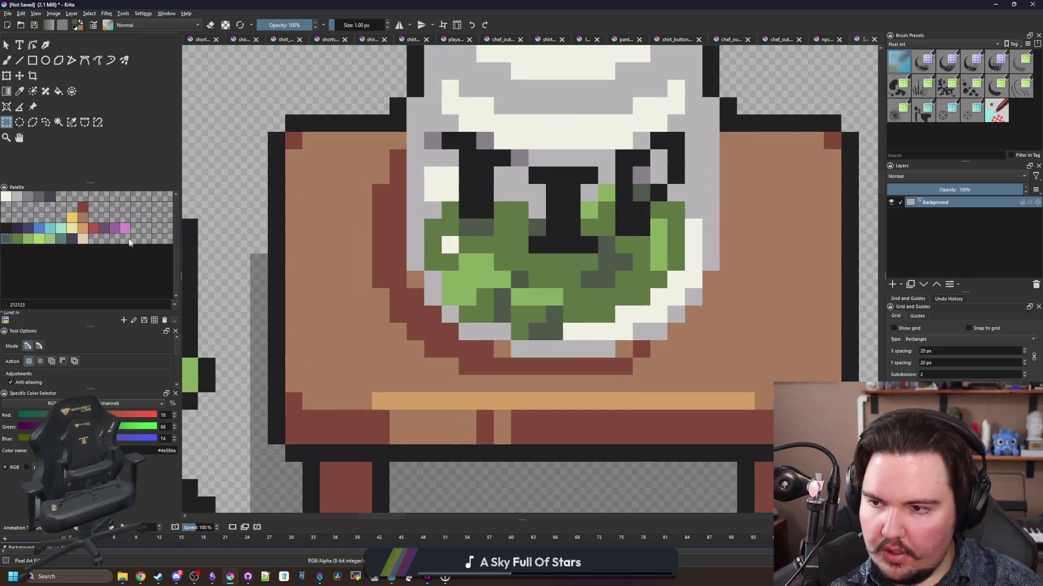
{"action": "scroll", "coordinate": [326, 282], "scroll_direction": "down", "scroll_amount": 3}
{"action": "scroll", "coordinate": [418, 249], "scroll_direction": "up", "scroll_amount": 2}
{"action": "left_click", "coordinate": [50, 196]}
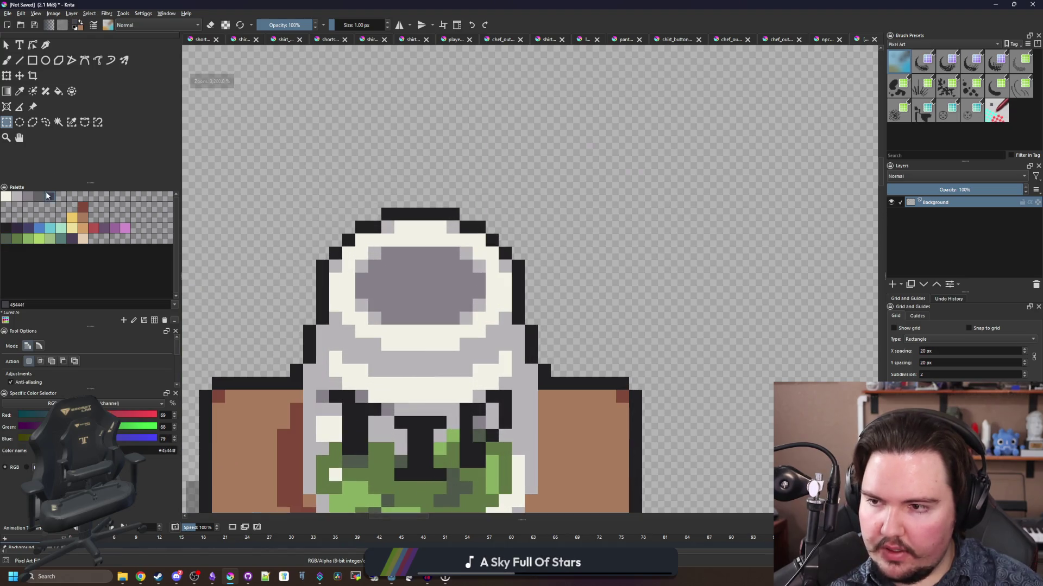
{"action": "left_click", "coordinate": [71, 122]}
{"action": "left_click", "coordinate": [391, 217]}
- Repaint the outline in #45444f with a 4 px brush, then the upper-left in #646365 at 1 px
{"action": "key", "text": "b"}
{"action": "key", "text": "bracketright"}
{"action": "key", "text": "bracketright"}
{"action": "key", "text": "bracketright"}
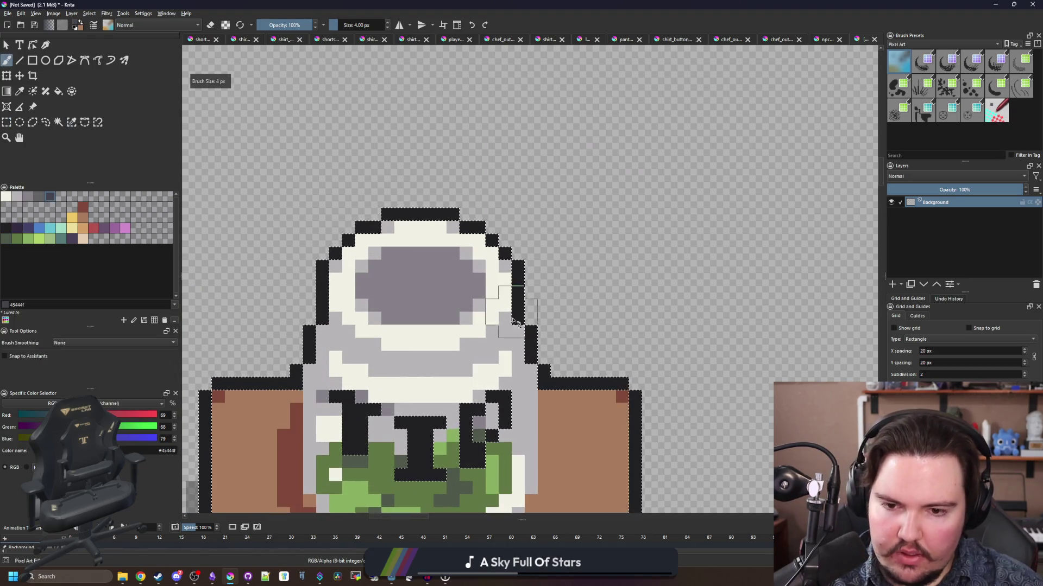
{"action": "mouse_move", "coordinate": [537, 351]}
{"action": "left_mouse_down"}
{"action": "mouse_move", "coordinate": [477, 228]}
{"action": "mouse_move", "coordinate": [348, 244]}
{"action": "mouse_move", "coordinate": [305, 347]}
{"action": "left_mouse_up"}
{"action": "scroll", "coordinate": [344, 307], "scroll_direction": "up", "scroll_amount": 2}
{"action": "key", "text": "bracketleft"}
{"action": "key", "text": "bracketleft"}
{"action": "key", "text": "bracketleft"}
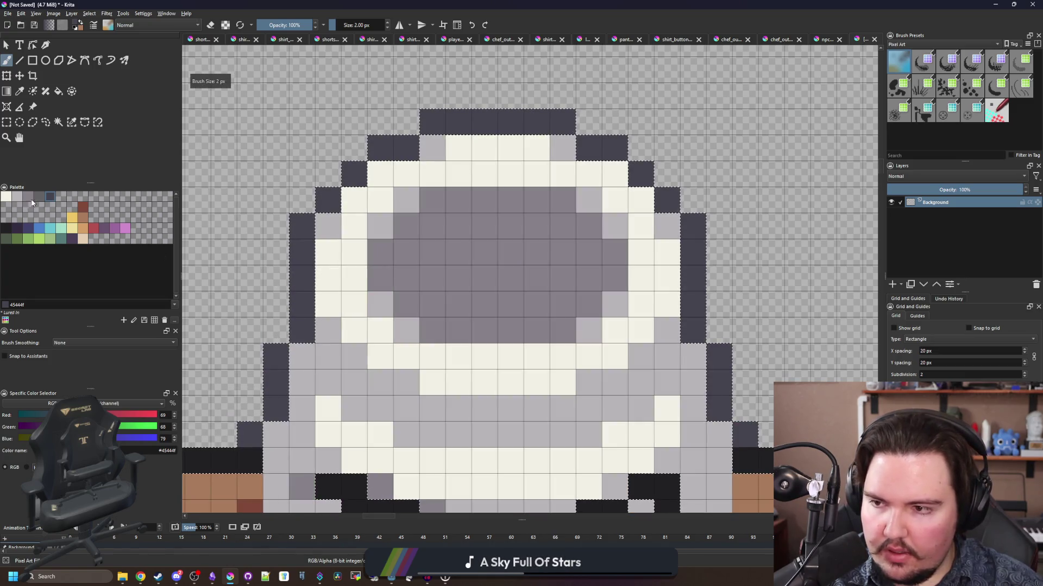
{"action": "left_click", "coordinate": [38, 196]}
{"action": "mouse_move", "coordinate": [302, 282]}
{"action": "left_mouse_down"}
{"action": "mouse_move", "coordinate": [337, 184]}
{"action": "mouse_move", "coordinate": [465, 119]}
{"action": "mouse_move", "coordinate": [641, 174]}
{"action": "mouse_move", "coordinate": [693, 245]}
{"action": "mouse_move", "coordinate": [693, 287]}
{"action": "left_mouse_up"}
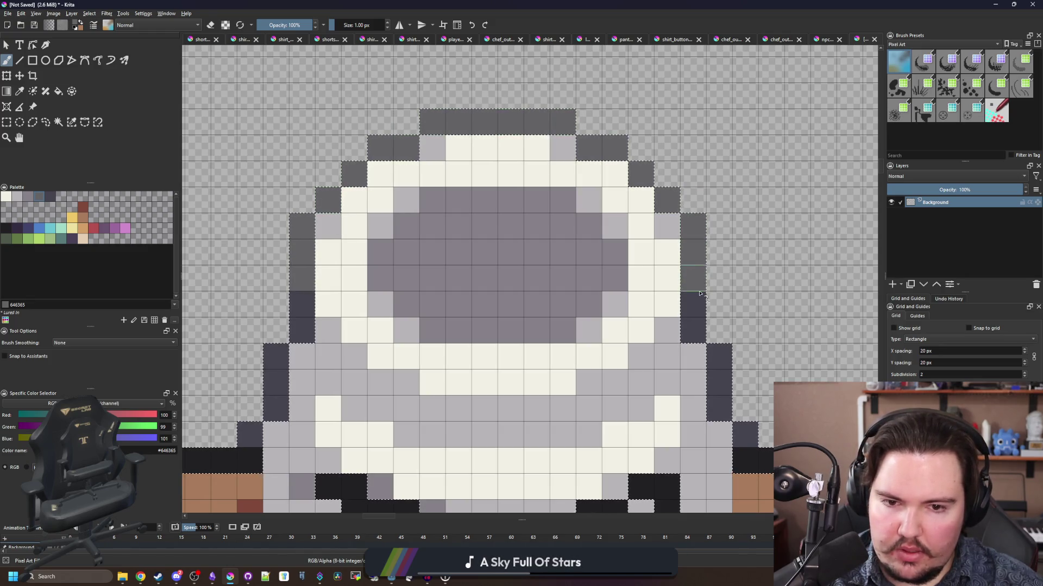
{"action": "scroll", "coordinate": [438, 248], "scroll_direction": "down", "scroll_amount": 8}
- Pick the near-black swatch and draw a rectangular selection around the jar and its brown table
{"action": "scroll", "coordinate": [369, 376], "scroll_direction": "up", "scroll_amount": 6}
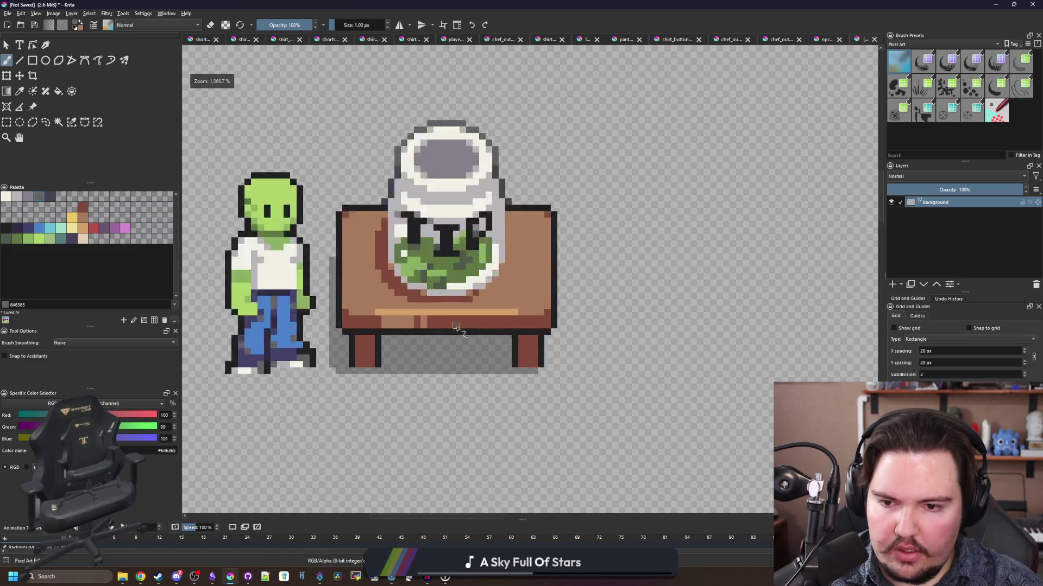
{"action": "scroll", "coordinate": [369, 377], "scroll_direction": "up", "scroll_amount": 2}
{"action": "scroll", "coordinate": [367, 377], "scroll_direction": "down", "scroll_amount": 5}
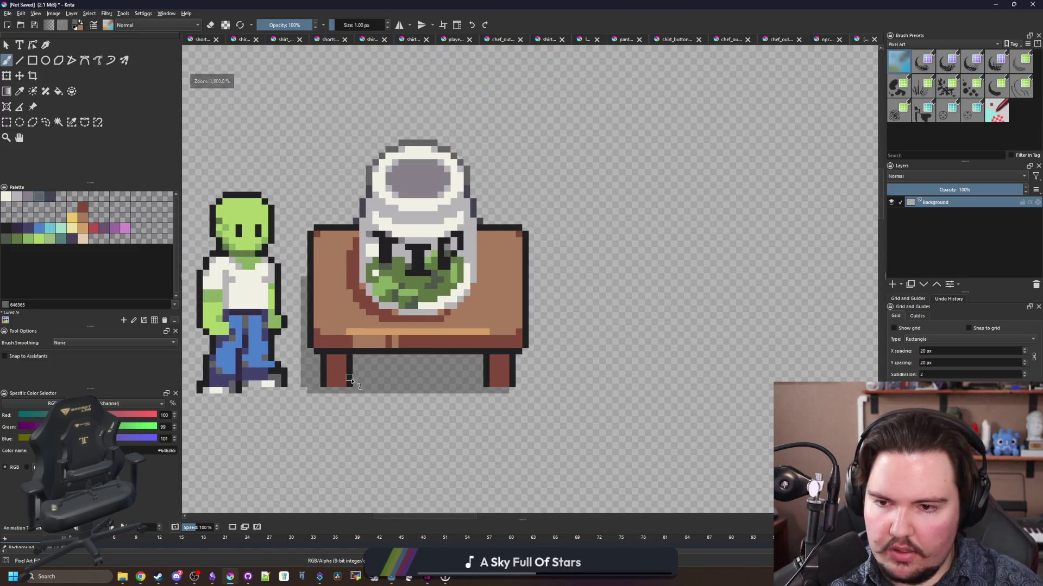
{"action": "scroll", "coordinate": [358, 377], "scroll_direction": "up", "scroll_amount": 3}
{"action": "scroll", "coordinate": [358, 377], "scroll_direction": "down", "scroll_amount": 3}
{"action": "scroll", "coordinate": [353, 358], "scroll_direction": "up", "scroll_amount": 6}
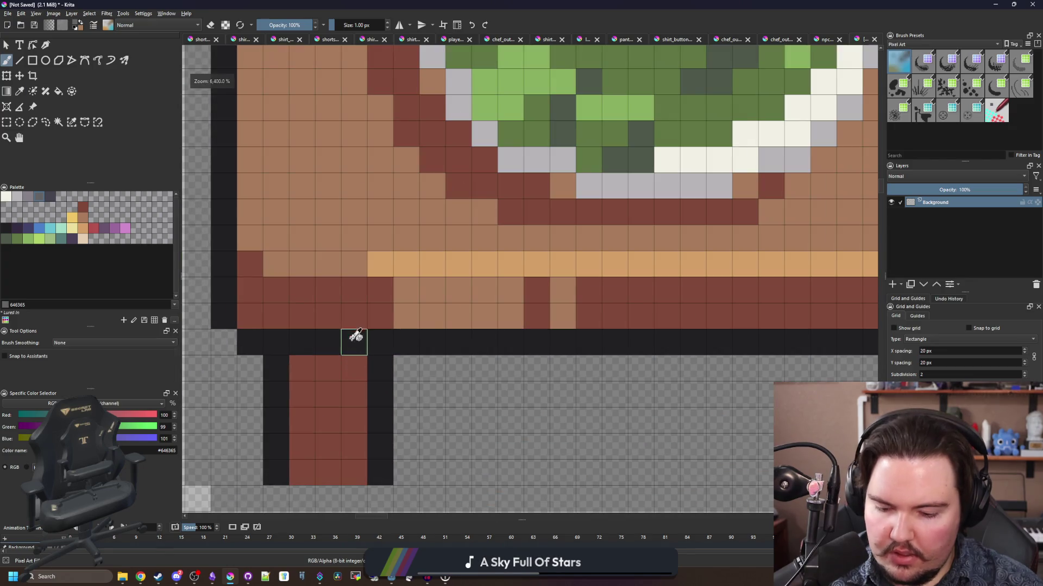
{"action": "left_click", "coordinate": [342, 367], "text": "ctrl"}
{"action": "scroll", "coordinate": [343, 367], "scroll_direction": "down", "scroll_amount": 4}
{"action": "scroll", "coordinate": [414, 353], "scroll_direction": "up", "scroll_amount": 2}
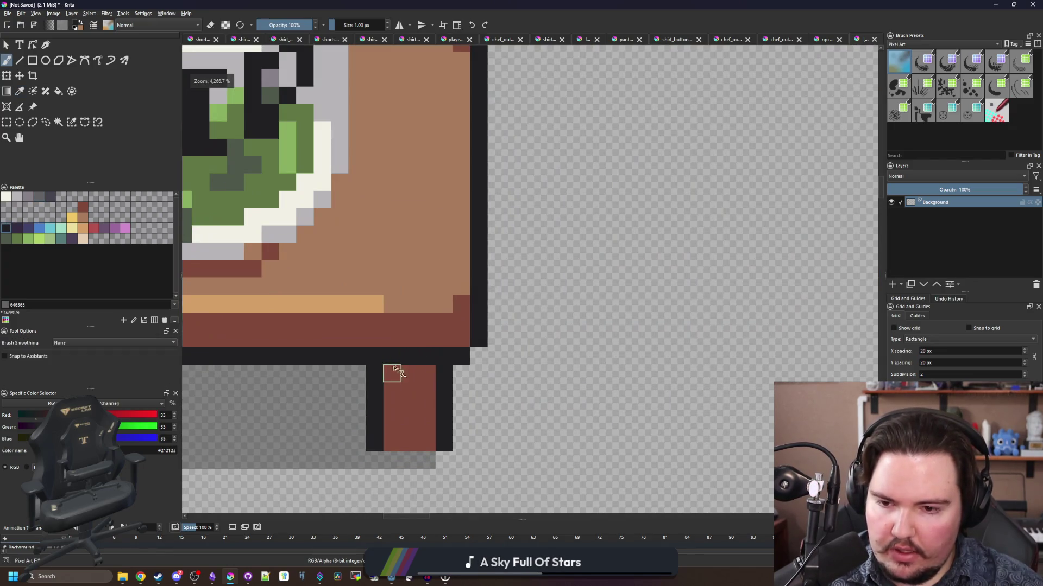
{"action": "scroll", "coordinate": [414, 353], "scroll_direction": "down", "scroll_amount": 3}
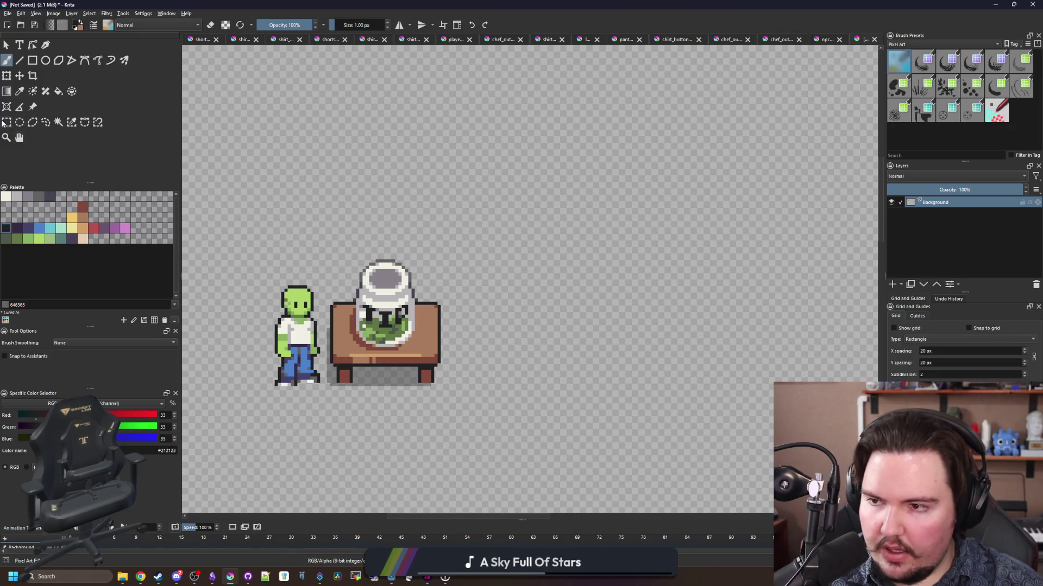
{"action": "left_click", "coordinate": [6, 122]}
{"action": "scroll", "coordinate": [339, 380], "scroll_direction": "up", "scroll_amount": 2}
{"action": "mouse_move", "coordinate": [311, 379]}
{"action": "left_mouse_down"}
{"action": "mouse_move", "coordinate": [314, 320]}
{"action": "mouse_move", "coordinate": [518, 157]}
{"action": "mouse_move", "coordinate": [550, 117]}
{"action": "left_mouse_up"}
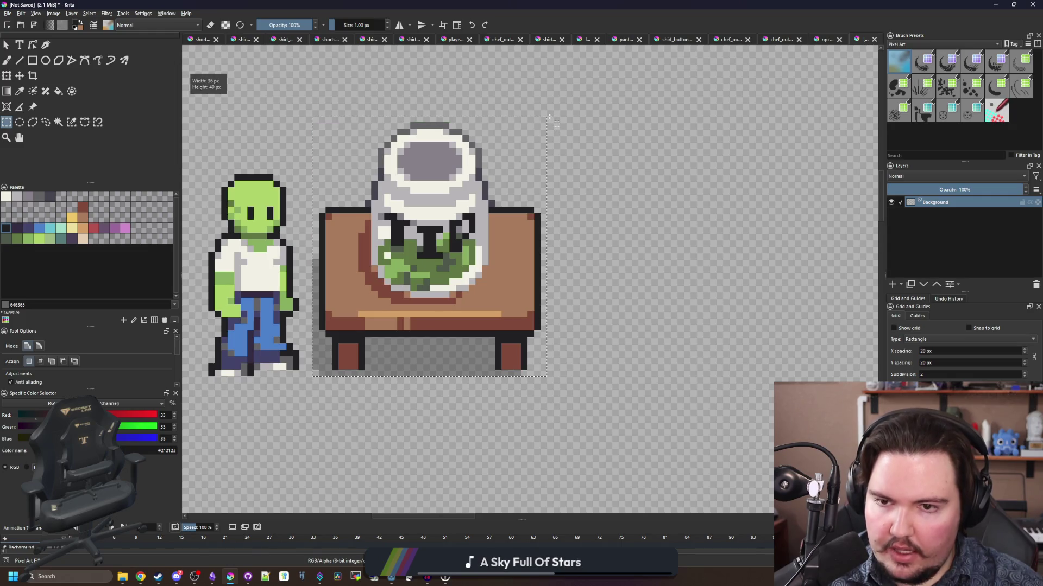
- Cut the jar sprite and create a new 35×39 document from the clipboard
{"action": "key", "text": "ctrl+x"}
{"action": "left_click", "coordinate": [8, 14]}
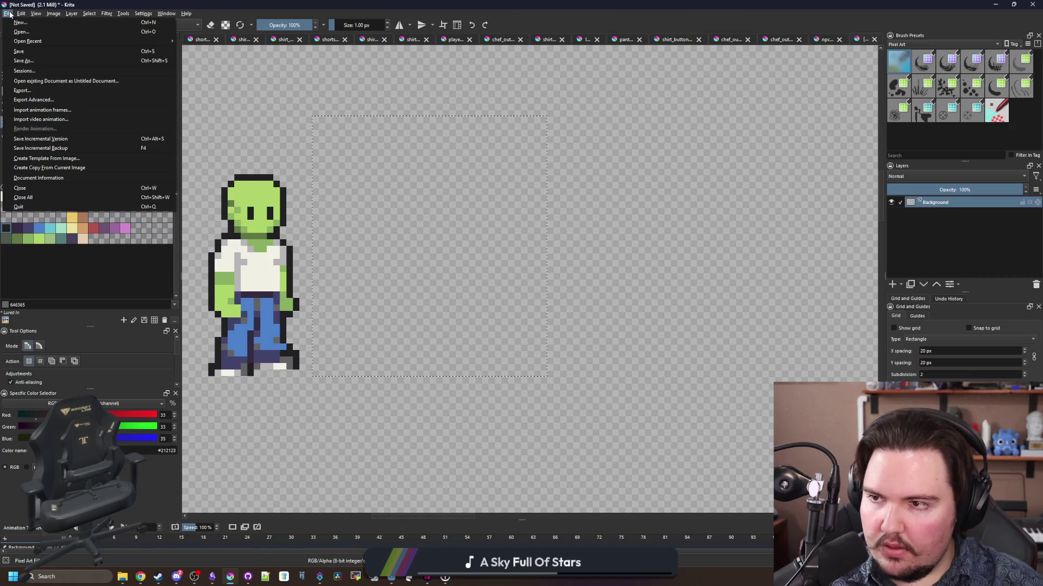
{"action": "left_click", "coordinate": [20, 22]}
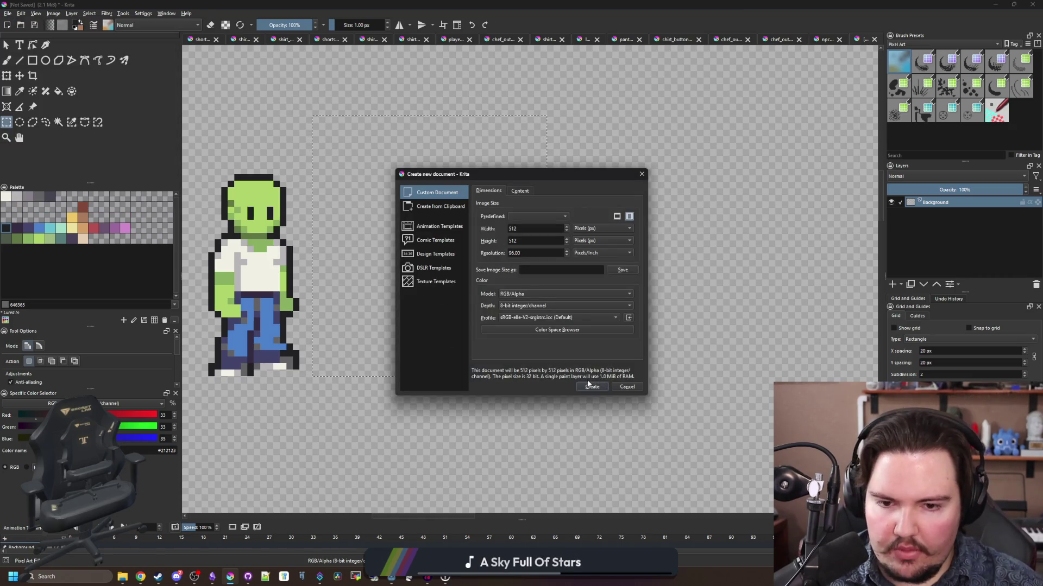
{"action": "left_click", "coordinate": [436, 209]}
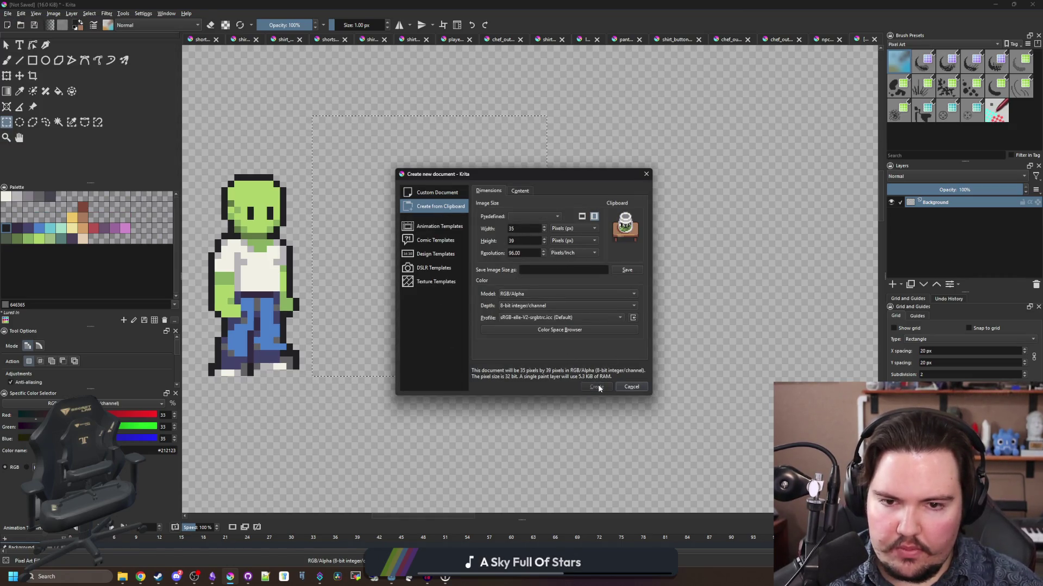
{"action": "left_click", "coordinate": [596, 387]}
{"action": "scroll", "coordinate": [424, 294], "scroll_direction": "down", "scroll_amount": 3}
{"action": "scroll", "coordinate": [478, 304], "scroll_direction": "up", "scroll_amount": 2}
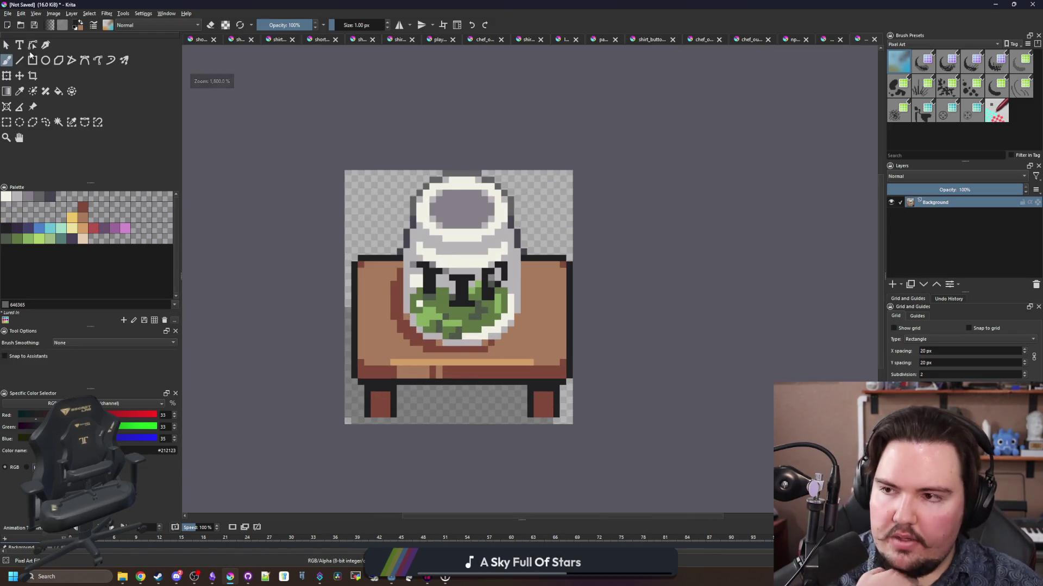
{"action": "left_click", "coordinate": [12, 14]}
- Save the sprite as tip_jar.png in the Sprites folder, accepting the PNG export options
{"action": "key", "text": "Escape"}
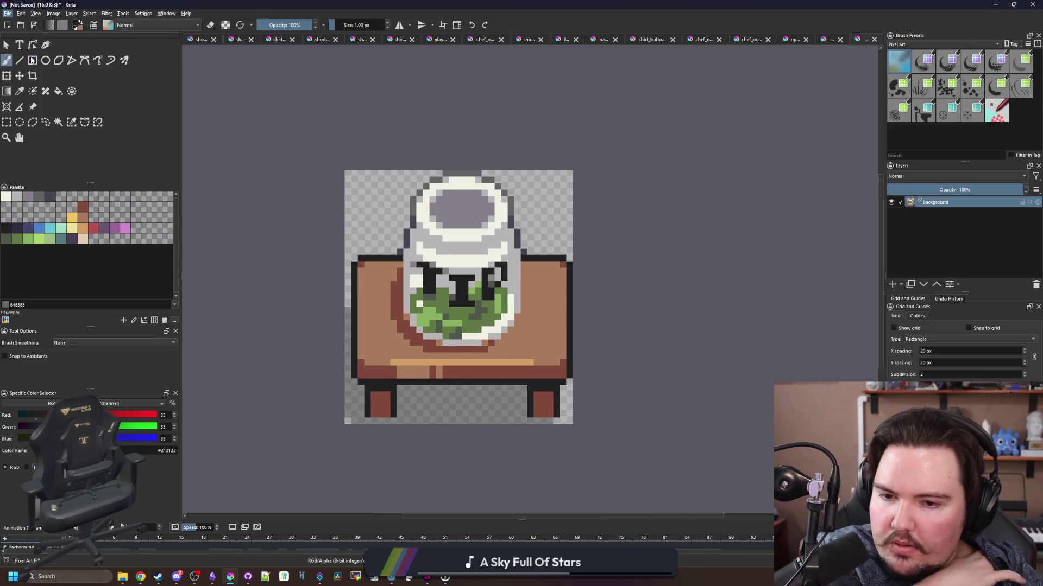
{"action": "key", "text": "ctrl+s"}
{"action": "type", "text": "tip_jar"}
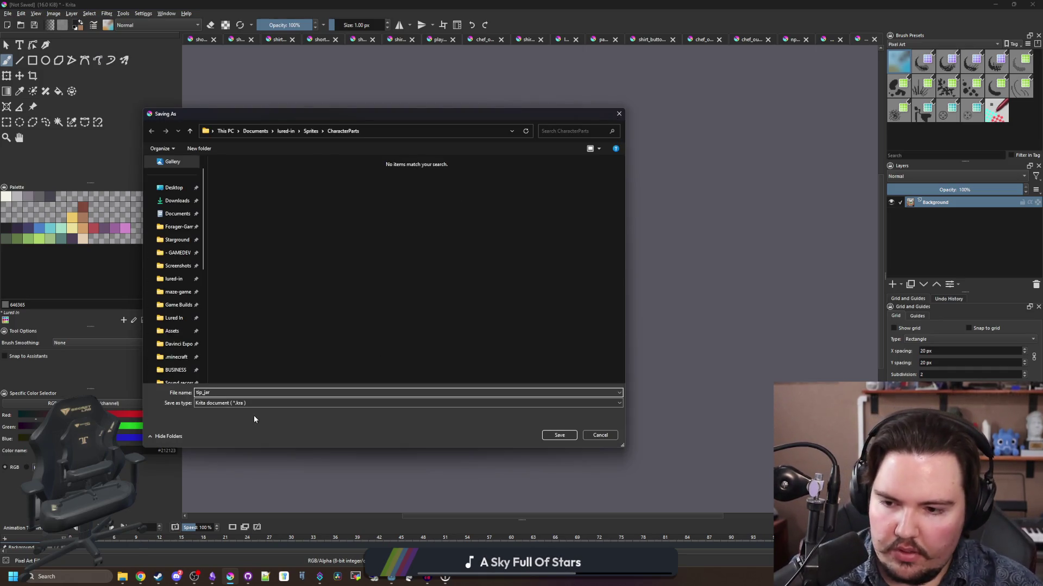
{"action": "left_click", "coordinate": [223, 417]}
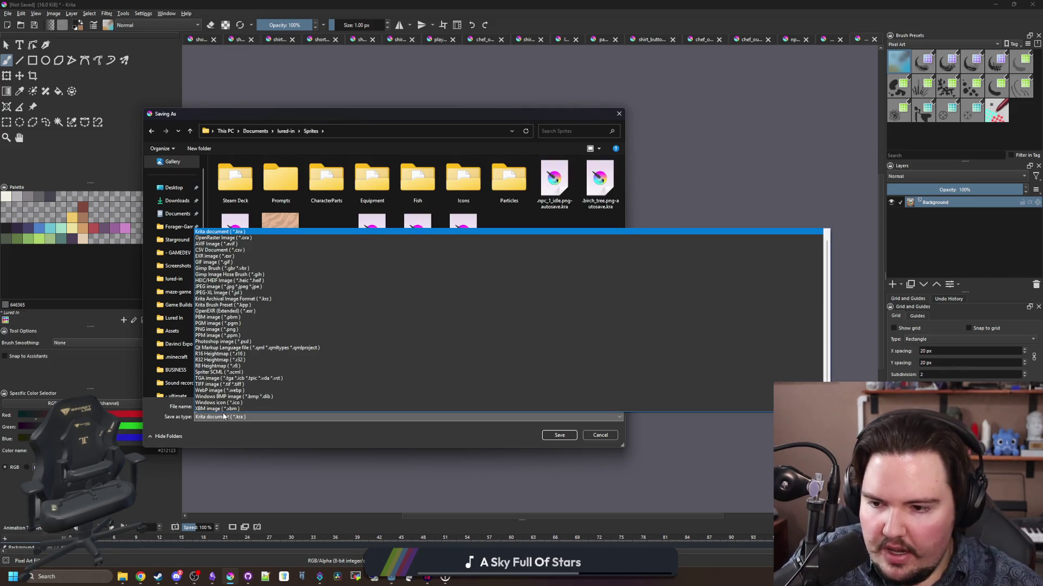
{"action": "left_click", "coordinate": [220, 330]}
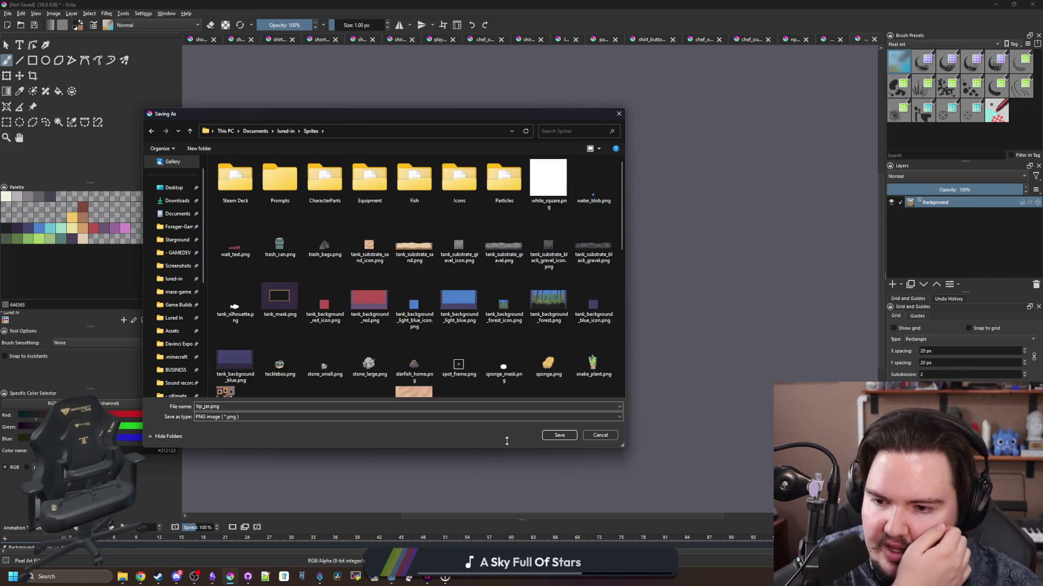
{"action": "left_click", "coordinate": [559, 435]}
{"action": "left_click", "coordinate": [559, 362]}
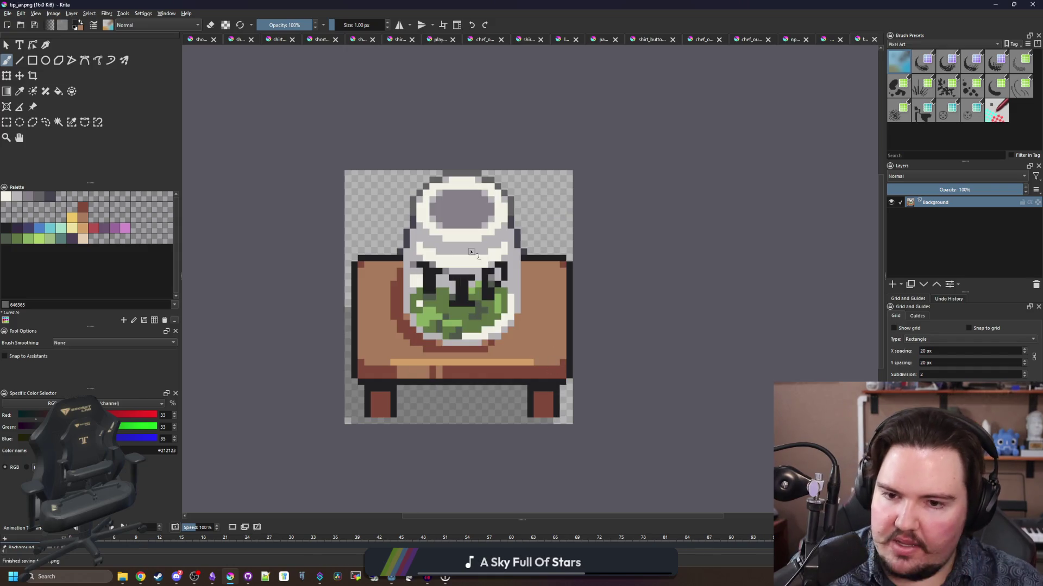
{"action": "scroll", "coordinate": [471, 252], "scroll_direction": "up", "scroll_amount": 1}
{"action": "scroll", "coordinate": [471, 252], "scroll_direction": "down", "scroll_amount": 2}
- Create a new document from the clipboard contents
{"action": "scroll", "coordinate": [471, 252], "scroll_direction": "up", "scroll_amount": 1}
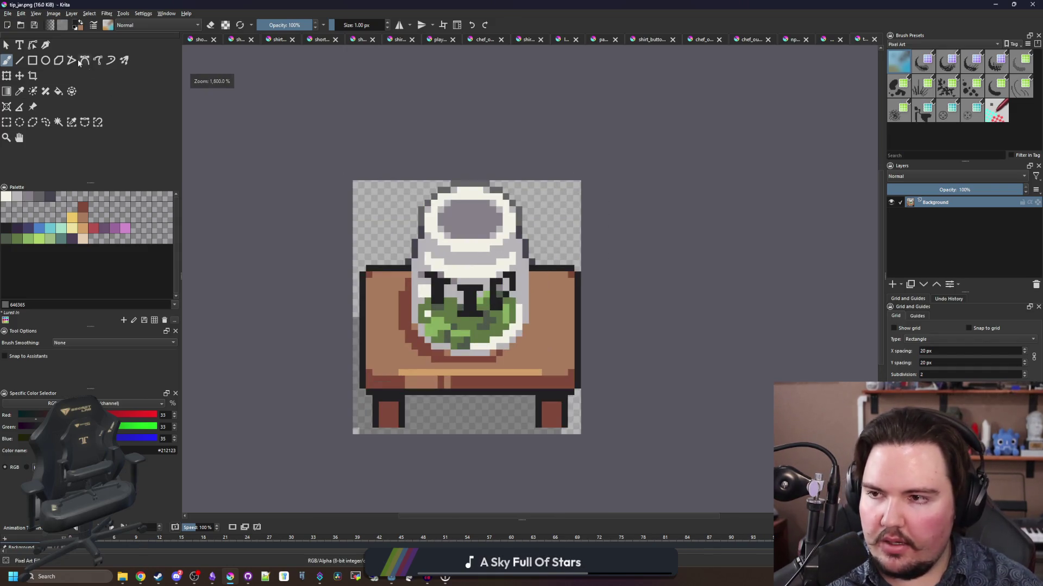
{"action": "left_click", "coordinate": [8, 13]}
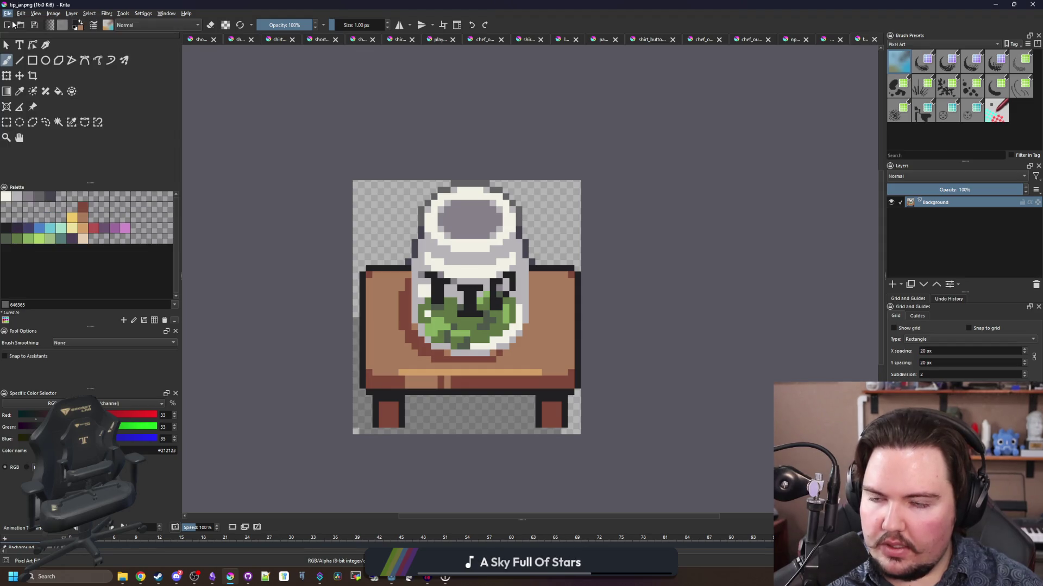
{"action": "left_click", "coordinate": [22, 23]}
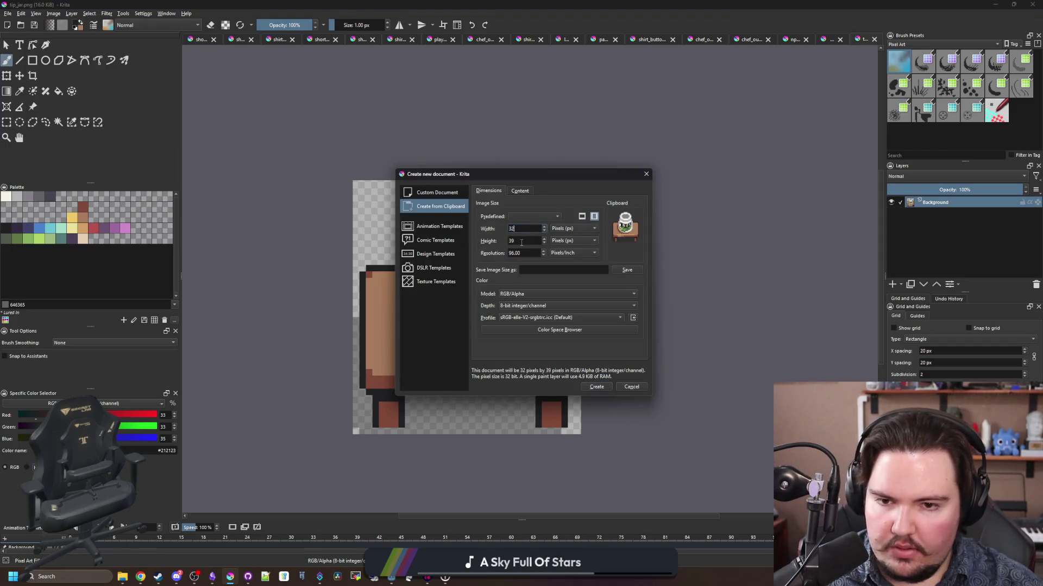
{"action": "left_click", "coordinate": [596, 386]}
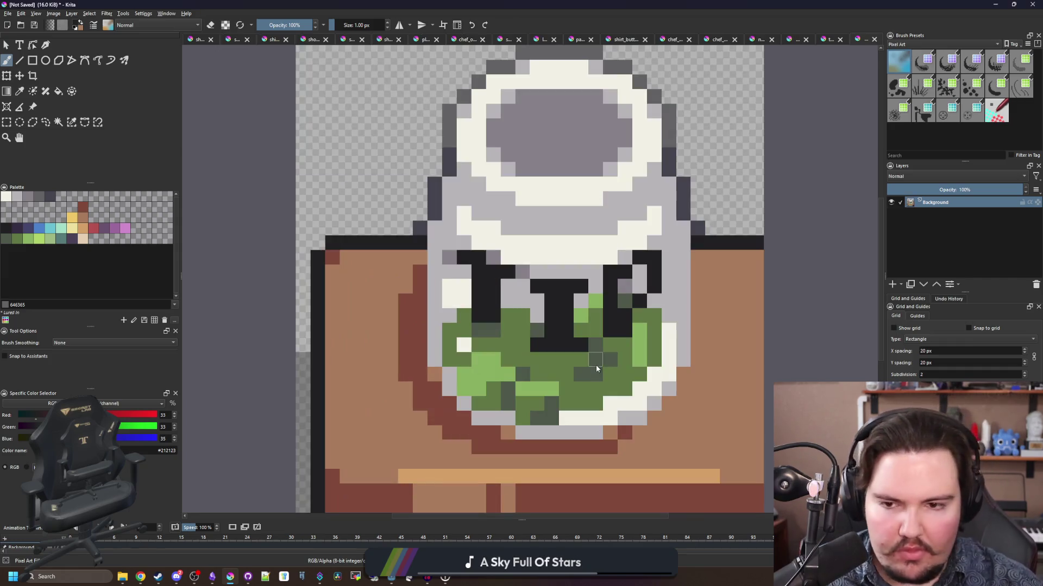
- Delete the pasted pixels so the new canvas is fully transparent
{"action": "scroll", "coordinate": [596, 365], "scroll_direction": "down", "scroll_amount": 4}
{"action": "left_click", "coordinate": [6, 123]}
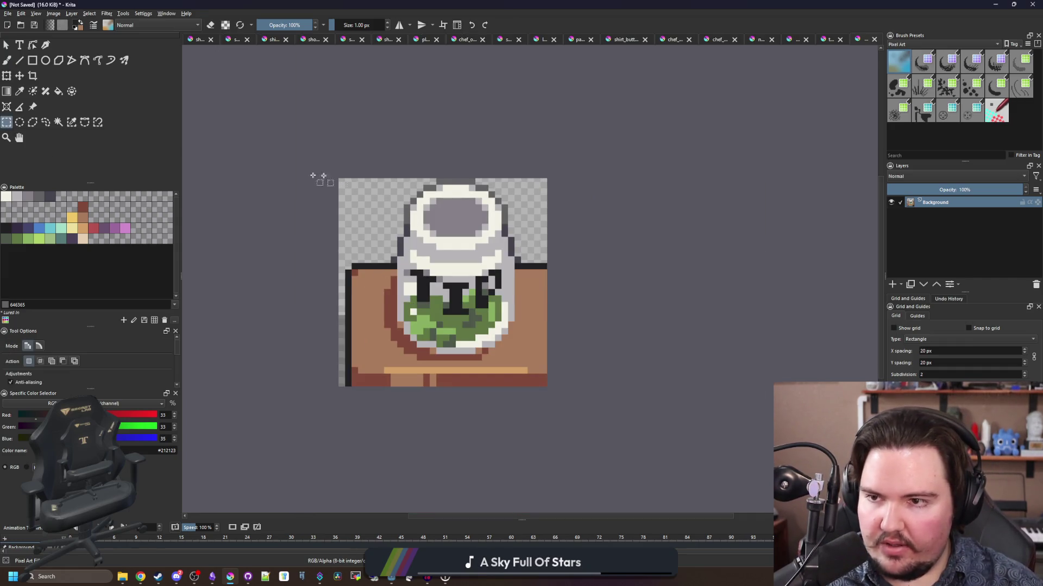
{"action": "left_click_drag", "start_coordinate": [301, 145], "coordinate": [587, 433]}
{"action": "key", "text": "Delete"}
{"action": "key", "text": "ctrl+shift+a"}
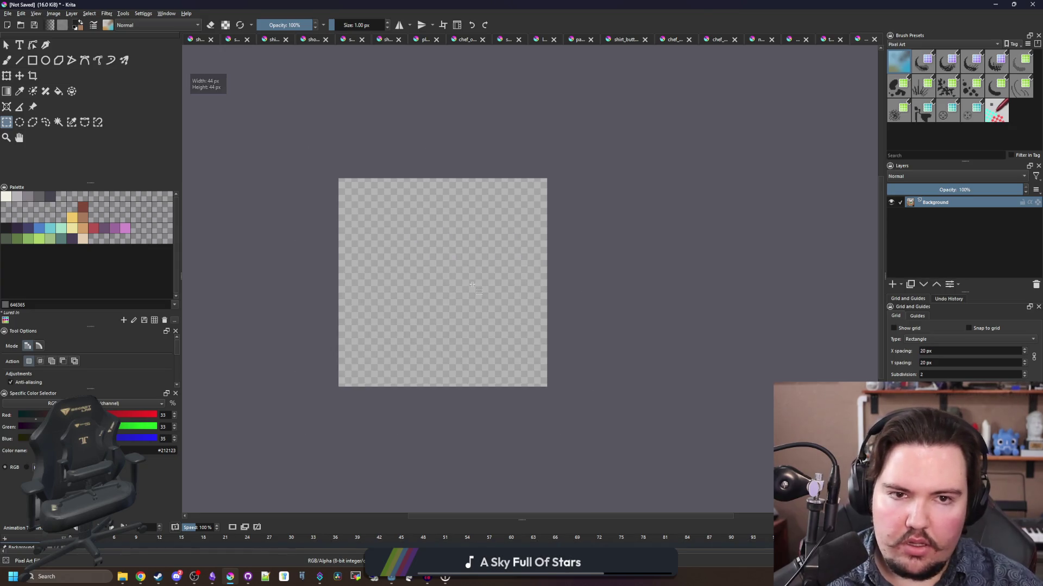
{"action": "left_click", "coordinate": [858, 40]}
{"action": "key", "text": "Delete"}
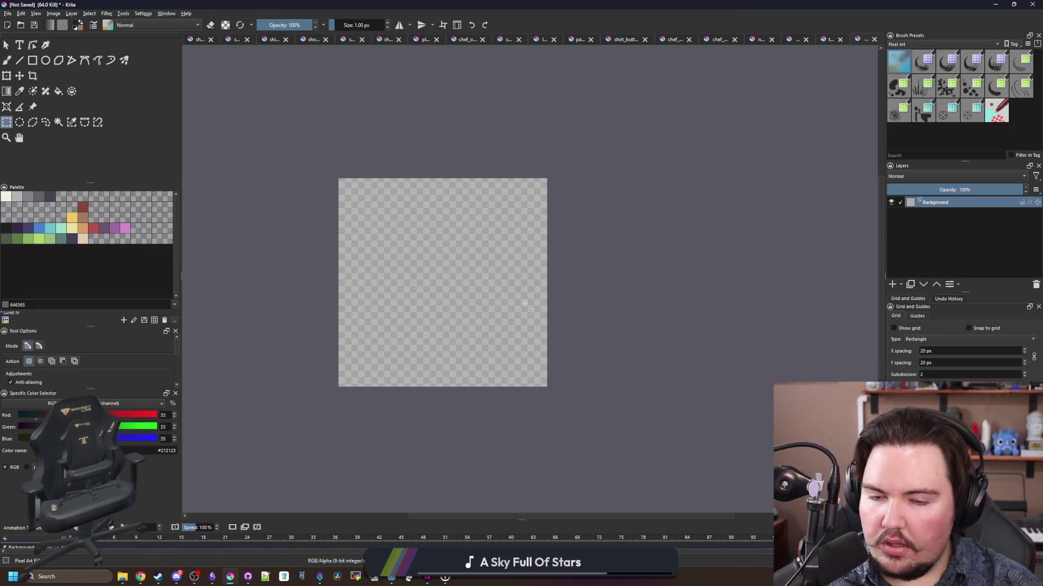
- Pick the off-white swatch and try a short brush stroke near the top, then undo it
{"action": "scroll", "coordinate": [365, 267], "scroll_direction": "up", "scroll_amount": 1}
{"action": "scroll", "coordinate": [293, 234], "scroll_direction": "up", "scroll_amount": 1}
{"action": "left_click", "coordinate": [7, 197]}
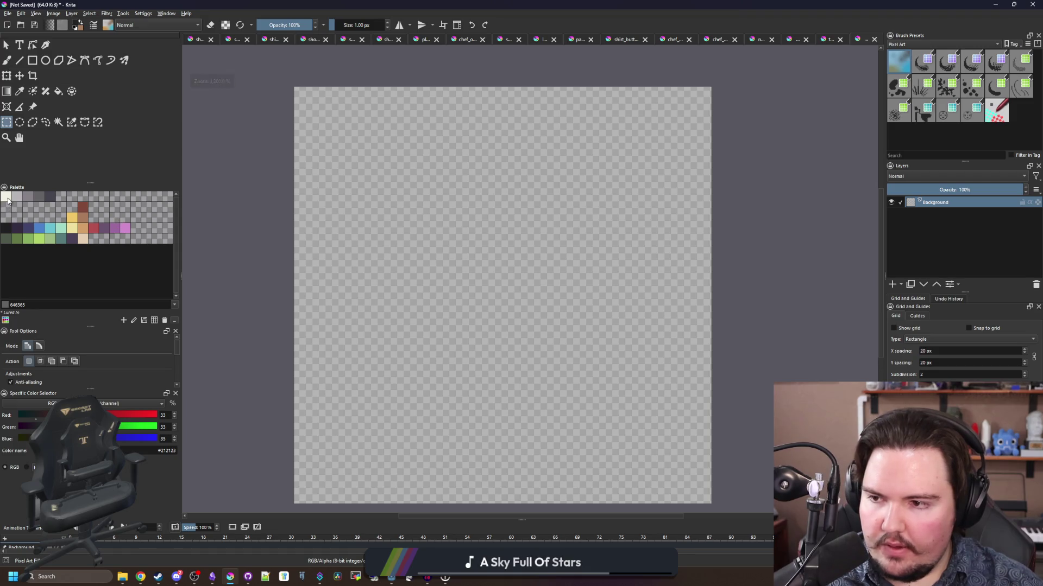
{"action": "key", "text": "b"}
{"action": "scroll", "coordinate": [362, 299], "scroll_direction": "down", "scroll_amount": 1}
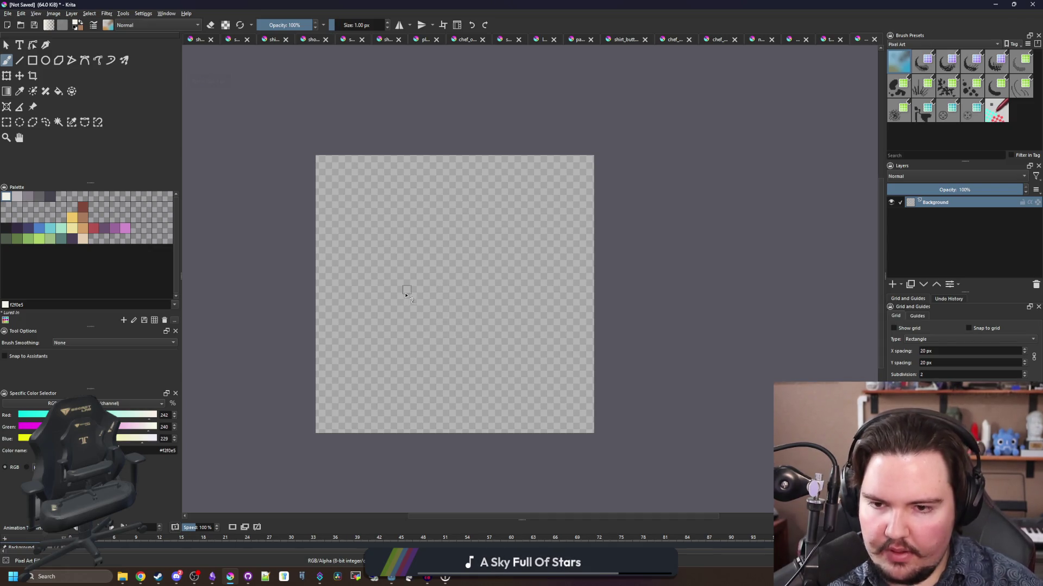
{"action": "scroll", "coordinate": [402, 291], "scroll_direction": "up", "scroll_amount": 1}
{"action": "mouse_move", "coordinate": [323, 190]}
{"action": "left_mouse_down"}
{"action": "mouse_move", "coordinate": [535, 132]}
{"action": "mouse_move", "coordinate": [335, 196]}
{"action": "left_mouse_up"}
{"action": "key", "text": "ctrl+z"}
- Draw a closed cream cloud-shaped outline and fill it solid
{"action": "mouse_move", "coordinate": [326, 158]}
{"action": "left_mouse_down"}
{"action": "mouse_move", "coordinate": [475, 144]}
{"action": "mouse_move", "coordinate": [325, 196]}
{"action": "mouse_move", "coordinate": [341, 160]}
{"action": "left_mouse_up"}
{"action": "left_click_drag", "start_coordinate": [341, 205], "coordinate": [381, 211]}
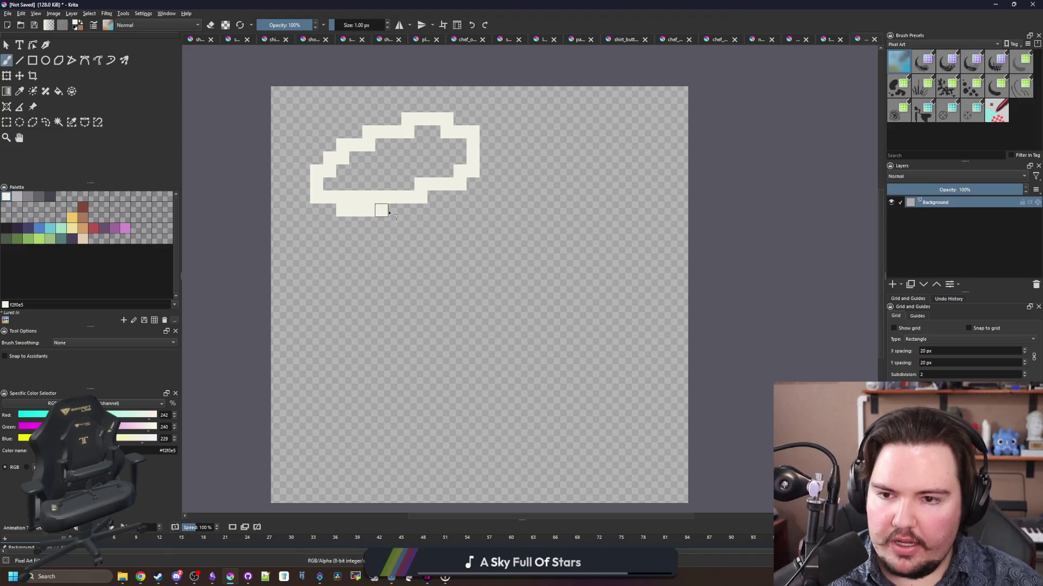
{"action": "left_click", "coordinate": [396, 185]}
- Switch to pink and draw the pot body's outline beneath the lid
{"action": "scroll", "coordinate": [407, 205], "scroll_direction": "down", "scroll_amount": 1}
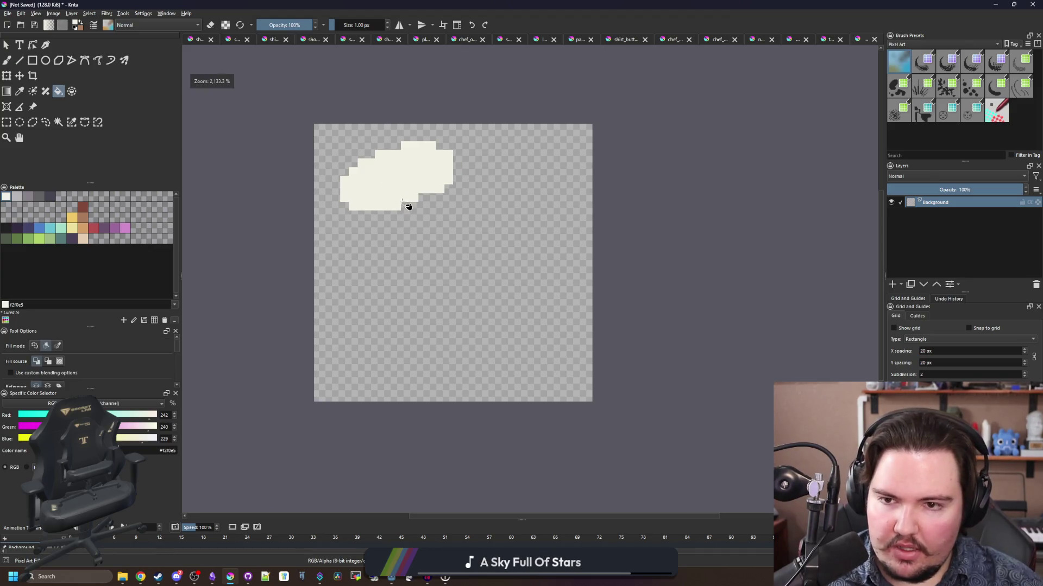
{"action": "scroll", "coordinate": [418, 205], "scroll_direction": "up", "scroll_amount": 1}
{"action": "left_click", "coordinate": [126, 228]}
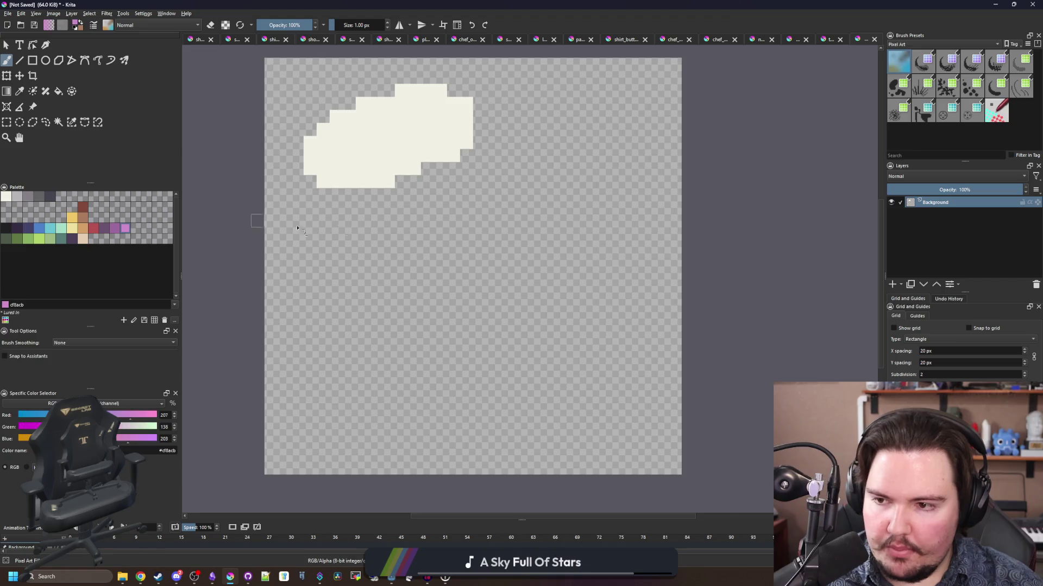
{"action": "scroll", "coordinate": [350, 191], "scroll_direction": "down", "scroll_amount": 1}
{"action": "left_click_drag", "start_coordinate": [328, 200], "coordinate": [345, 226]}
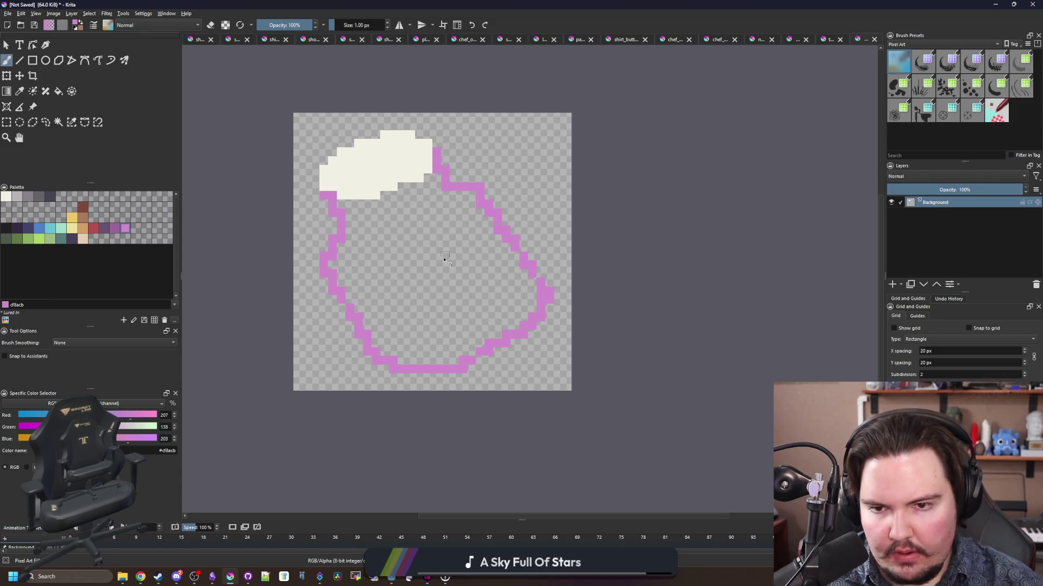
- Fill the pot outline pink and erase the stray bottom row of pixels
{"action": "left_click", "coordinate": [444, 259]}
{"action": "scroll", "coordinate": [438, 342], "scroll_direction": "down", "scroll_amount": 1}
{"action": "scroll", "coordinate": [438, 342], "scroll_direction": "up", "scroll_amount": 4}
{"action": "left_click_drag", "start_coordinate": [457, 418], "coordinate": [332, 414]}
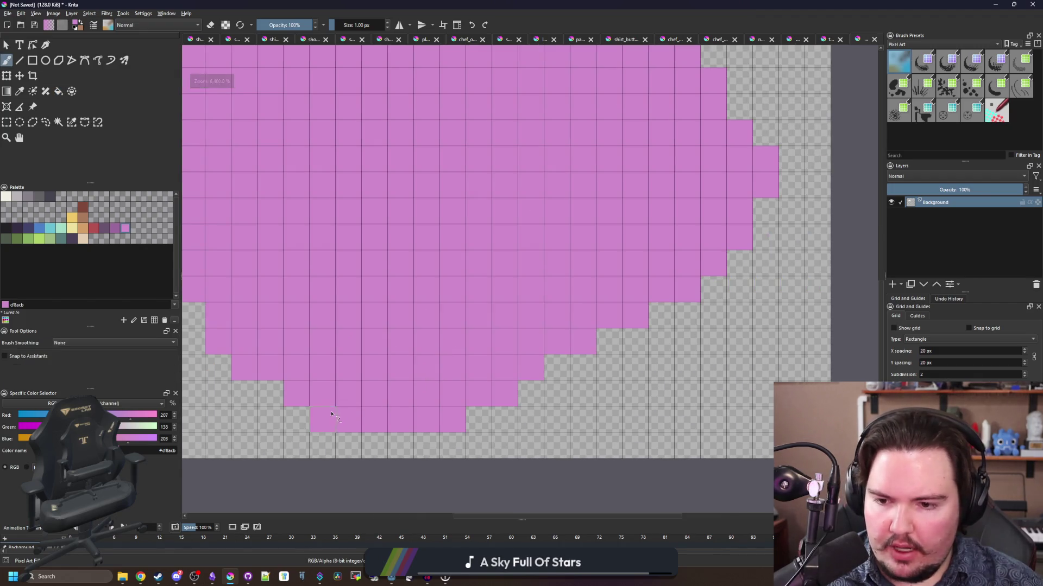
{"action": "scroll", "coordinate": [509, 422], "scroll_direction": "down", "scroll_amount": 2}
{"action": "key", "text": "e"}
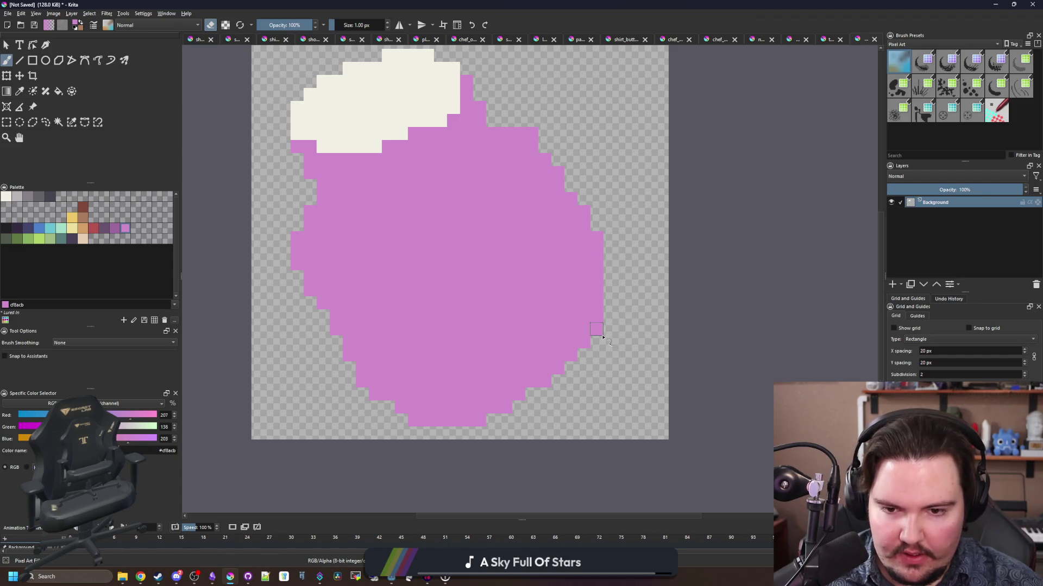
{"action": "left_click_drag", "start_coordinate": [478, 426], "coordinate": [386, 422]}
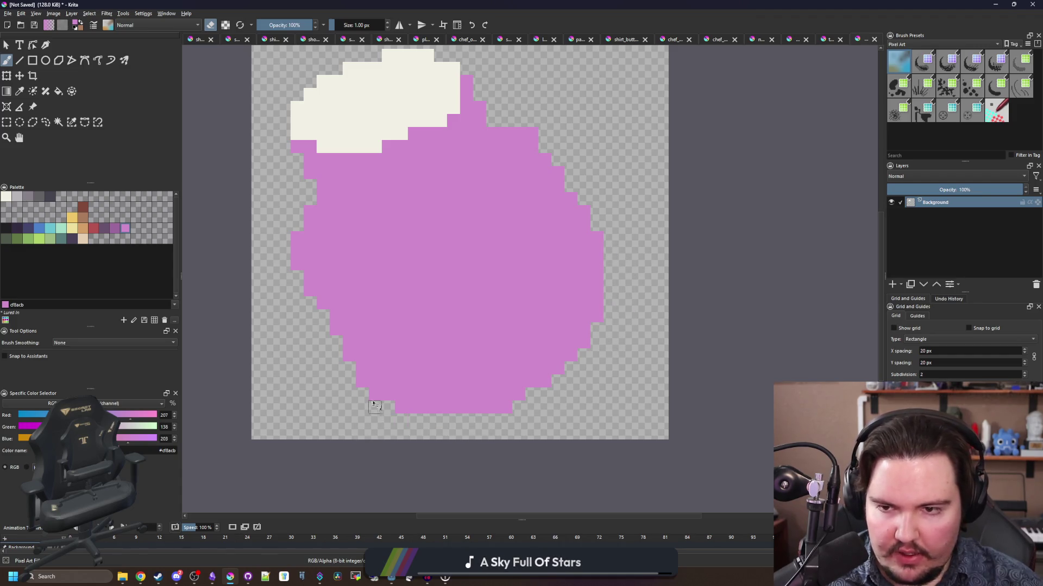
{"action": "scroll", "coordinate": [321, 207], "scroll_direction": "up", "scroll_amount": 2}
- Bucket-fill the pot body dark purple #6a536e, touching up its left side
{"action": "key", "text": "p"}
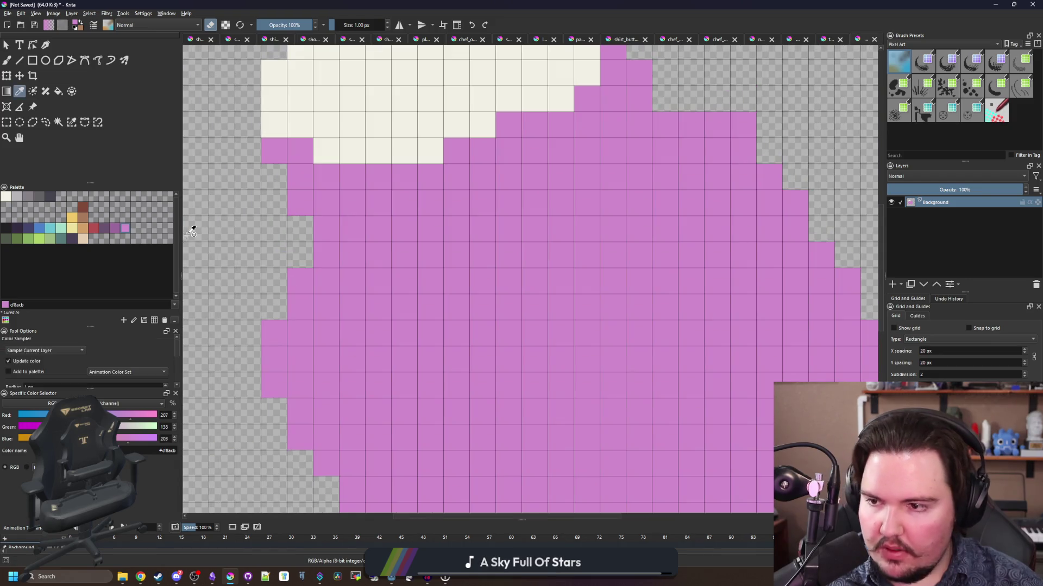
{"action": "left_click", "coordinate": [106, 234]}
{"action": "key", "text": "b"}
{"action": "mouse_move", "coordinate": [299, 228]}
{"action": "left_mouse_down"}
{"action": "mouse_move", "coordinate": [300, 255]}
{"action": "mouse_move", "coordinate": [329, 247]}
{"action": "mouse_move", "coordinate": [337, 311]}
{"action": "mouse_move", "coordinate": [332, 269]}
{"action": "left_mouse_up"}
{"action": "key", "text": "f"}
{"action": "left_click", "coordinate": [370, 275]}
{"action": "scroll", "coordinate": [379, 282], "scroll_direction": "down", "scroll_amount": 3}
{"action": "scroll", "coordinate": [379, 283], "scroll_direction": "up", "scroll_amount": 3}
{"action": "key", "text": "b"}
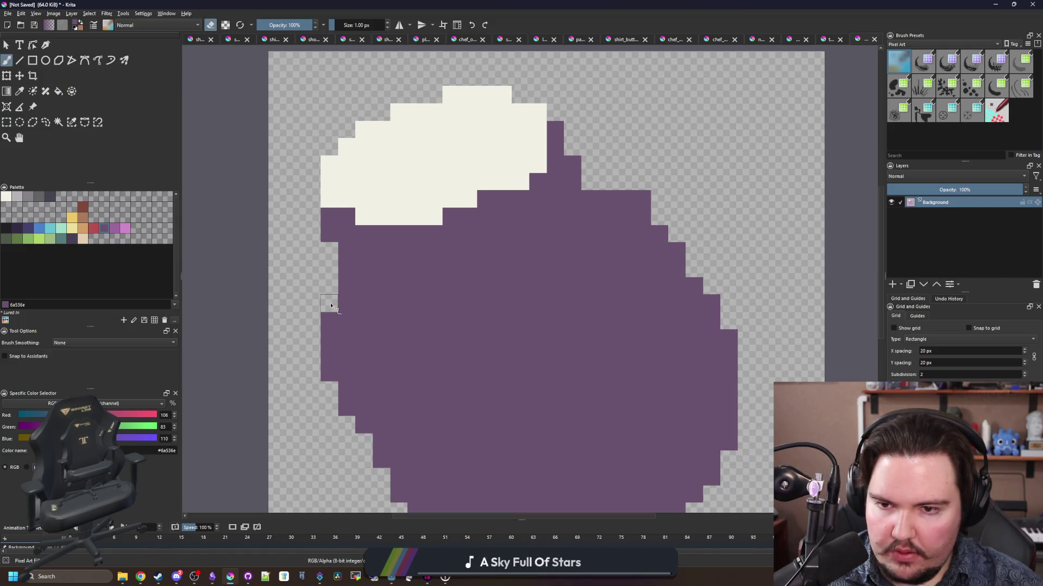
- Add one purple pixel to smooth the pot's right edge
{"action": "scroll", "coordinate": [365, 274], "scroll_direction": "down", "scroll_amount": 2}
{"action": "scroll", "coordinate": [546, 254], "scroll_direction": "up", "scroll_amount": 2}
{"action": "scroll", "coordinate": [547, 254], "scroll_direction": "down", "scroll_amount": 2}
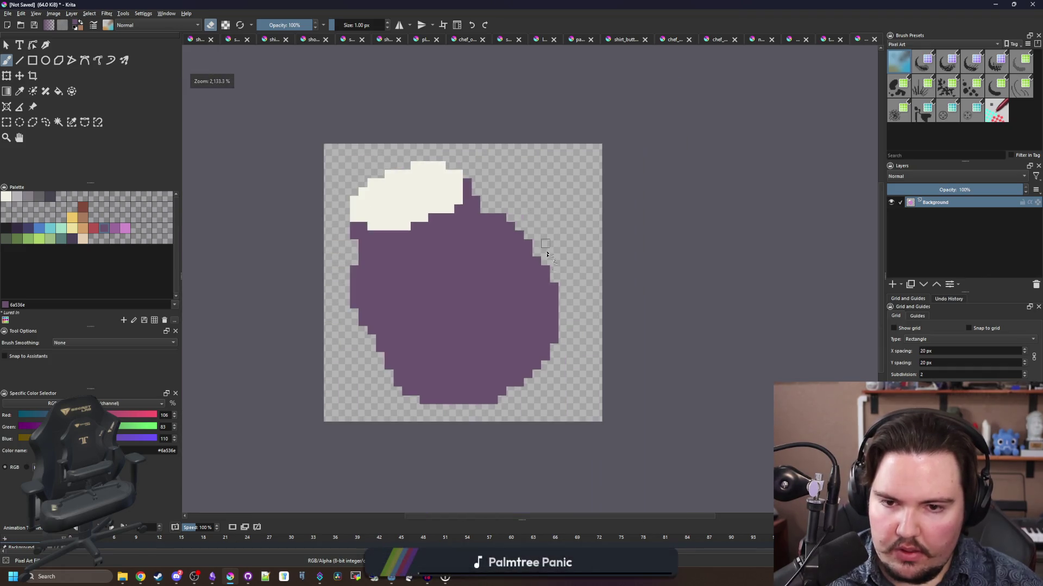
{"action": "scroll", "coordinate": [547, 254], "scroll_direction": "up", "scroll_amount": 2}
{"action": "left_click", "coordinate": [527, 231]}
{"action": "scroll", "coordinate": [530, 247], "scroll_direction": "down", "scroll_amount": 4}
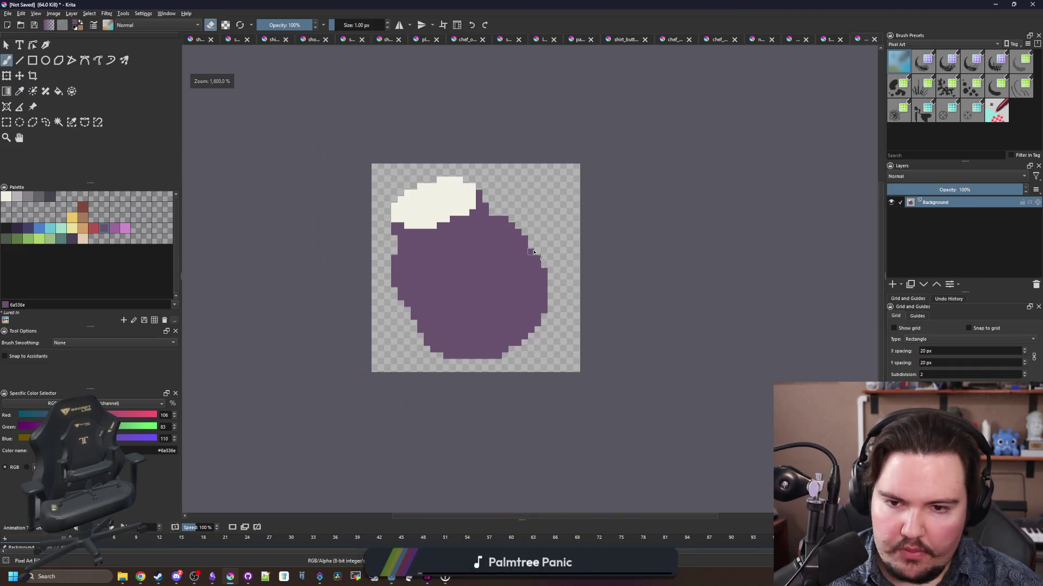
- Shift the whole sprite about 24 px right with the Move tool
{"action": "left_click", "coordinate": [20, 76]}
{"action": "left_click_drag", "start_coordinate": [456, 269], "coordinate": [466, 277]}
{"action": "scroll", "coordinate": [476, 231], "scroll_direction": "up", "scroll_amount": 1}
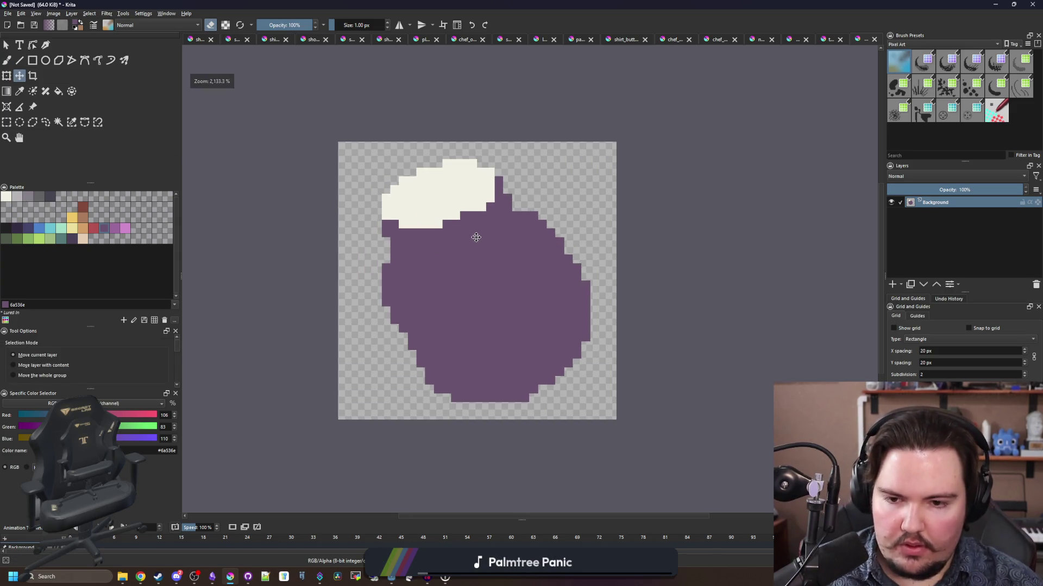
{"action": "key", "text": "b"}
- Erase two pixels at the pot's bottom edge
{"action": "scroll", "coordinate": [505, 348], "scroll_direction": "up", "scroll_amount": 1}
{"action": "scroll", "coordinate": [437, 382], "scroll_direction": "up", "scroll_amount": 1}
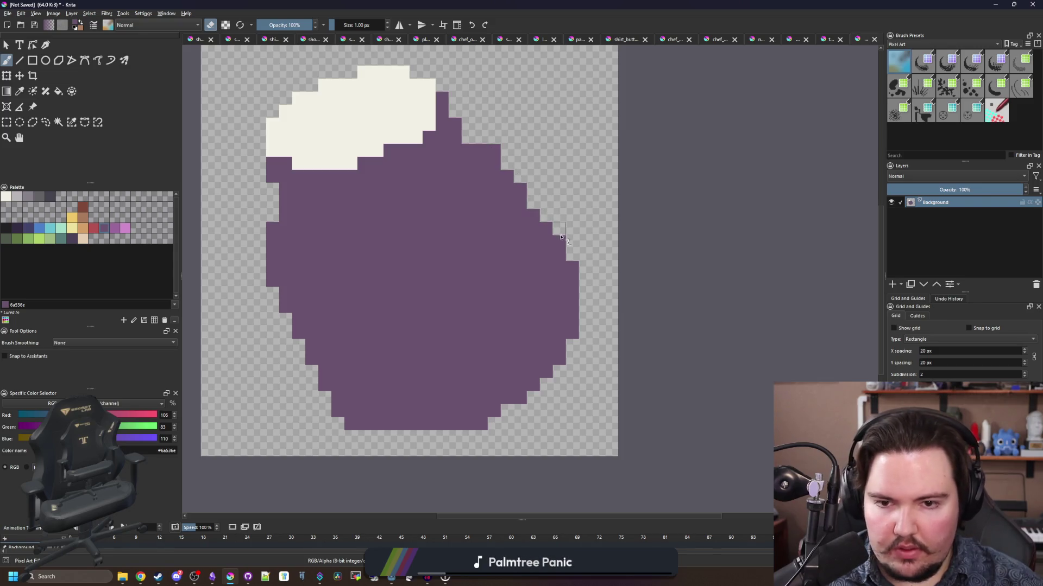
{"action": "scroll", "coordinate": [574, 271], "scroll_direction": "down", "scroll_amount": 5}
{"action": "scroll", "coordinate": [486, 333], "scroll_direction": "up", "scroll_amount": 5}
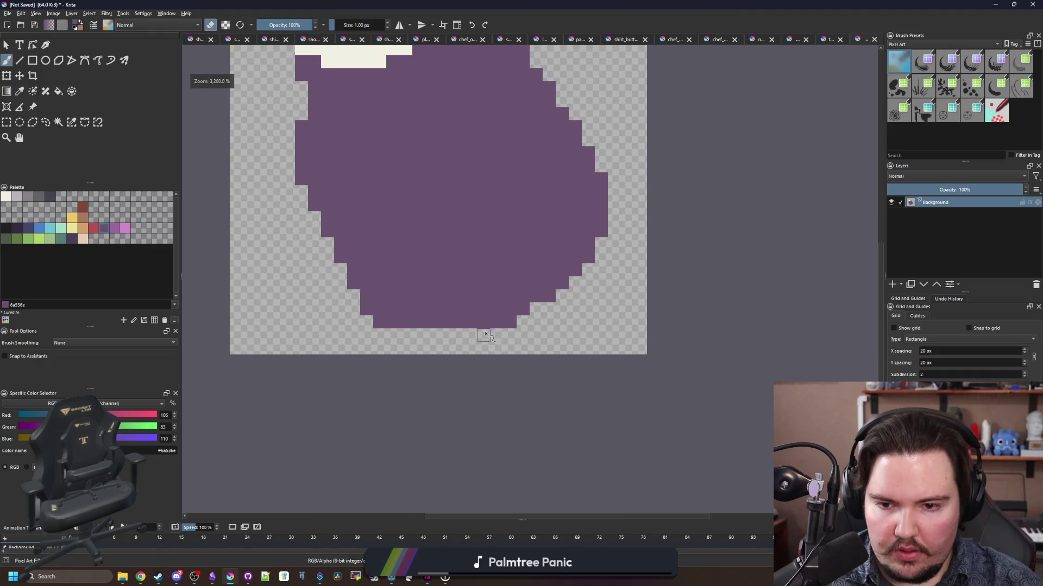
{"action": "left_click_drag", "start_coordinate": [503, 323], "coordinate": [493, 324]}
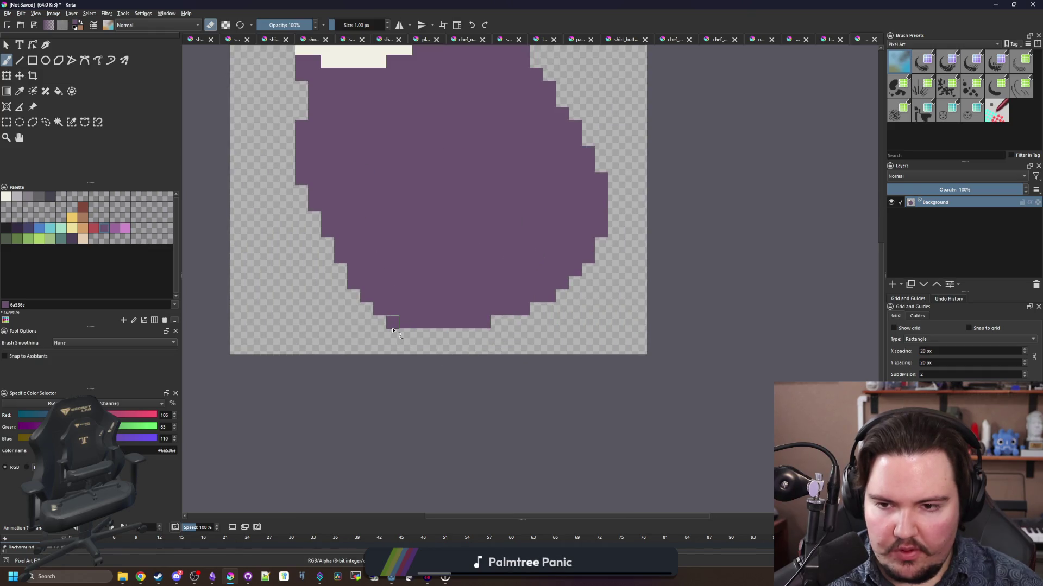
{"action": "scroll", "coordinate": [393, 330], "scroll_direction": "down", "scroll_amount": 5}
{"action": "scroll", "coordinate": [410, 313], "scroll_direction": "up", "scroll_amount": 5}
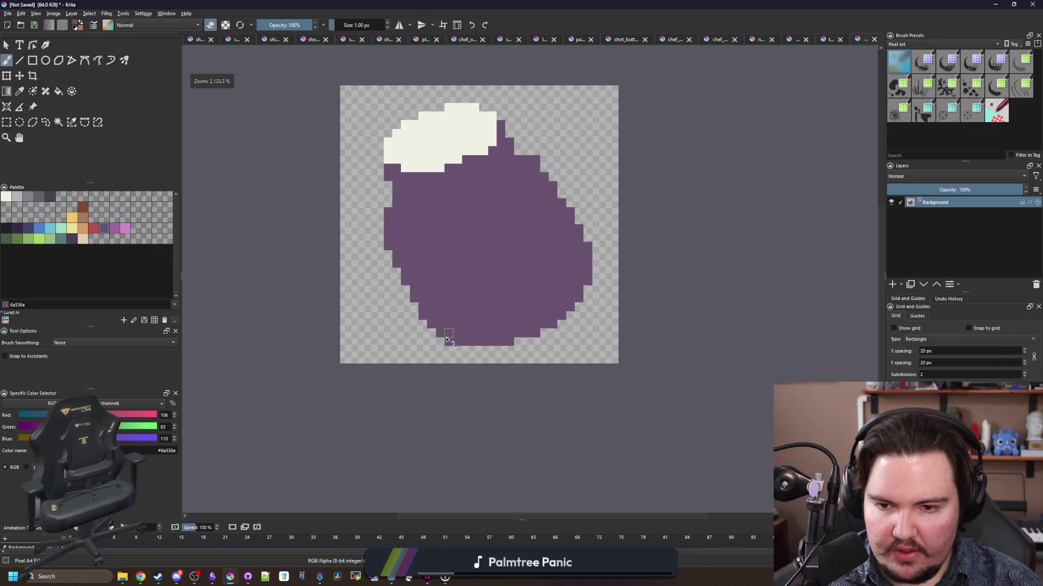
{"action": "scroll", "coordinate": [448, 340], "scroll_direction": "down", "scroll_amount": 5}
{"action": "scroll", "coordinate": [464, 300], "scroll_direction": "up", "scroll_amount": 4}
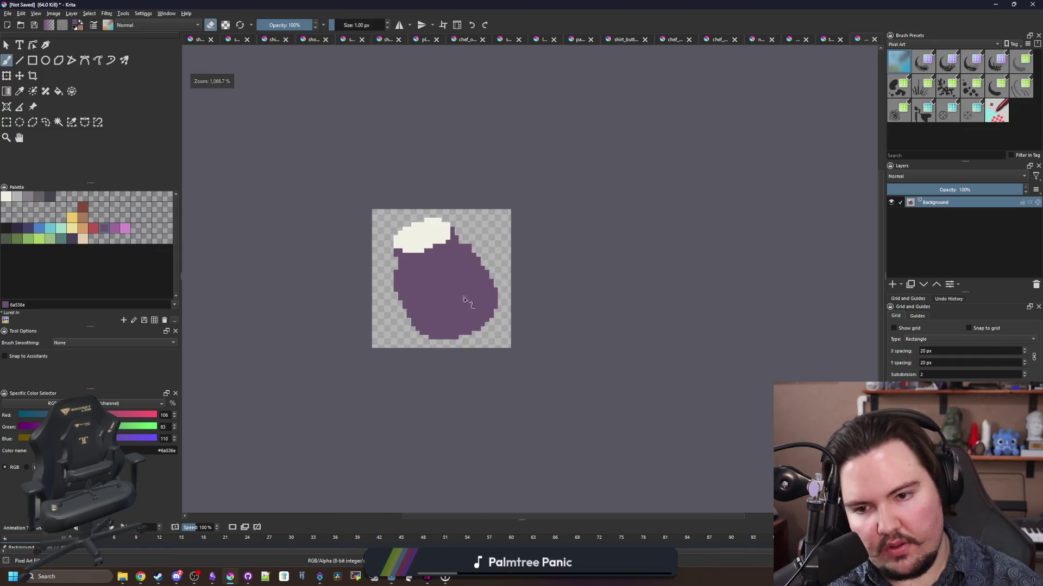
{"action": "scroll", "coordinate": [477, 316], "scroll_direction": "up", "scroll_amount": 2}
{"action": "scroll", "coordinate": [480, 315], "scroll_direction": "down", "scroll_amount": 4}
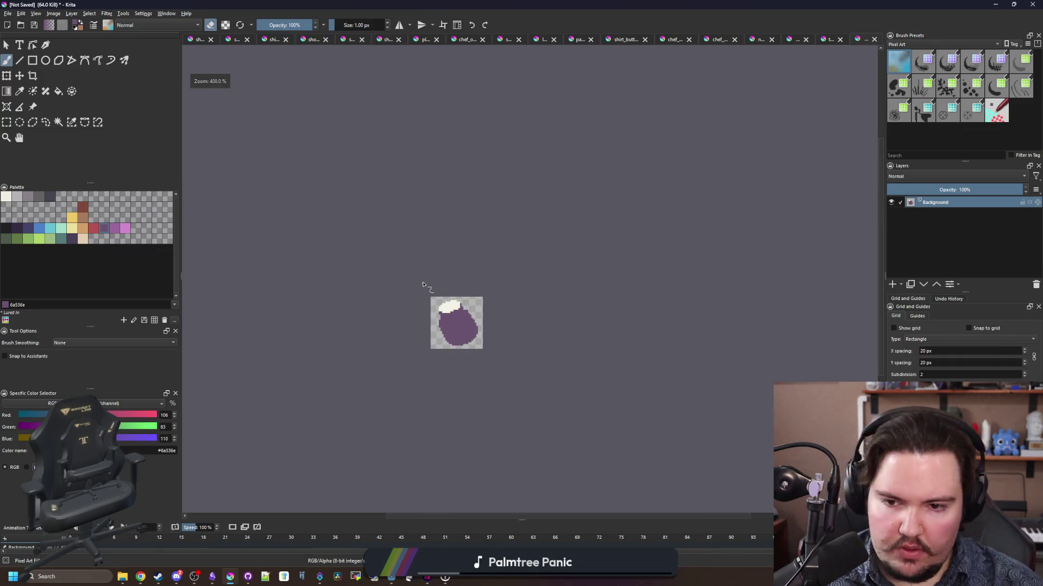
{"action": "scroll", "coordinate": [456, 324], "scroll_direction": "up", "scroll_amount": 6}
- Sample the cream colour and touch up a pixel just beneath the lid
{"action": "left_click", "coordinate": [446, 302], "text": "ctrl"}
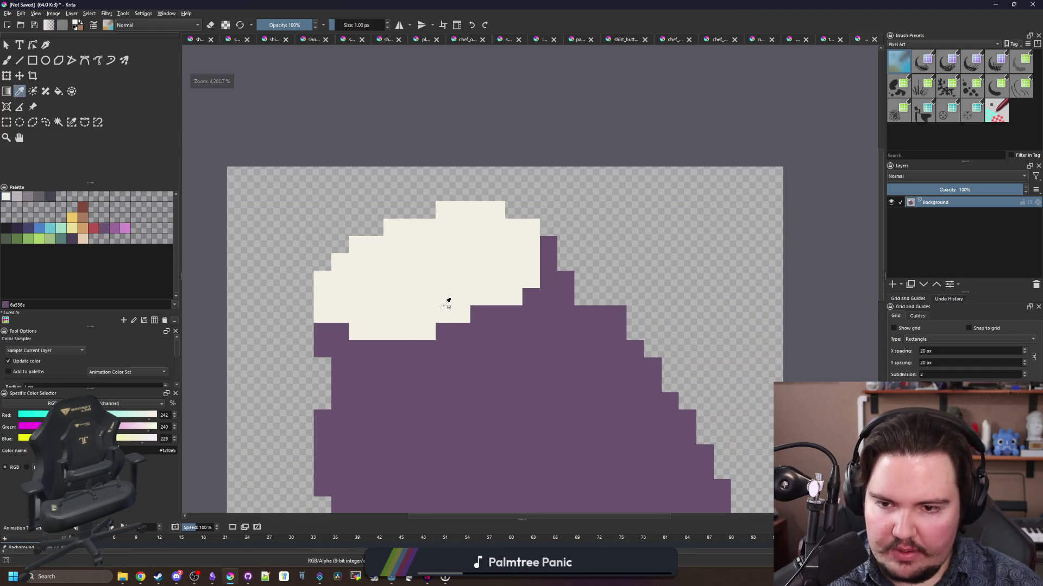
{"action": "key", "text": "e"}
{"action": "left_click", "coordinate": [347, 333]}
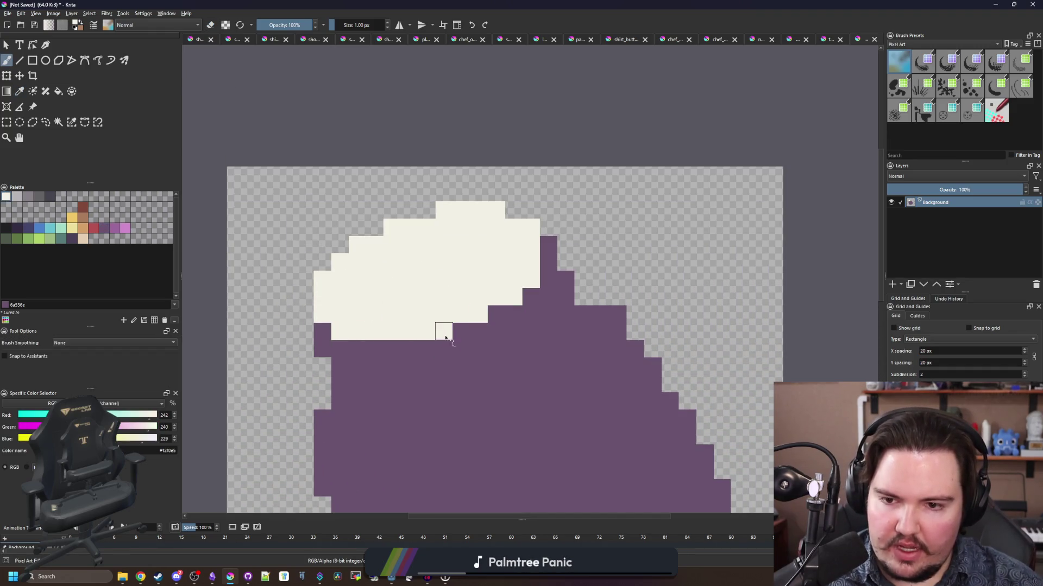
{"action": "scroll", "coordinate": [445, 337], "scroll_direction": "down", "scroll_amount": 3}
{"action": "scroll", "coordinate": [415, 266], "scroll_direction": "down", "scroll_amount": 2}
{"action": "scroll", "coordinate": [419, 261], "scroll_direction": "up", "scroll_amount": 6}
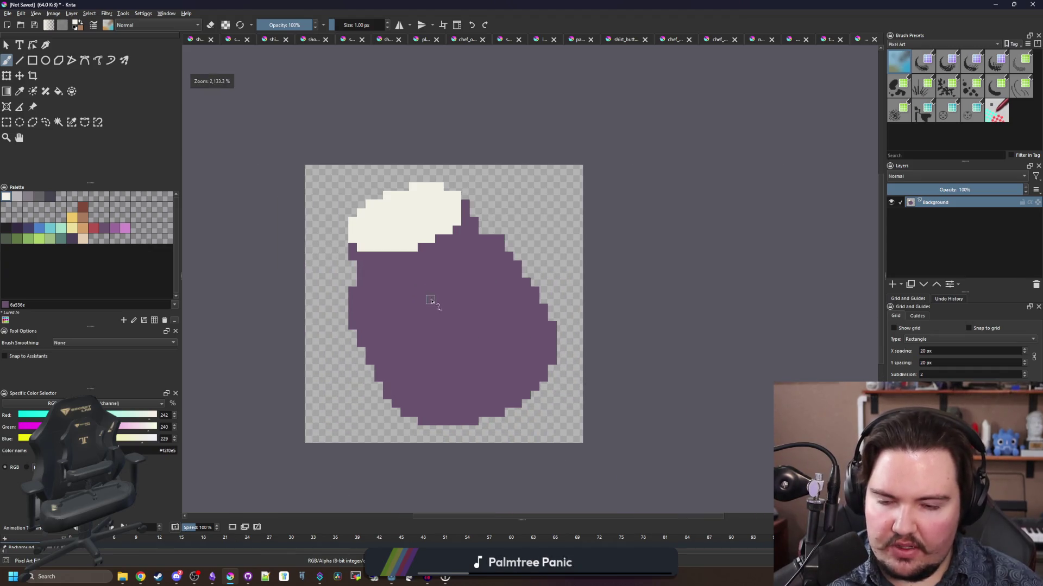
- Select the purple pot body and paint a cream band across it
{"action": "key", "text": "p"}
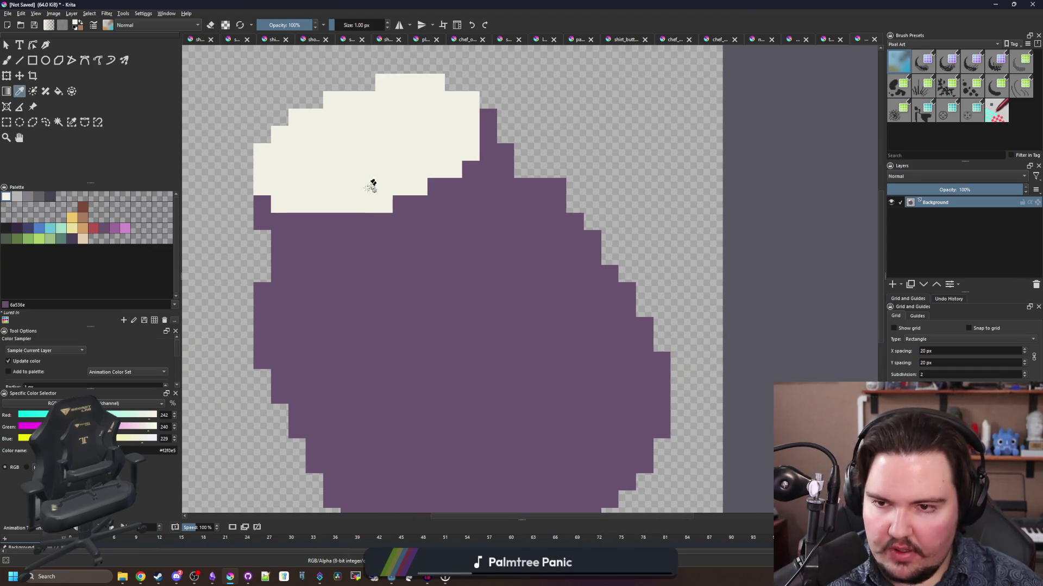
{"action": "left_click", "coordinate": [58, 122]}
{"action": "left_click", "coordinate": [333, 275]}
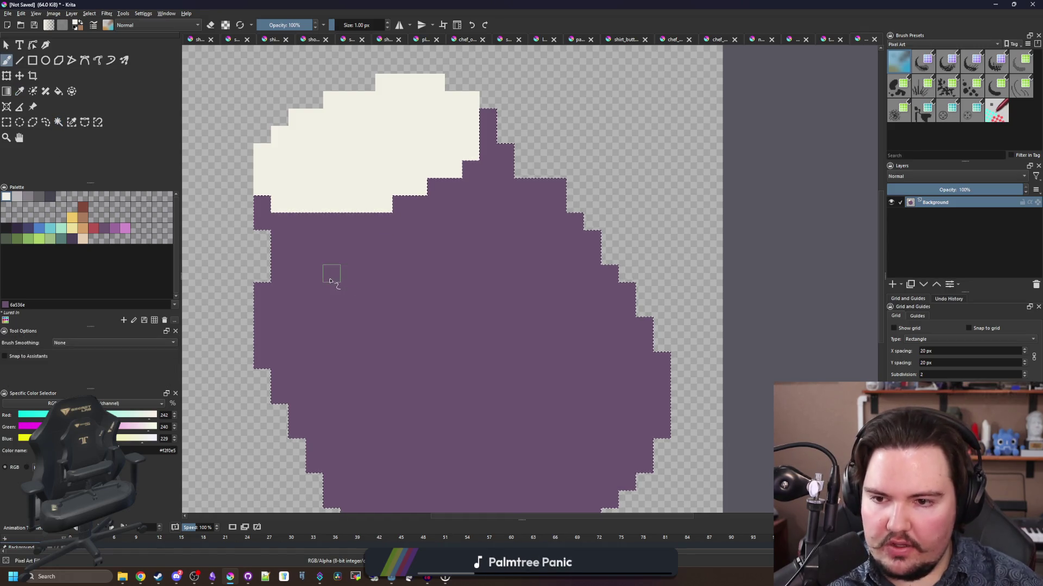
{"action": "key", "text": "b"}
{"action": "mouse_move", "coordinate": [328, 307]}
{"action": "left_mouse_down"}
{"action": "mouse_move", "coordinate": [407, 291]}
{"action": "mouse_move", "coordinate": [499, 231]}
{"action": "mouse_move", "coordinate": [504, 185]}
{"action": "left_mouse_up"}
{"action": "mouse_move", "coordinate": [435, 273]}
{"action": "left_mouse_down"}
{"action": "mouse_move", "coordinate": [295, 272]}
{"action": "mouse_move", "coordinate": [441, 278]}
{"action": "mouse_move", "coordinate": [443, 291]}
{"action": "mouse_move", "coordinate": [466, 272]}
{"action": "left_mouse_up"}
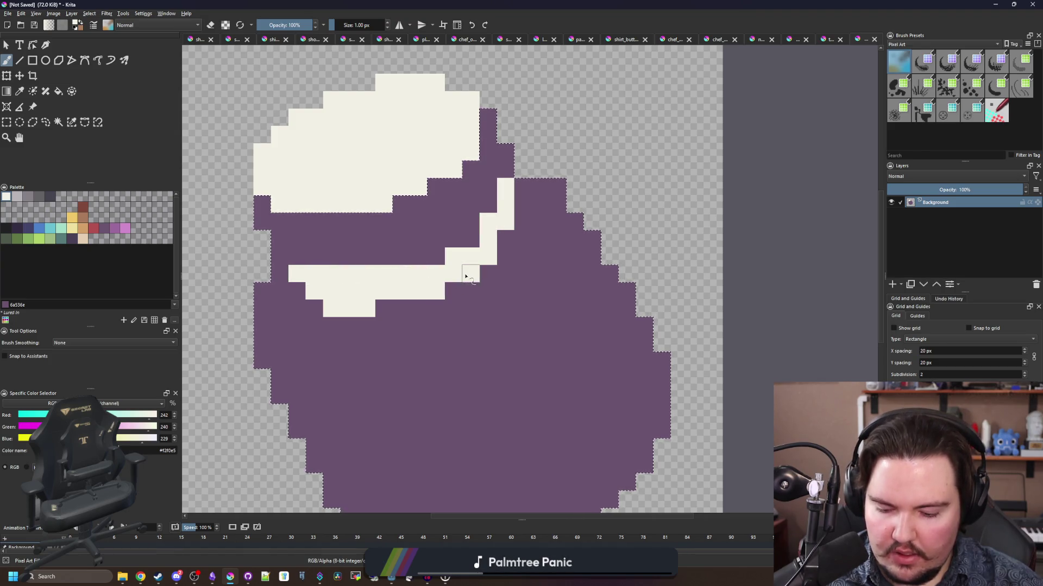
- Step the cream stripe up toward the lid and repaint the block below it purple
{"action": "key", "text": "p"}
{"action": "left_click", "coordinate": [442, 257]}
{"action": "left_click", "coordinate": [456, 255]}
{"action": "key", "text": "b"}
{"action": "mouse_move", "coordinate": [467, 236]}
{"action": "left_mouse_down"}
{"action": "mouse_move", "coordinate": [430, 272]}
{"action": "mouse_move", "coordinate": [437, 293]}
{"action": "left_mouse_up"}
{"action": "left_click", "coordinate": [439, 324], "text": "ctrl"}
{"action": "key", "text": "ctrl+shift+a"}
{"action": "left_click_drag", "start_coordinate": [358, 309], "coordinate": [317, 293]}
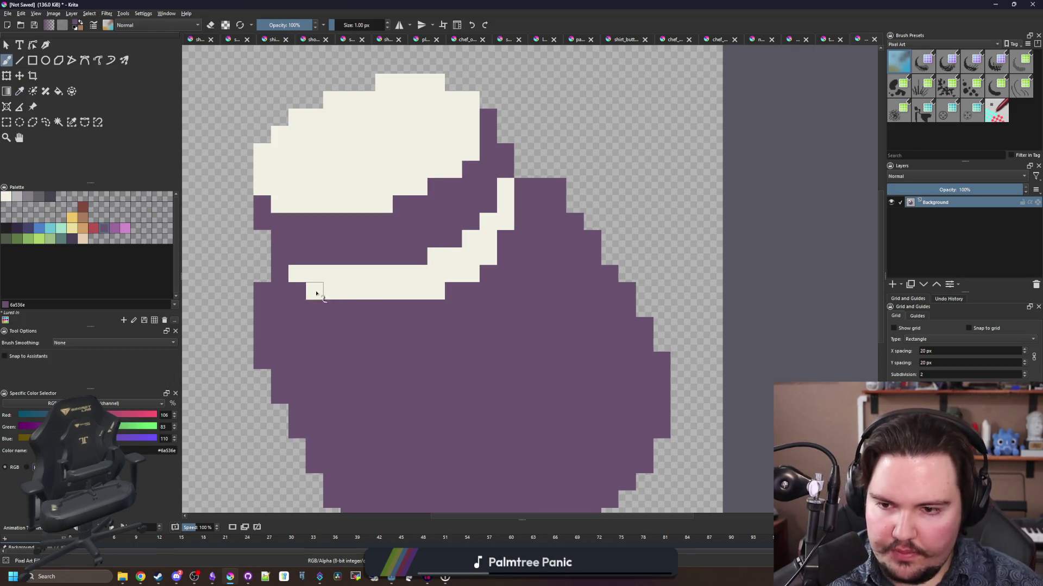
- Repaint the row beneath the cream band dark purple
{"action": "scroll", "coordinate": [338, 233], "scroll_direction": "down", "scroll_amount": 5}
{"action": "scroll", "coordinate": [347, 260], "scroll_direction": "up", "scroll_amount": 4}
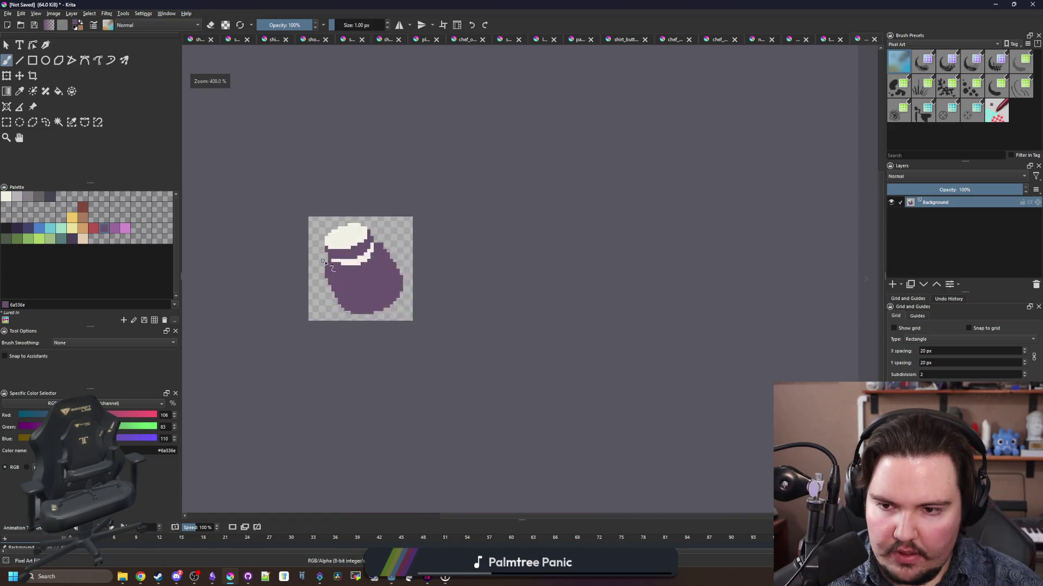
{"action": "scroll", "coordinate": [367, 264], "scroll_direction": "up", "scroll_amount": 3}
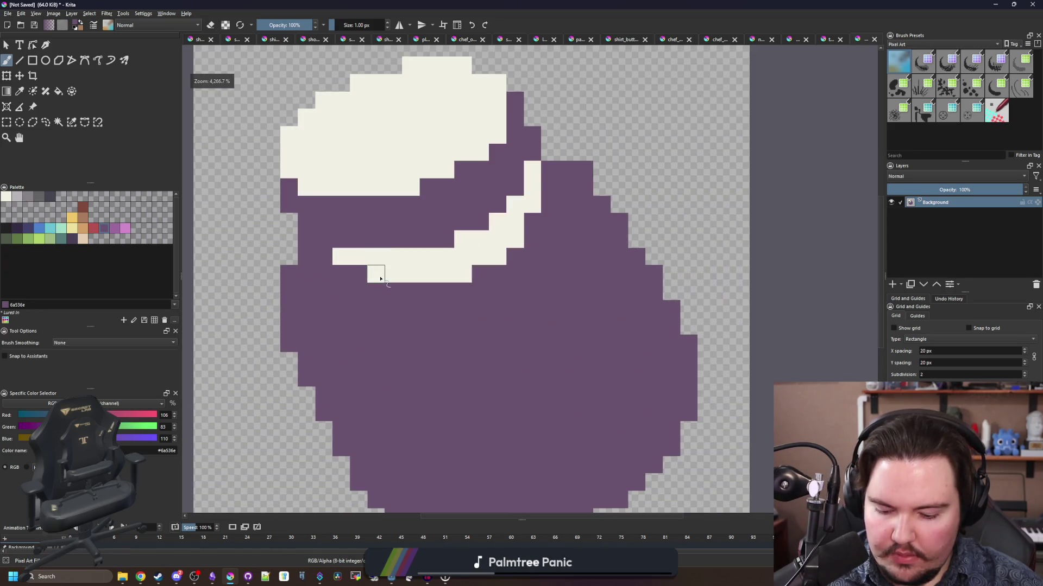
{"action": "left_click", "coordinate": [381, 279], "text": "ctrl"}
{"action": "scroll", "coordinate": [391, 274], "scroll_direction": "down", "scroll_amount": 5}
{"action": "scroll", "coordinate": [411, 290], "scroll_direction": "up", "scroll_amount": 5}
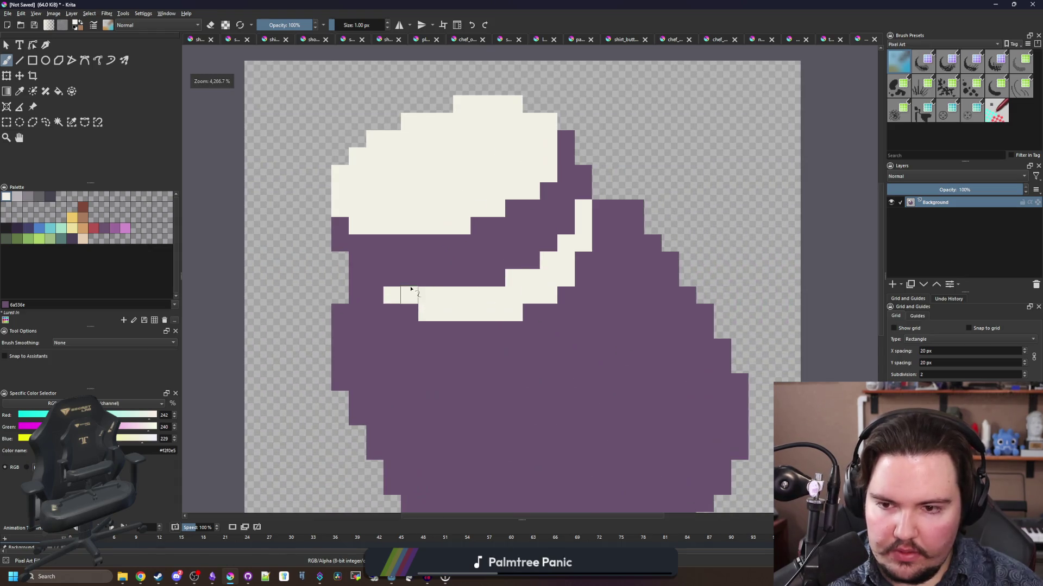
{"action": "scroll", "coordinate": [380, 271], "scroll_direction": "down", "scroll_amount": 9}
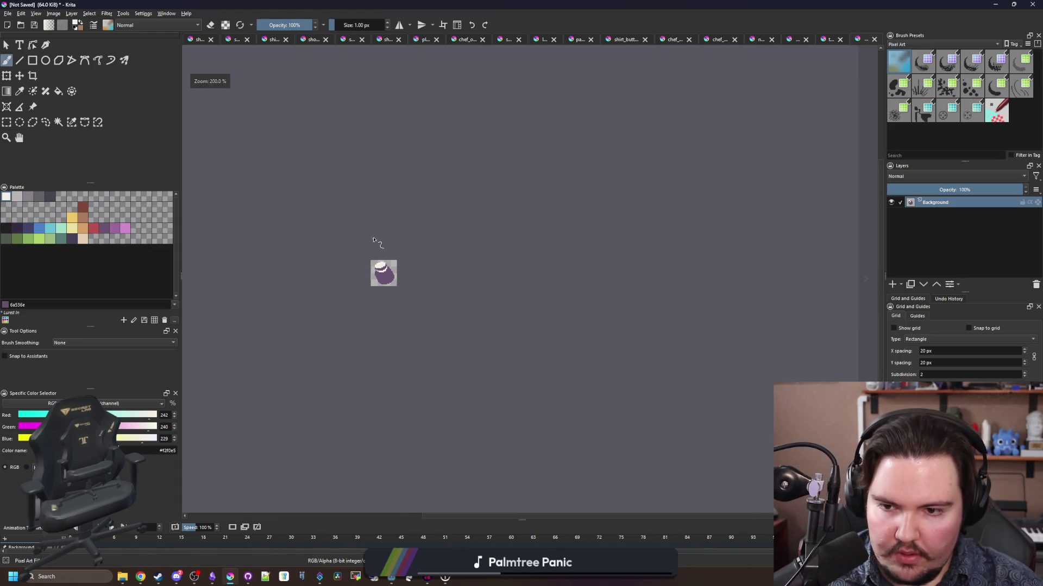
{"action": "scroll", "coordinate": [373, 240], "scroll_direction": "up", "scroll_amount": 10}
{"action": "left_click", "coordinate": [314, 321], "text": "ctrl"}
{"action": "mouse_move", "coordinate": [307, 319]}
{"action": "left_mouse_down"}
{"action": "mouse_move", "coordinate": [494, 318]}
{"action": "mouse_move", "coordinate": [491, 279]}
{"action": "mouse_move", "coordinate": [538, 220]}
{"action": "mouse_move", "coordinate": [535, 195]}
{"action": "left_mouse_up"}
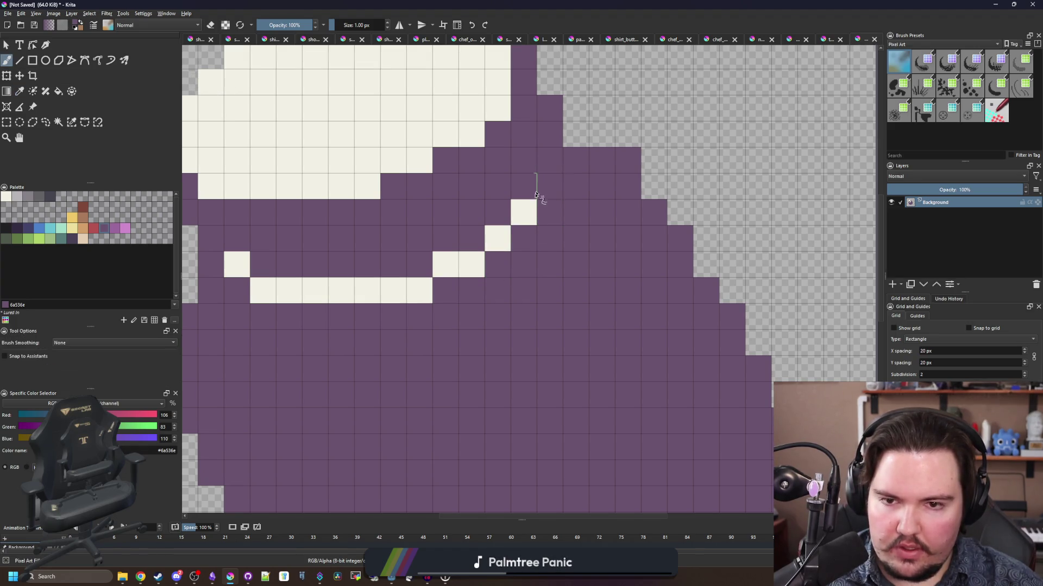
- Set the painting colour back to cream and zoom to inspect the stripe
{"action": "left_click", "coordinate": [524, 212], "text": "ctrl"}
{"action": "scroll", "coordinate": [438, 280], "scroll_direction": "down", "scroll_amount": 3}
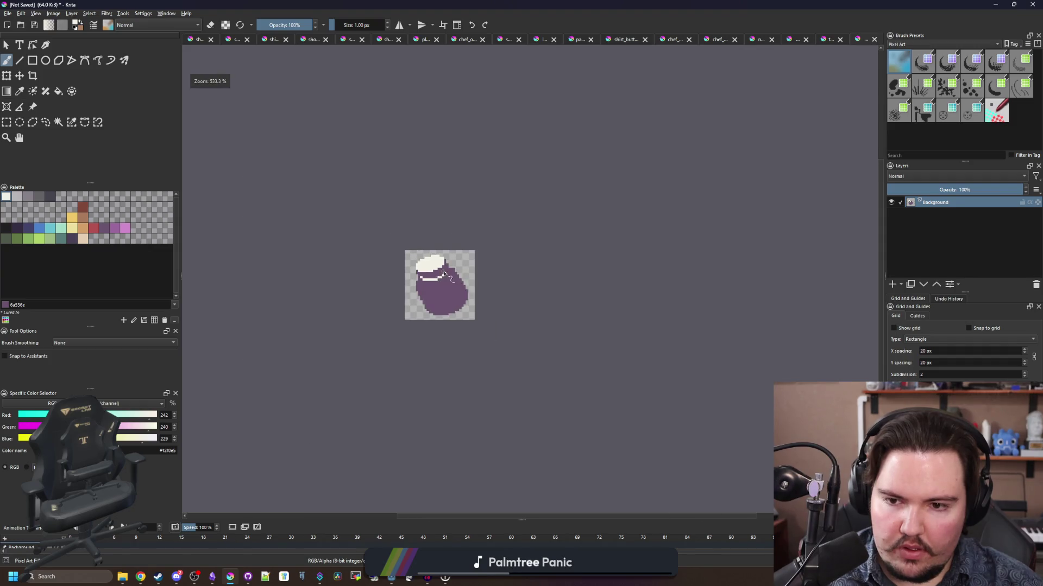
{"action": "scroll", "coordinate": [443, 273], "scroll_direction": "up", "scroll_amount": 4}
{"action": "scroll", "coordinate": [413, 255], "scroll_direction": "down", "scroll_amount": 6}
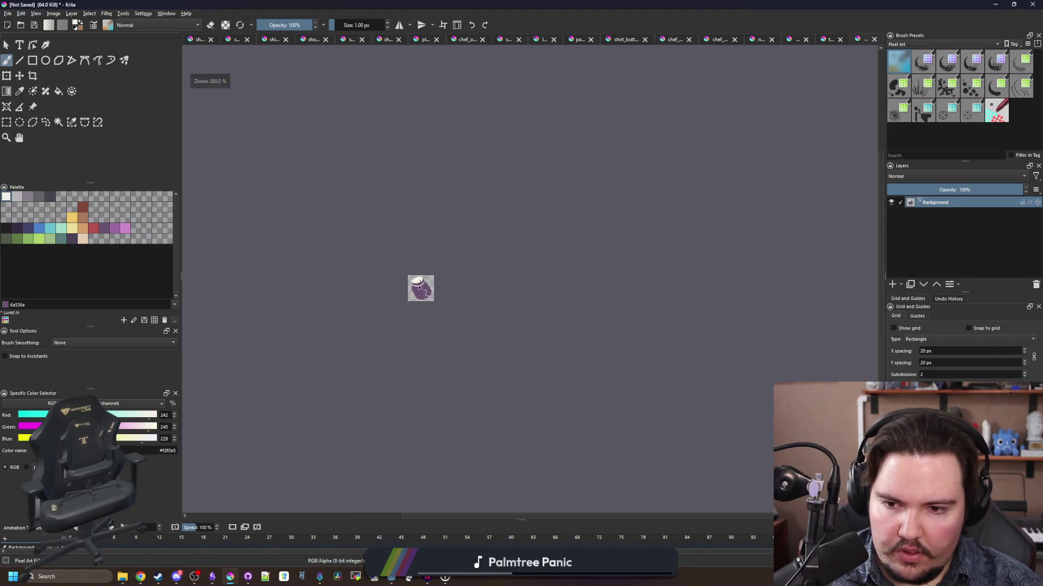
{"action": "scroll", "coordinate": [419, 287], "scroll_direction": "up", "scroll_amount": 5}
{"action": "scroll", "coordinate": [396, 298], "scroll_direction": "down", "scroll_amount": 3}
{"action": "scroll", "coordinate": [381, 318], "scroll_direction": "up", "scroll_amount": 3}
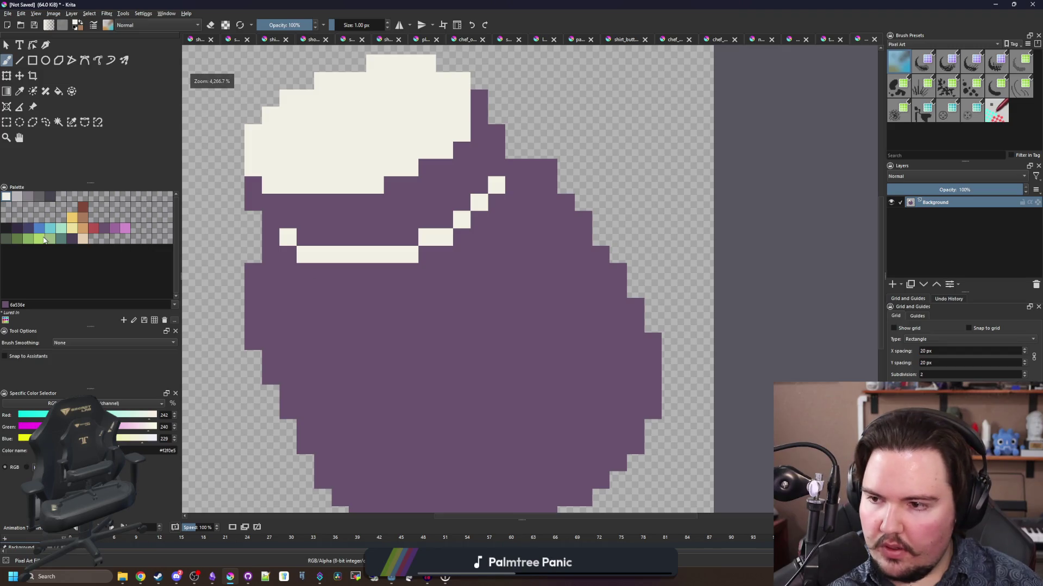
- Bucket-fill the pot body mid grey #868188
{"action": "left_click", "coordinate": [29, 196]}
{"action": "key", "text": "f"}
{"action": "left_click", "coordinate": [418, 333]}
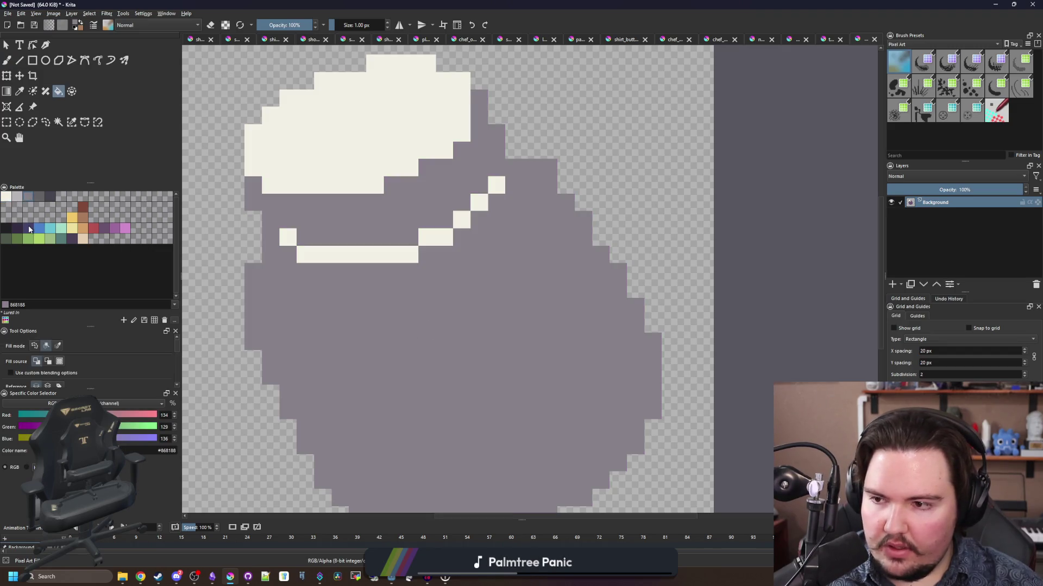
- Paint light grey #b8b5b9 shading pixels beneath and beside the cream stripe
{"action": "left_click", "coordinate": [16, 198]}
{"action": "key", "text": "b"}
{"action": "left_click_drag", "start_coordinate": [340, 272], "coordinate": [359, 273]}
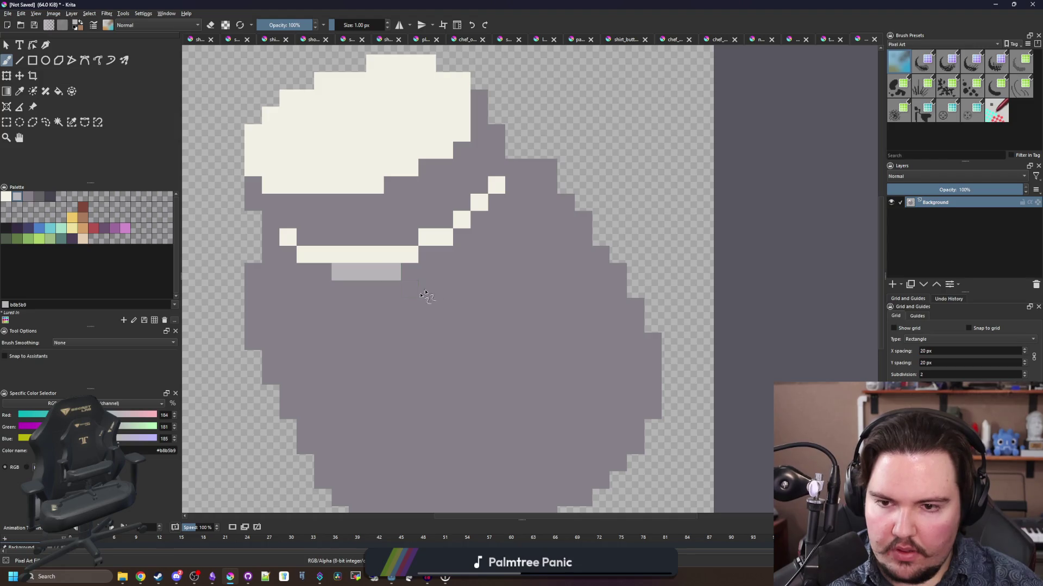
{"action": "left_click", "coordinate": [431, 261]}
{"action": "left_click", "coordinate": [495, 169]}
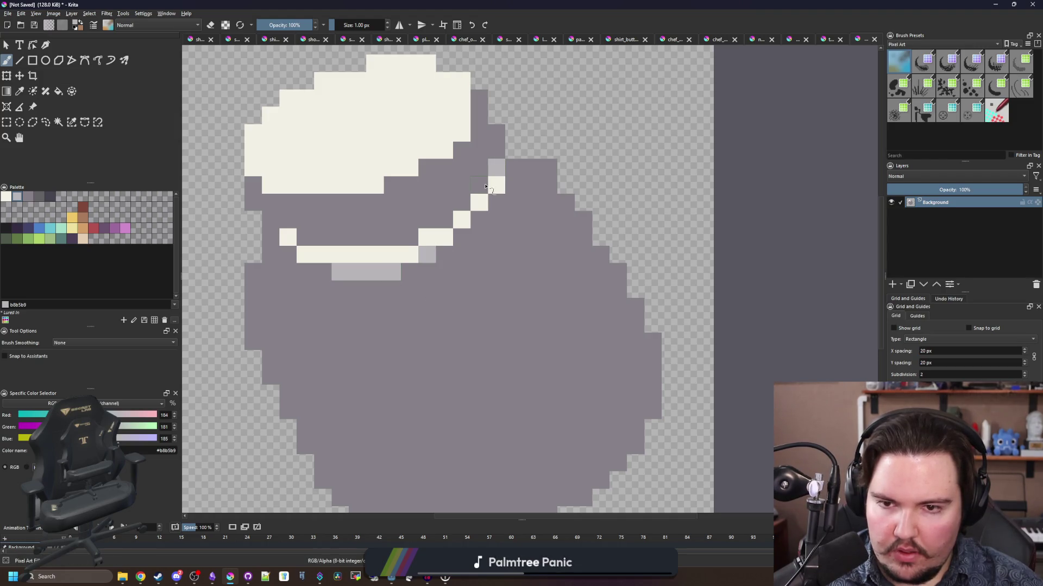
{"action": "key", "text": "ctrl+z"}
{"action": "left_click", "coordinate": [479, 224]}
{"action": "scroll", "coordinate": [386, 292], "scroll_direction": "down", "scroll_amount": 6}
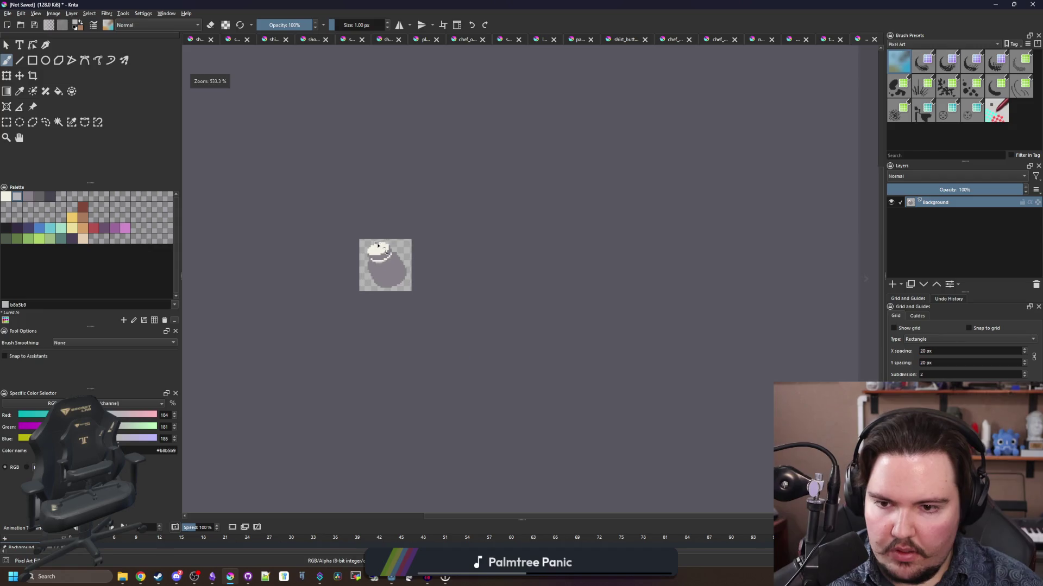
{"action": "scroll", "coordinate": [369, 236], "scroll_direction": "up", "scroll_amount": 8}
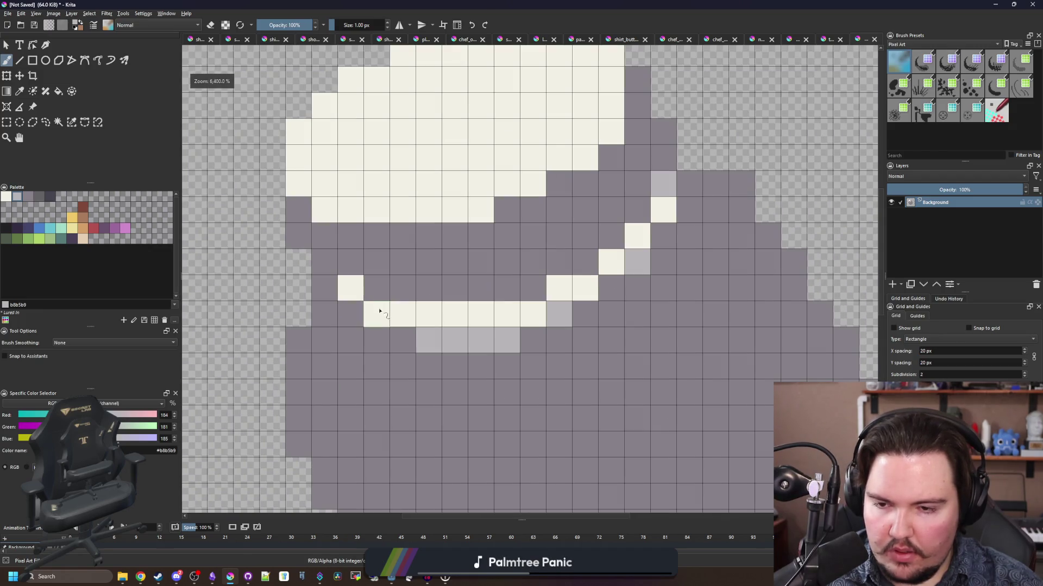
{"action": "scroll", "coordinate": [358, 261], "scroll_direction": "down", "scroll_amount": 8}
{"action": "scroll", "coordinate": [351, 181], "scroll_direction": "up", "scroll_amount": 7}
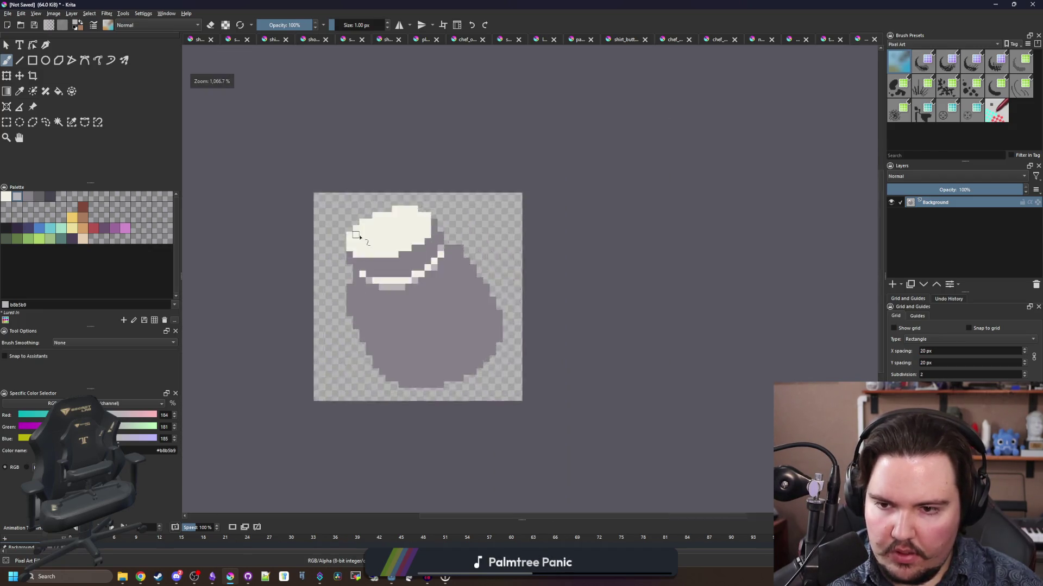
{"action": "left_click", "coordinate": [359, 278]}
{"action": "scroll", "coordinate": [359, 277], "scroll_direction": "down", "scroll_amount": 7}
{"action": "scroll", "coordinate": [372, 202], "scroll_direction": "up", "scroll_amount": 7}
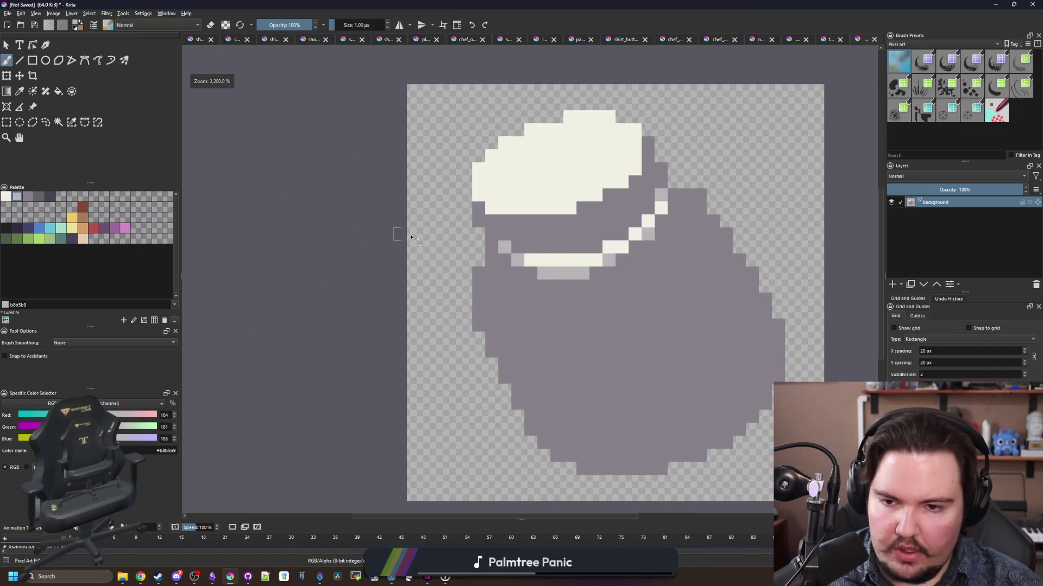
- Paint the lid's centre and inner cream cells grey to hollow it into a rim
{"action": "left_click_drag", "start_coordinate": [485, 204], "coordinate": [465, 221]}
{"action": "scroll", "coordinate": [465, 221], "scroll_direction": "up", "scroll_amount": 1}
{"action": "mouse_move", "coordinate": [394, 270]}
{"action": "left_mouse_down"}
{"action": "mouse_move", "coordinate": [326, 270]}
{"action": "mouse_move", "coordinate": [454, 193]}
{"action": "mouse_move", "coordinate": [522, 205]}
{"action": "mouse_move", "coordinate": [427, 279]}
{"action": "mouse_move", "coordinate": [466, 226]}
{"action": "mouse_move", "coordinate": [422, 226]}
{"action": "mouse_move", "coordinate": [380, 294]}
{"action": "mouse_move", "coordinate": [344, 291]}
{"action": "mouse_move", "coordinate": [357, 286]}
{"action": "left_mouse_up"}
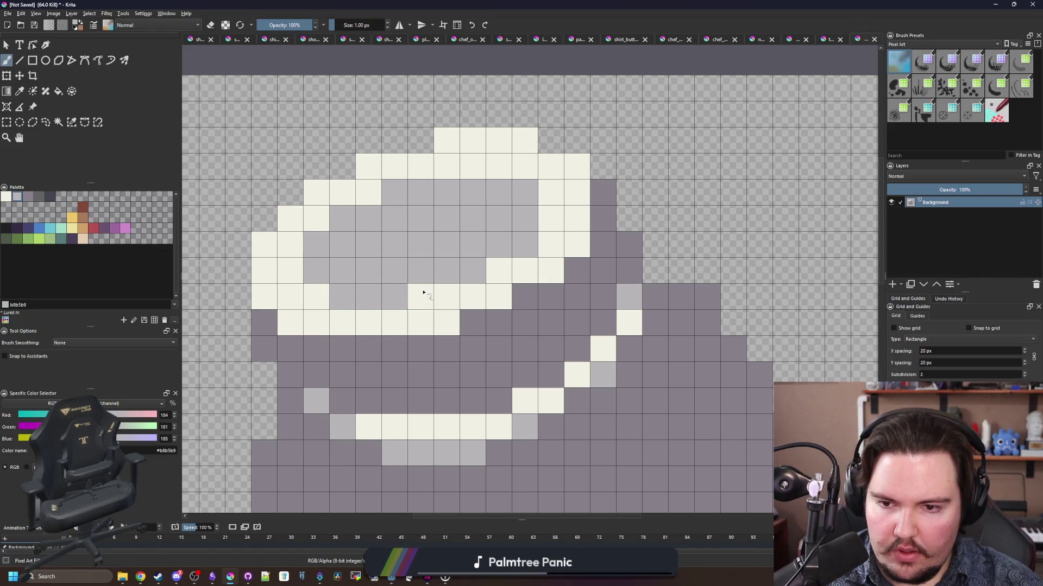
{"action": "mouse_move", "coordinate": [423, 294]}
{"action": "left_mouse_down"}
{"action": "mouse_move", "coordinate": [495, 275]}
{"action": "mouse_move", "coordinate": [485, 225]}
{"action": "left_mouse_up"}
{"action": "left_click", "coordinate": [454, 293]}
{"action": "scroll", "coordinate": [434, 260], "scroll_direction": "down", "scroll_amount": 10}
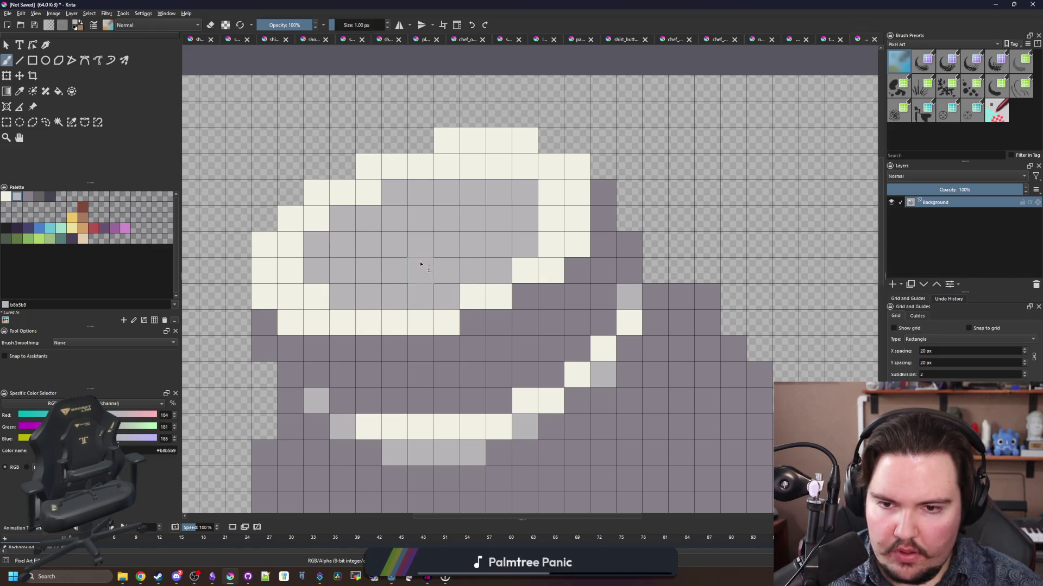
{"action": "scroll", "coordinate": [396, 226], "scroll_direction": "up", "scroll_amount": 8}
{"action": "scroll", "coordinate": [385, 264], "scroll_direction": "up", "scroll_amount": 3}
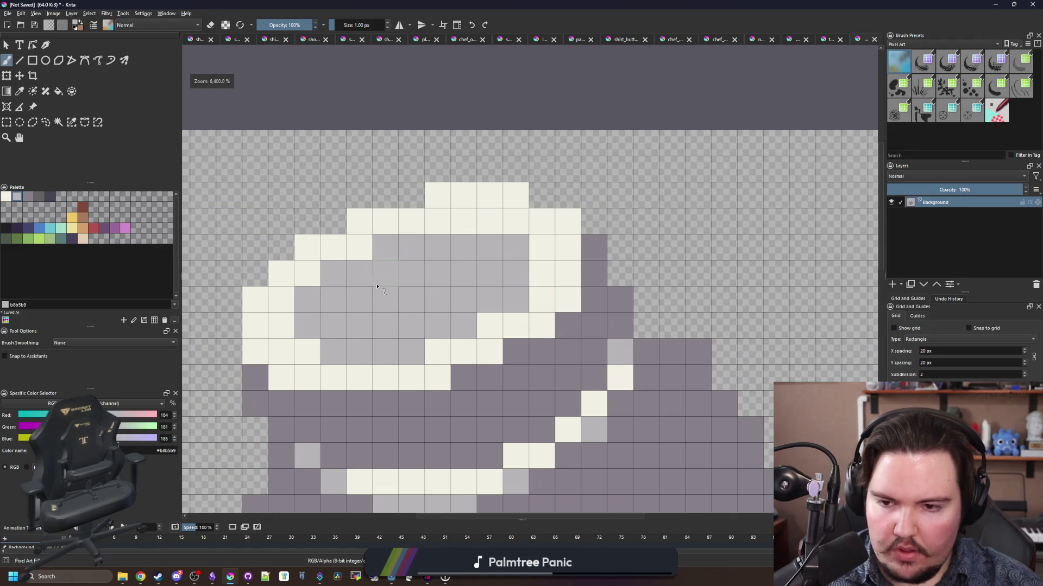
{"action": "left_click_drag", "start_coordinate": [489, 226], "coordinate": [472, 226]}
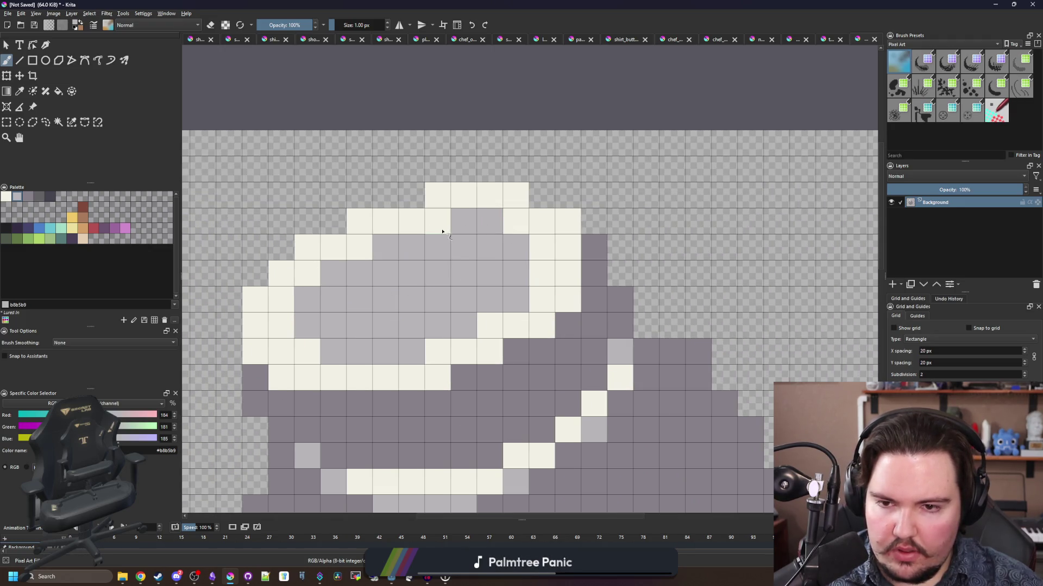
{"action": "left_click_drag", "start_coordinate": [424, 293], "coordinate": [441, 283]}
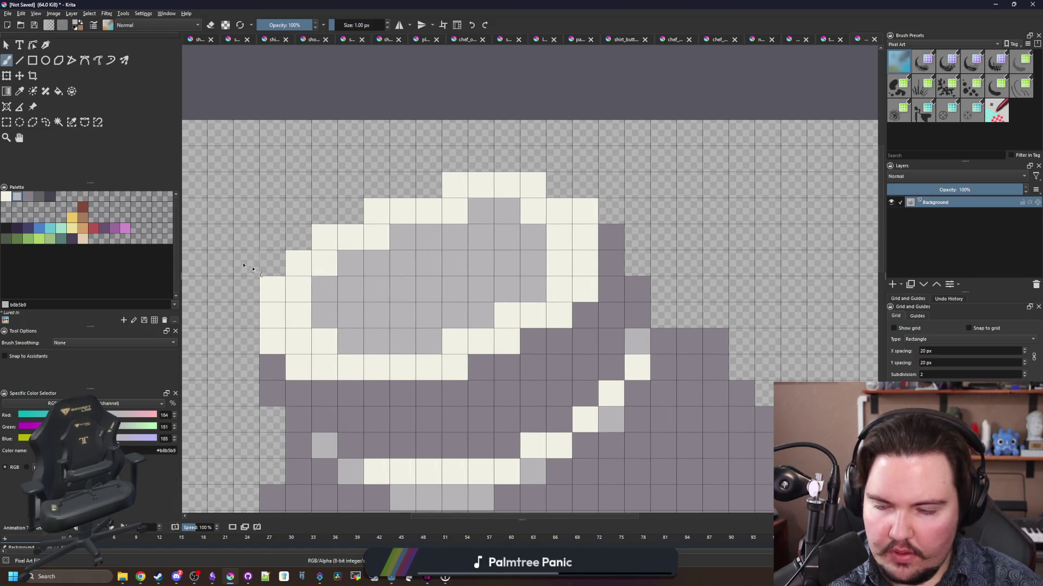
- Bucket-fill the lid's interior with mid grey #868188
{"action": "left_click", "coordinate": [28, 197]}
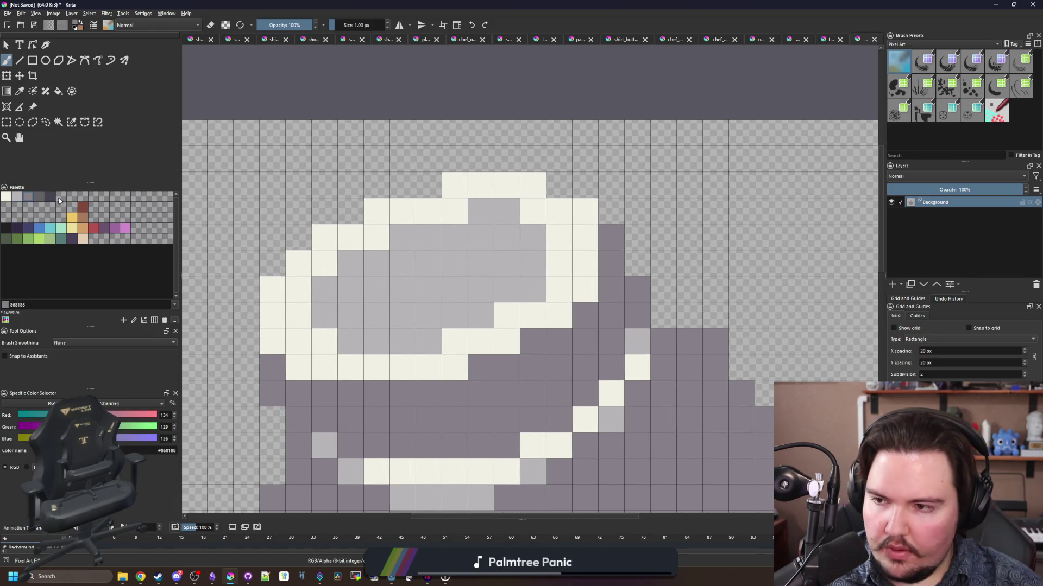
{"action": "key", "text": "f"}
{"action": "left_click", "coordinate": [436, 272]}
- Add light grey #b8b5b9 highlight pixels on the rim, removing two stray ones
{"action": "left_click", "coordinate": [17, 196]}
{"action": "key", "text": "b"}
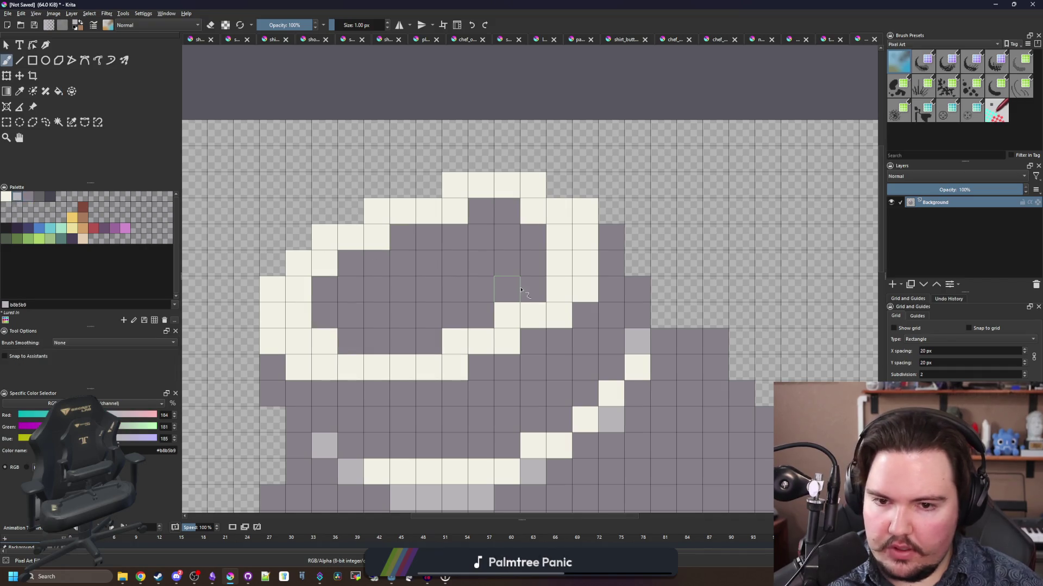
{"action": "left_click", "coordinate": [532, 289]}
{"action": "left_click", "coordinate": [429, 341]}
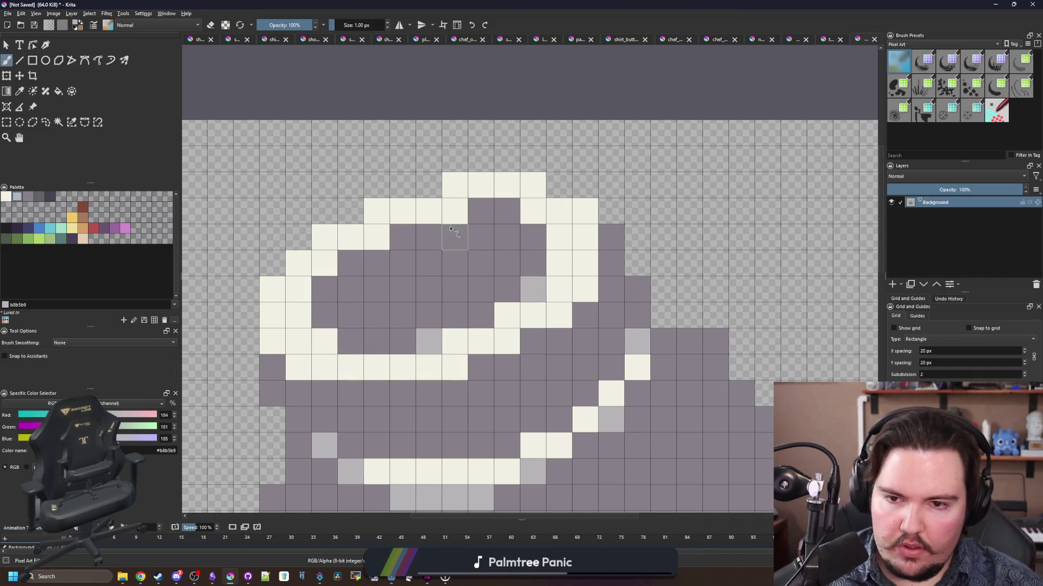
{"action": "left_click", "coordinate": [533, 210]}
{"action": "left_click", "coordinate": [325, 289]}
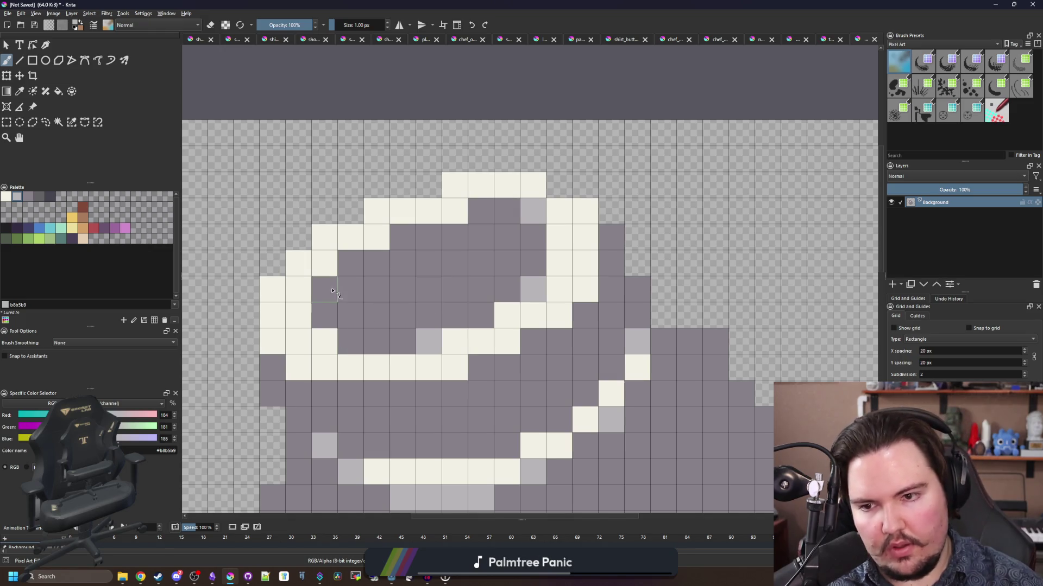
{"action": "left_click", "coordinate": [350, 262]}
{"action": "key", "text": "ctrl+z"}
{"action": "key", "text": "ctrl+z"}
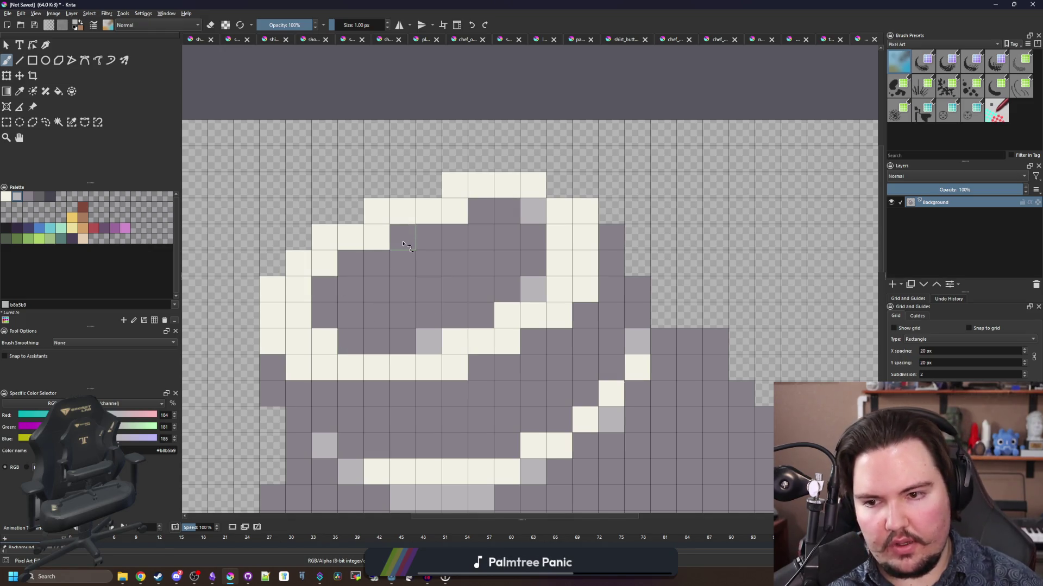
{"action": "left_click", "coordinate": [454, 210]}
{"action": "scroll", "coordinate": [416, 228], "scroll_direction": "down", "scroll_amount": 10}
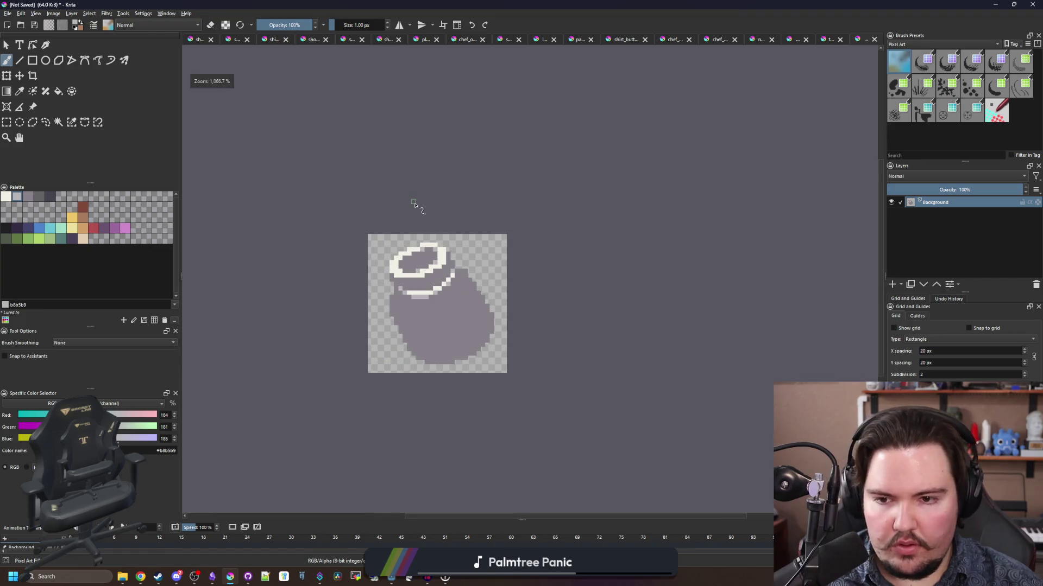
{"action": "scroll", "coordinate": [411, 187], "scroll_direction": "up", "scroll_amount": 3}
{"action": "scroll", "coordinate": [418, 214], "scroll_direction": "up", "scroll_amount": 8}
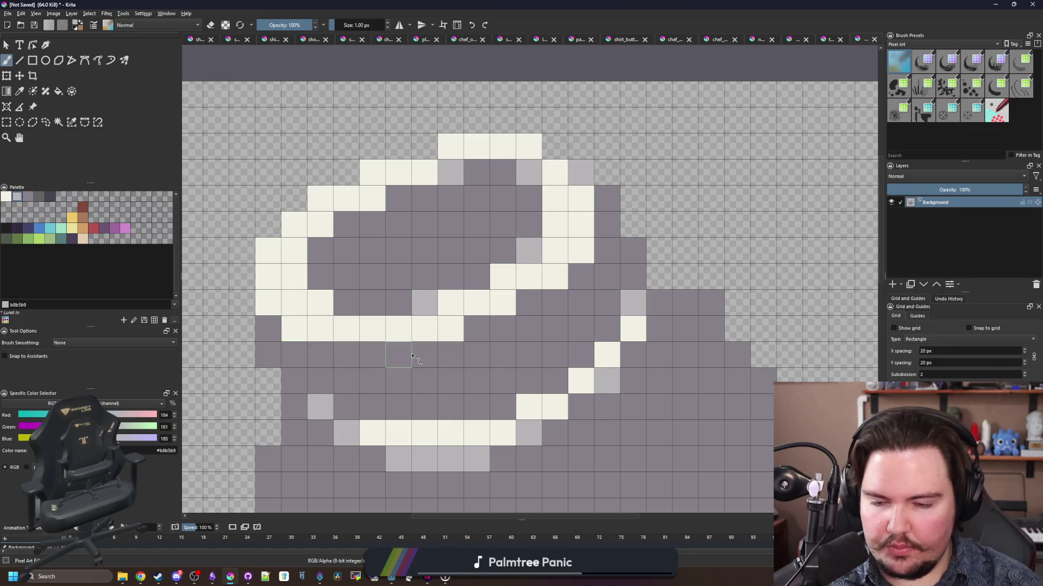
{"action": "scroll", "coordinate": [293, 317], "scroll_direction": "down", "scroll_amount": 3}
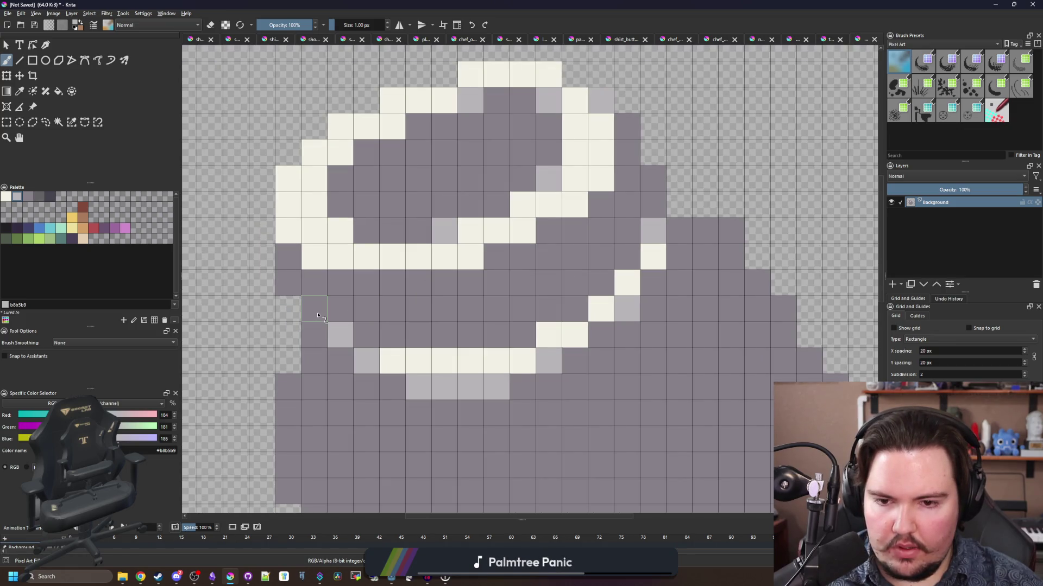
{"action": "scroll", "coordinate": [329, 311], "scroll_direction": "down", "scroll_amount": 2}
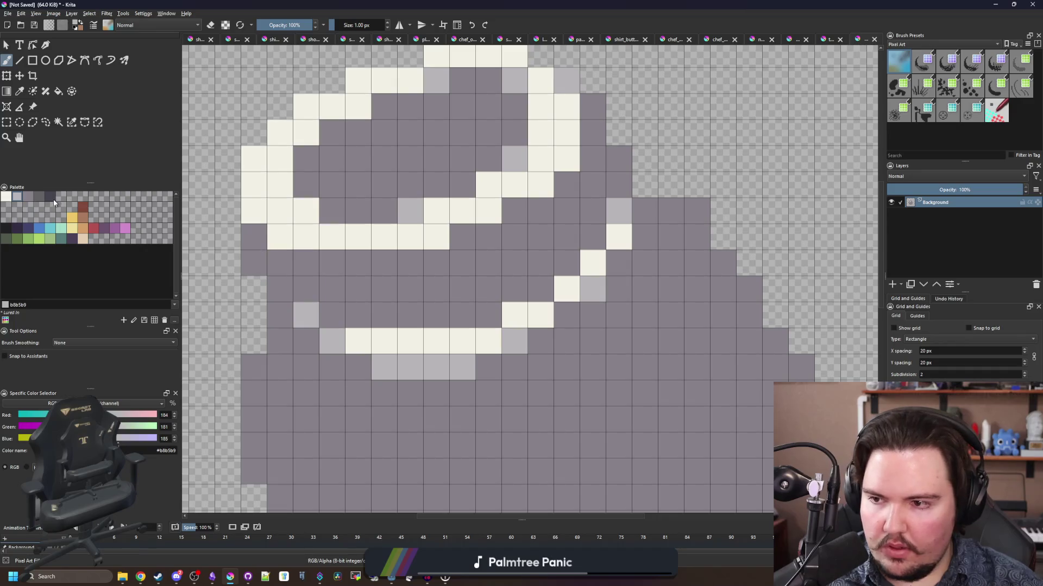
- Paint dark #45444f shadow pixels under the lid's left side and along its right edge
{"action": "left_click", "coordinate": [50, 196]}
{"action": "left_click_drag", "start_coordinate": [279, 288], "coordinate": [331, 288]}
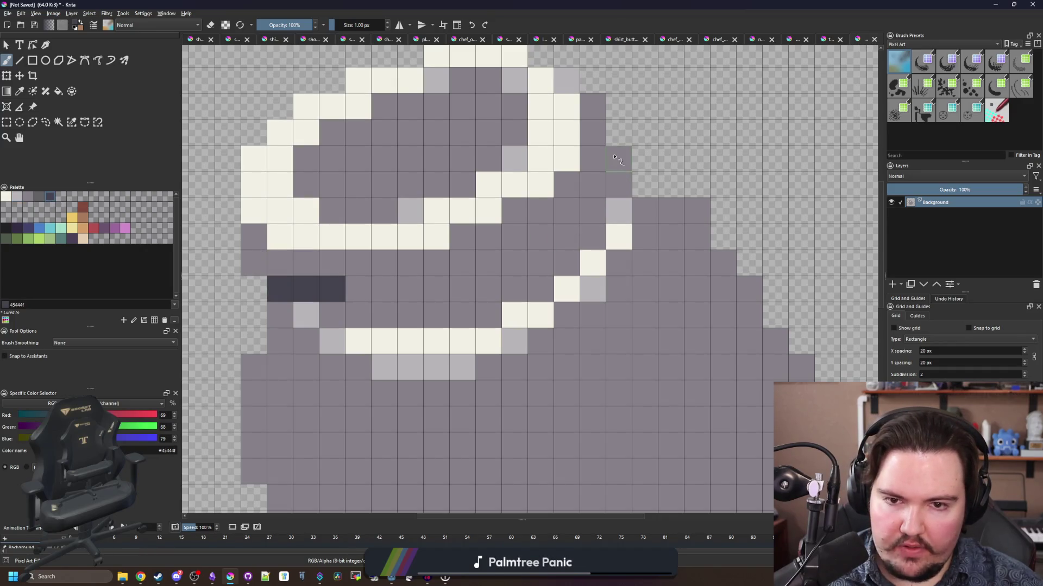
{"action": "mouse_move", "coordinate": [619, 158]}
{"action": "left_mouse_down"}
{"action": "mouse_move", "coordinate": [611, 195]}
{"action": "mouse_move", "coordinate": [574, 238]}
{"action": "mouse_move", "coordinate": [550, 240]}
{"action": "left_mouse_up"}
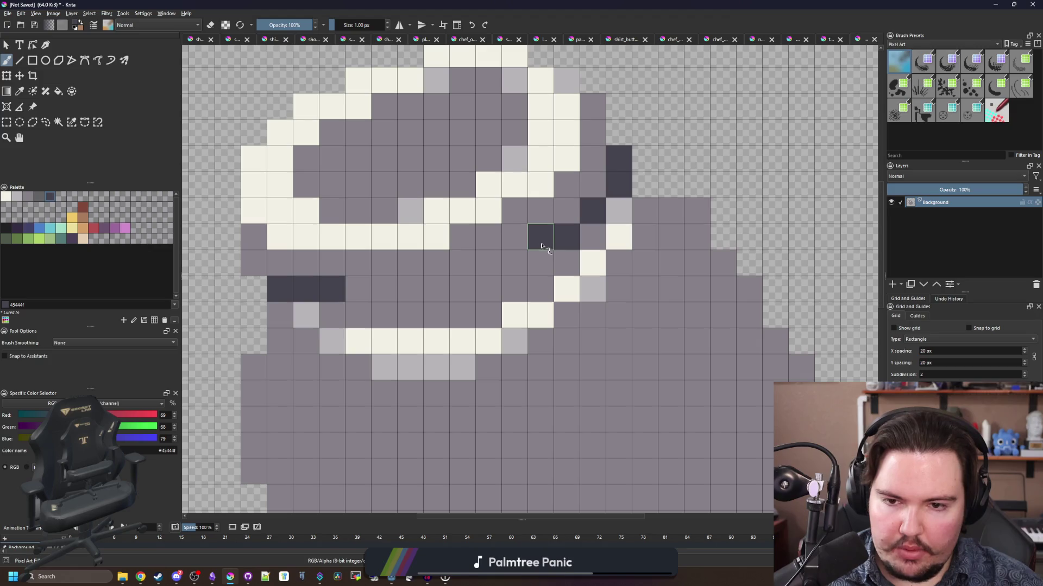
{"action": "key", "text": "ctrl+z"}
{"action": "left_click", "coordinate": [566, 237]}
{"action": "scroll", "coordinate": [411, 223], "scroll_direction": "down", "scroll_amount": 5}
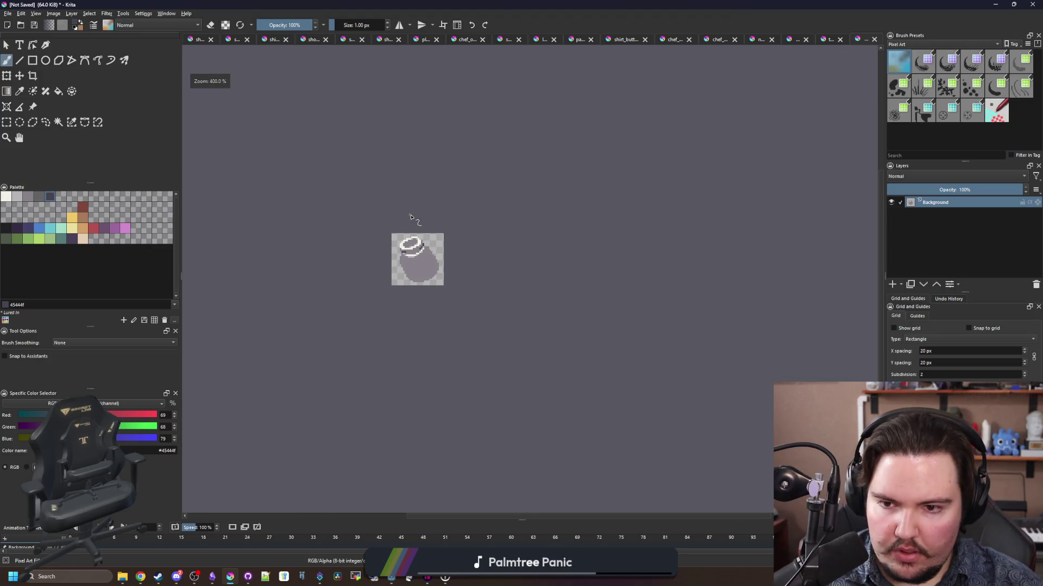
{"action": "scroll", "coordinate": [411, 217], "scroll_direction": "down", "scroll_amount": 2}
{"action": "scroll", "coordinate": [451, 256], "scroll_direction": "up", "scroll_amount": 10}
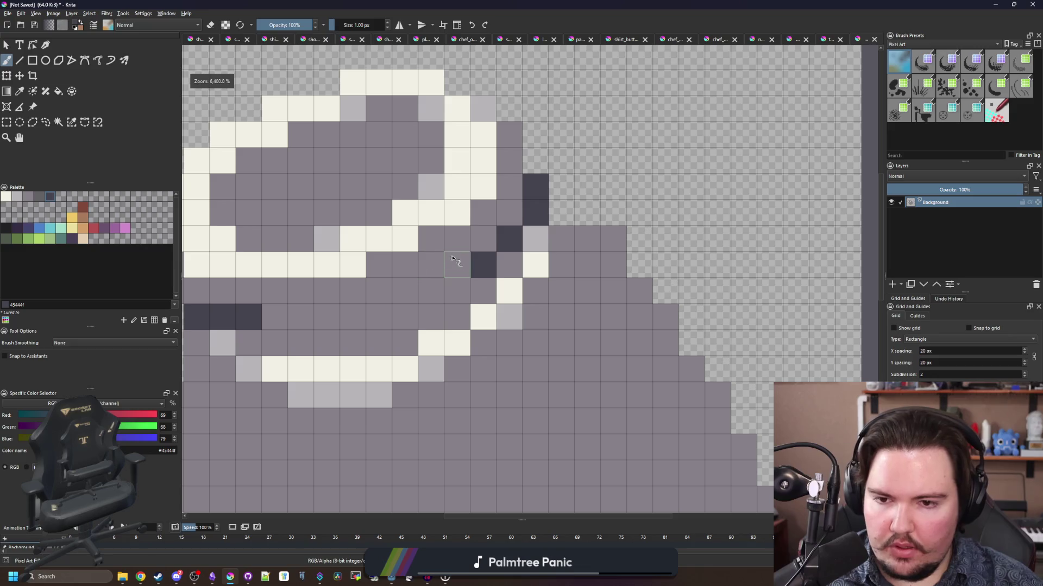
{"action": "left_click", "coordinate": [456, 265]}
{"action": "left_click_drag", "start_coordinate": [466, 261], "coordinate": [496, 268]}
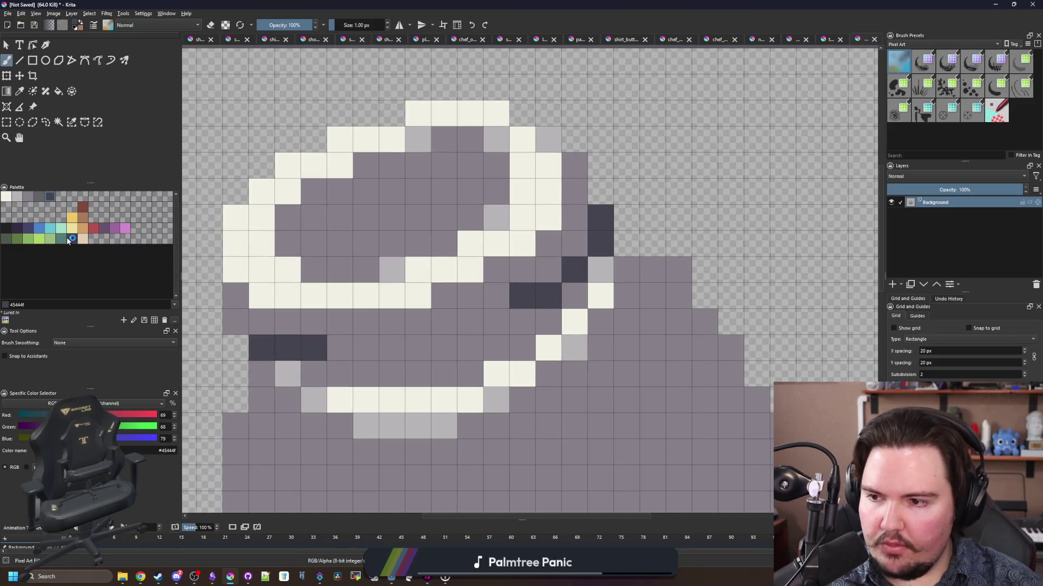
- Bucket-fill the jar body with teal #567b79
{"action": "left_click", "coordinate": [53, 244]}
{"action": "scroll", "coordinate": [411, 326], "scroll_direction": "down", "scroll_amount": 5}
{"action": "scroll", "coordinate": [411, 363], "scroll_direction": "up", "scroll_amount": 8}
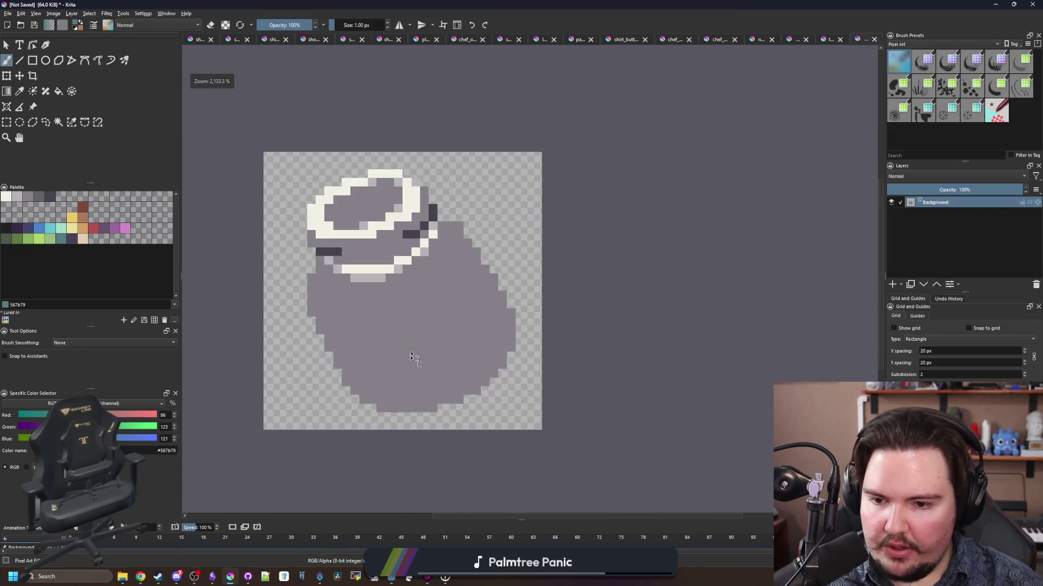
{"action": "key", "text": "f"}
{"action": "left_click", "coordinate": [411, 363]}
{"action": "scroll", "coordinate": [391, 352], "scroll_direction": "down", "scroll_amount": 3}
- Undo the teal fill and trace a teal line up the body's left side
{"action": "scroll", "coordinate": [374, 380], "scroll_direction": "up", "scroll_amount": 3}
{"action": "key", "text": "ctrl+z"}
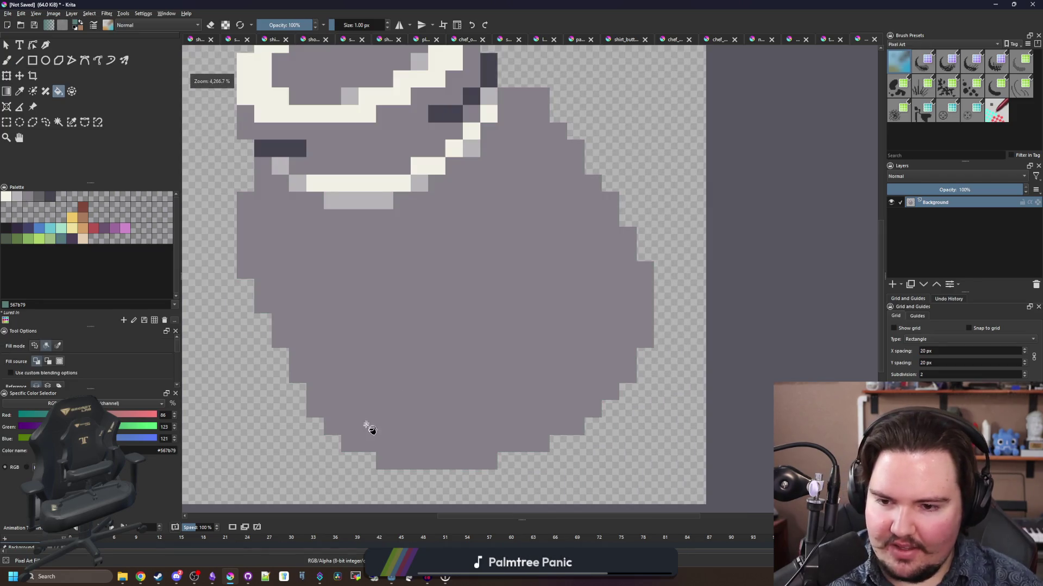
{"action": "key", "text": "b"}
{"action": "mouse_move", "coordinate": [358, 428]}
{"action": "left_mouse_down"}
{"action": "mouse_move", "coordinate": [482, 442]}
{"action": "mouse_move", "coordinate": [369, 426]}
{"action": "mouse_move", "coordinate": [297, 299]}
{"action": "left_mouse_up"}
{"action": "key", "text": "ctrl+z"}
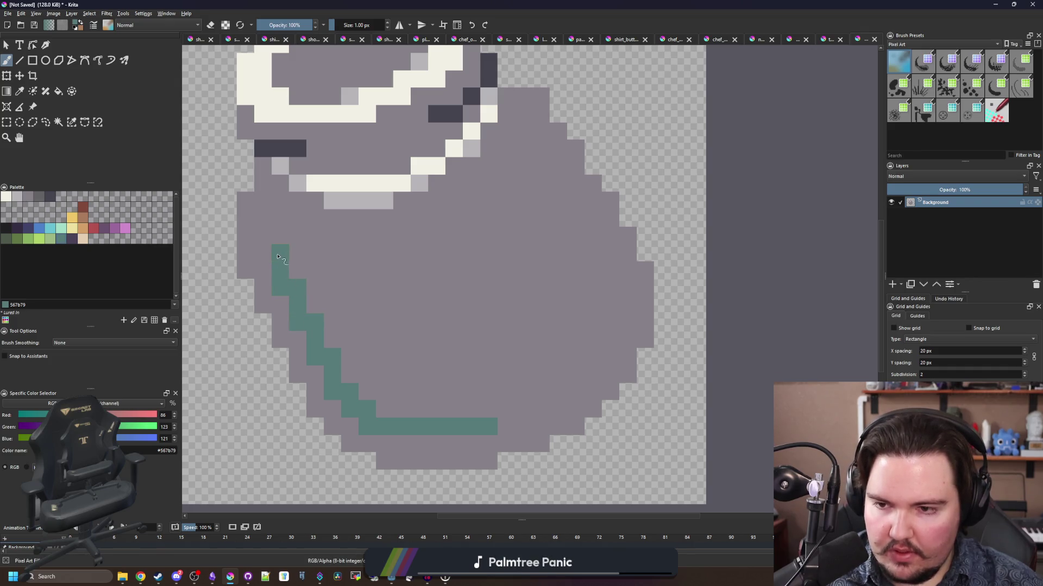
{"action": "left_click_drag", "start_coordinate": [277, 257], "coordinate": [269, 237]}
{"action": "left_click", "coordinate": [277, 224]}
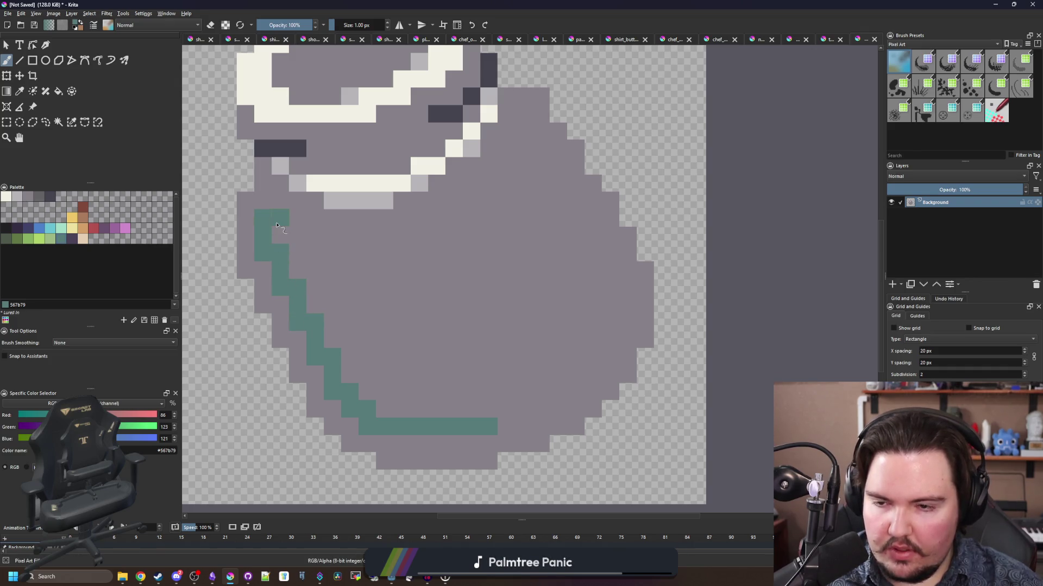
{"action": "left_click", "coordinate": [280, 183]}
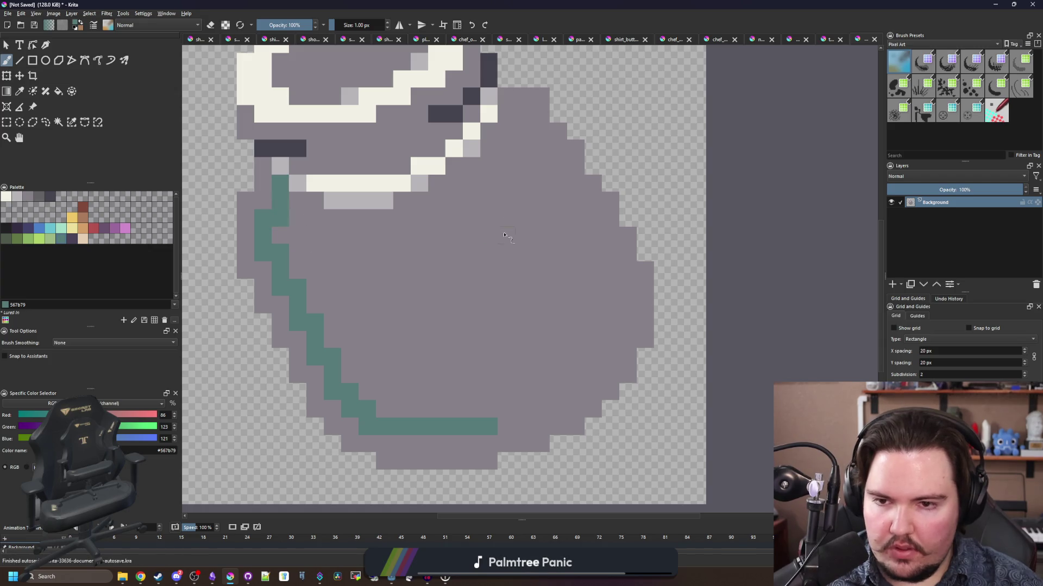
- Start the teal line at the body's top right, keeping the grey edge pixel intact
{"action": "left_click_drag", "start_coordinate": [513, 113], "coordinate": [526, 115]}
{"action": "key", "text": "ctrl+z"}
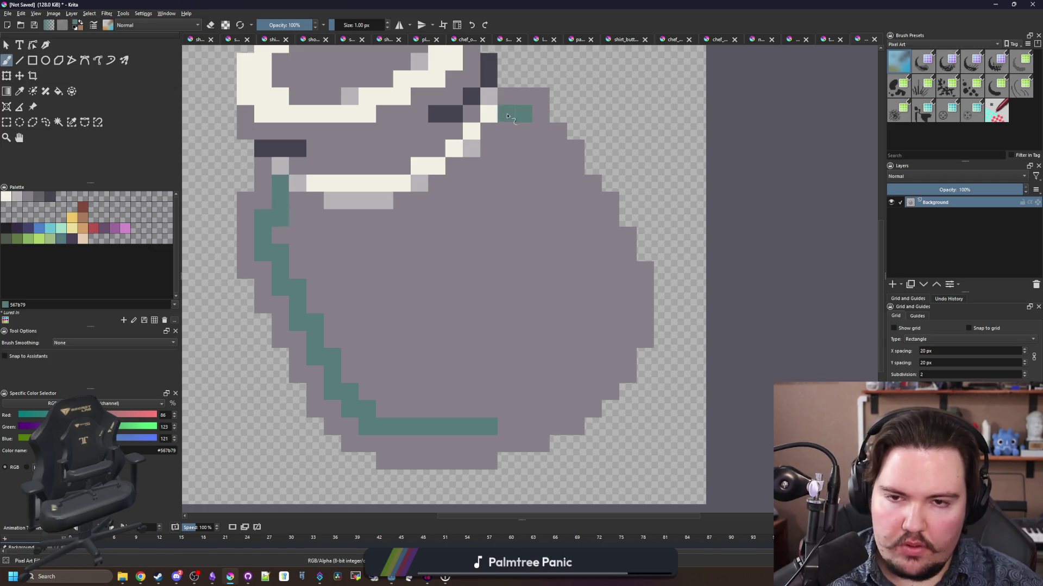
{"action": "scroll", "coordinate": [535, 163], "scroll_direction": "up", "scroll_amount": 2}
{"action": "scroll", "coordinate": [456, 214], "scroll_direction": "down", "scroll_amount": 6}
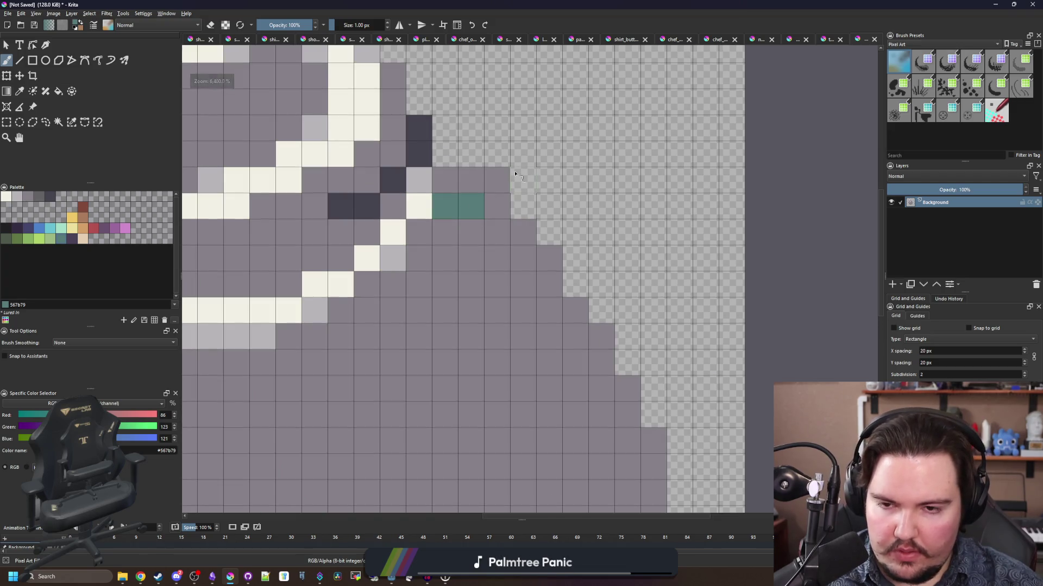
{"action": "scroll", "coordinate": [487, 189], "scroll_direction": "up", "scroll_amount": 6}
{"action": "key", "text": "e"}
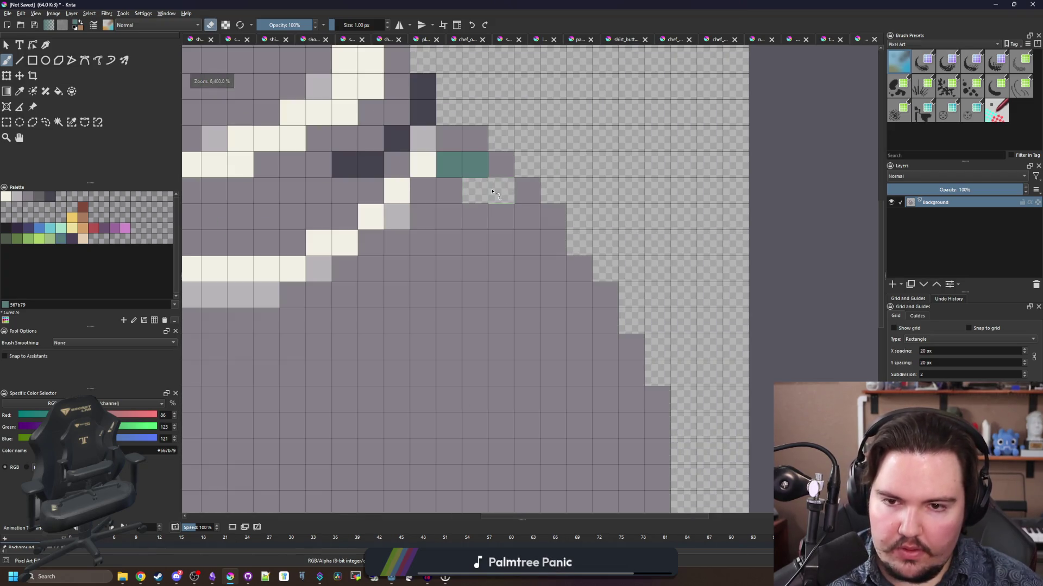
{"action": "key", "text": "ctrl+z"}
{"action": "scroll", "coordinate": [491, 190], "scroll_direction": "down", "scroll_amount": 2}
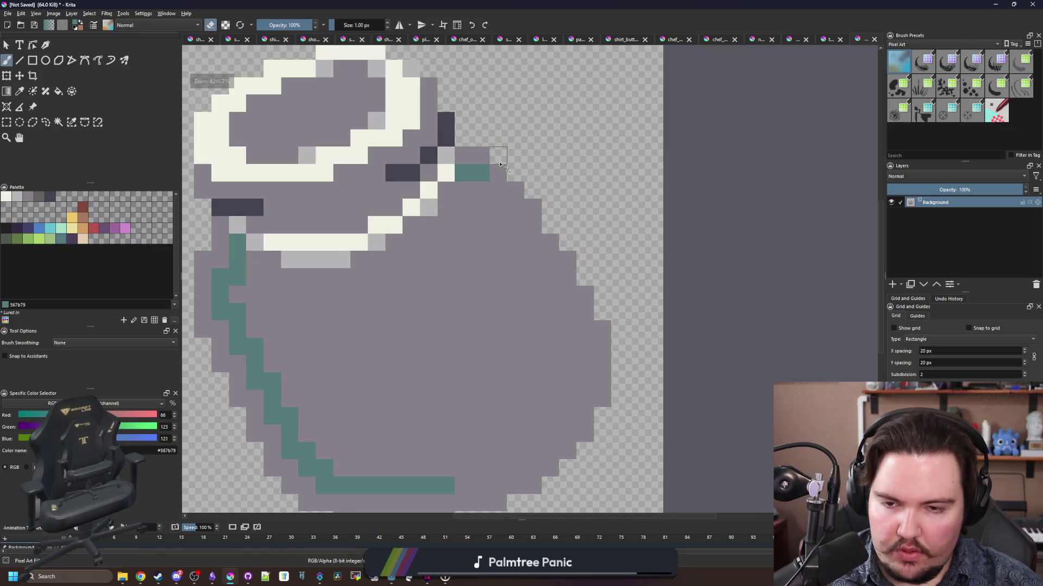
{"action": "key", "text": "p"}
{"action": "key", "text": "b"}
{"action": "key", "text": "ctrl+z"}
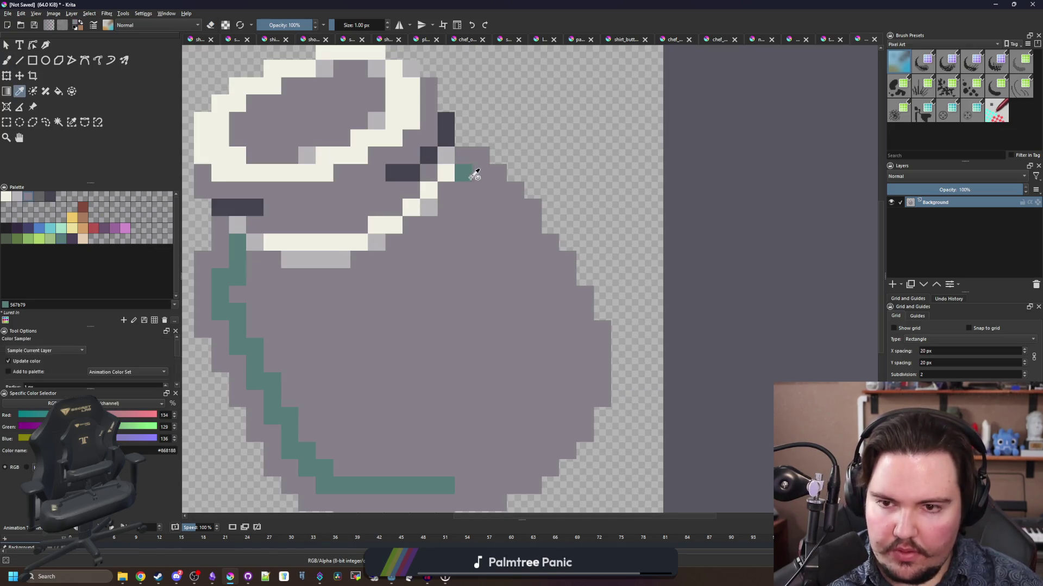
- Continue the teal staircase line down the right side and along the bottom
{"action": "mouse_move", "coordinate": [463, 190]}
{"action": "left_mouse_down"}
{"action": "mouse_move", "coordinate": [483, 192]}
{"action": "mouse_move", "coordinate": [514, 227]}
{"action": "left_mouse_up"}
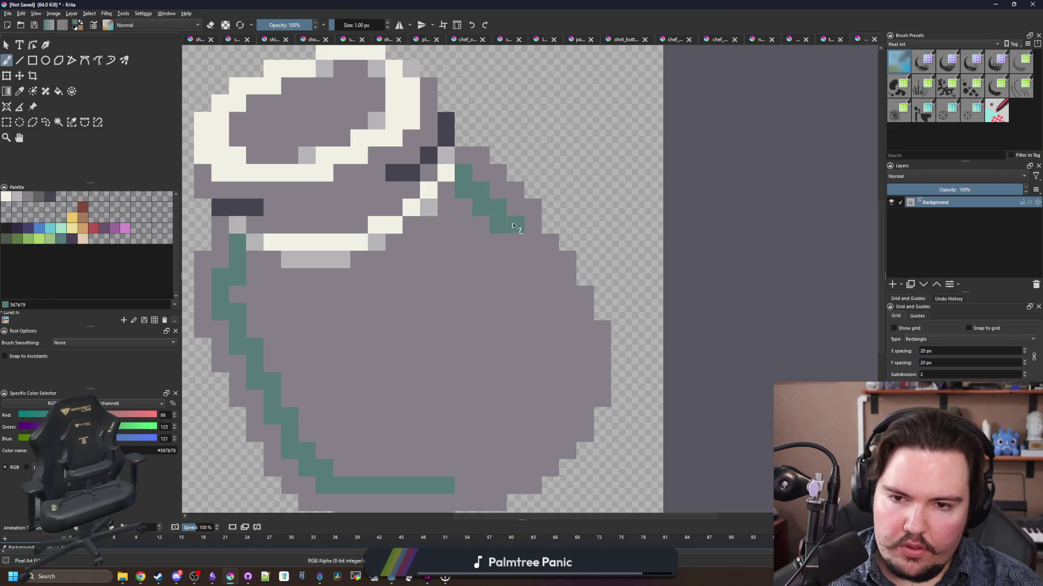
{"action": "left_click_drag", "start_coordinate": [535, 269], "coordinate": [560, 306]}
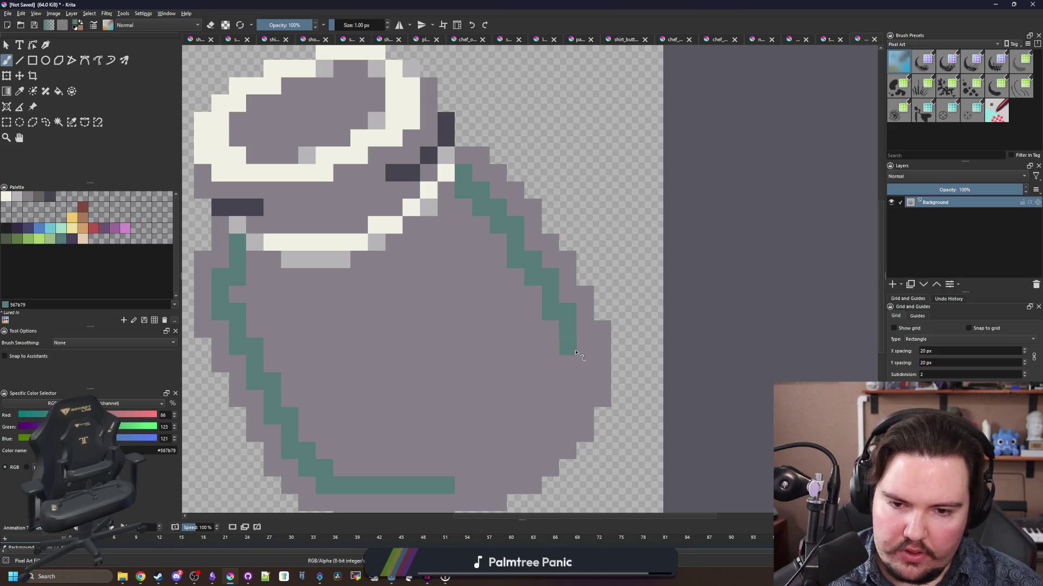
{"action": "scroll", "coordinate": [581, 376], "scroll_direction": "down", "scroll_amount": 2}
{"action": "left_click_drag", "start_coordinate": [589, 315], "coordinate": [575, 336]}
{"action": "mouse_move", "coordinate": [569, 374]}
{"action": "left_mouse_down"}
{"action": "mouse_move", "coordinate": [375, 437]}
{"action": "mouse_move", "coordinate": [385, 437]}
{"action": "left_mouse_up"}
- Flood-fill the outlined jar body teal
{"action": "key", "text": "f"}
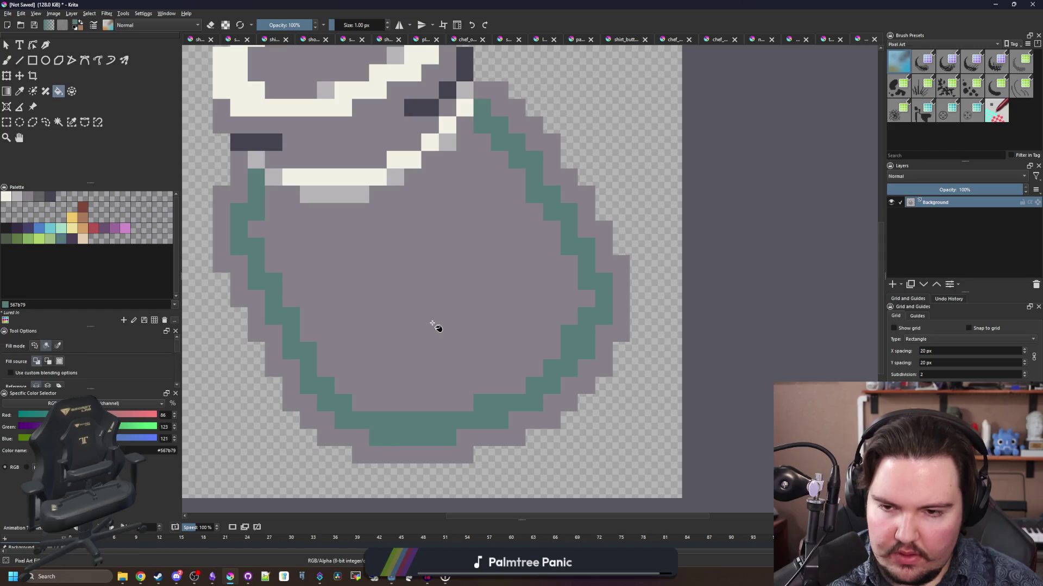
{"action": "left_click", "coordinate": [435, 325]}
{"action": "scroll", "coordinate": [435, 326], "scroll_direction": "down", "scroll_amount": 3}
{"action": "scroll", "coordinate": [459, 298], "scroll_direction": "up", "scroll_amount": 4}
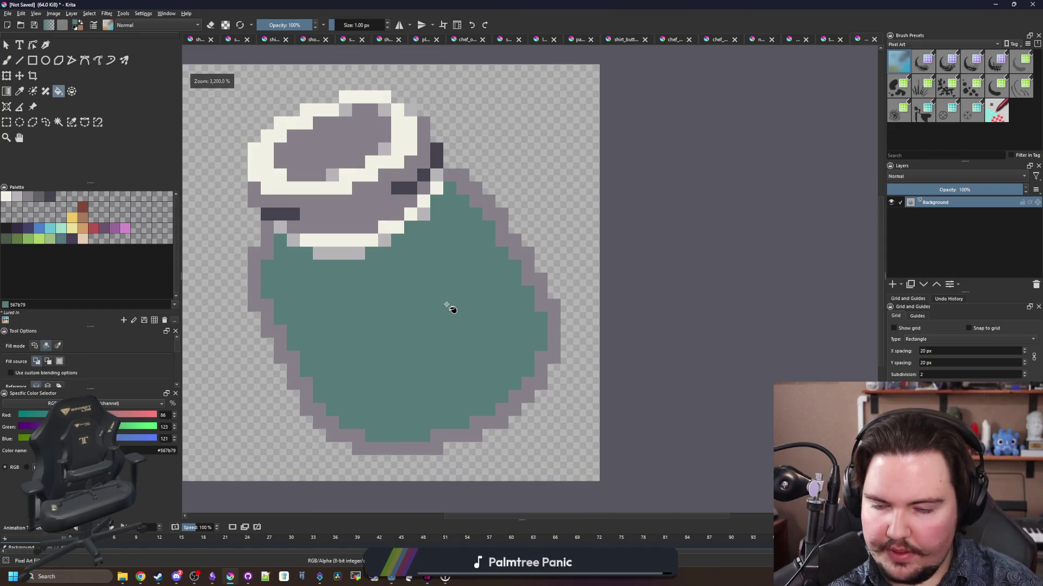
{"action": "scroll", "coordinate": [442, 318], "scroll_direction": "down", "scroll_amount": 1}
{"action": "scroll", "coordinate": [429, 327], "scroll_direction": "up", "scroll_amount": 1}
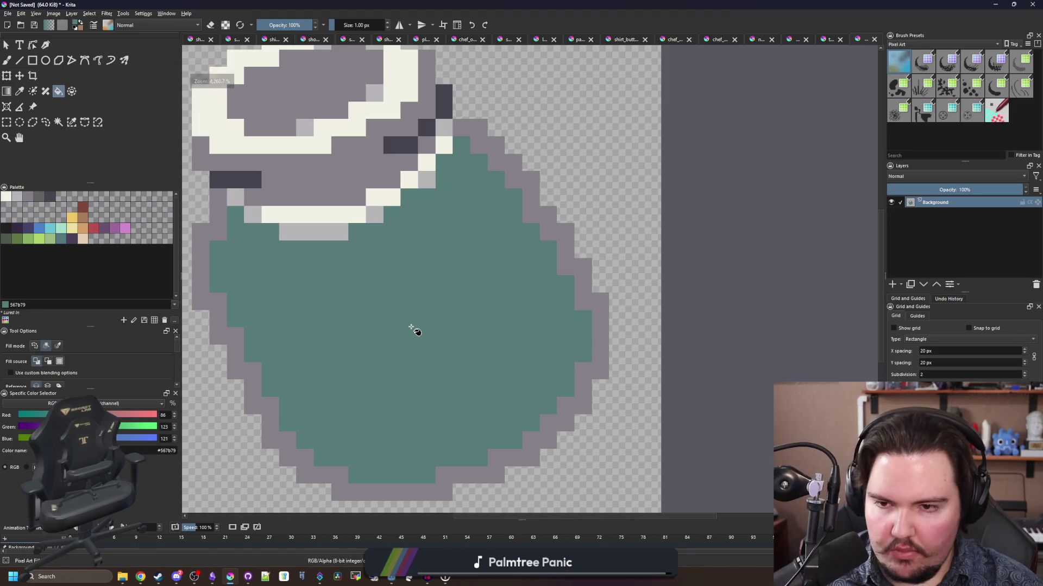
{"action": "scroll", "coordinate": [415, 328], "scroll_direction": "down", "scroll_amount": 1}
{"action": "key", "text": "b"}
{"action": "scroll", "coordinate": [402, 283], "scroll_direction": "up", "scroll_amount": 3}
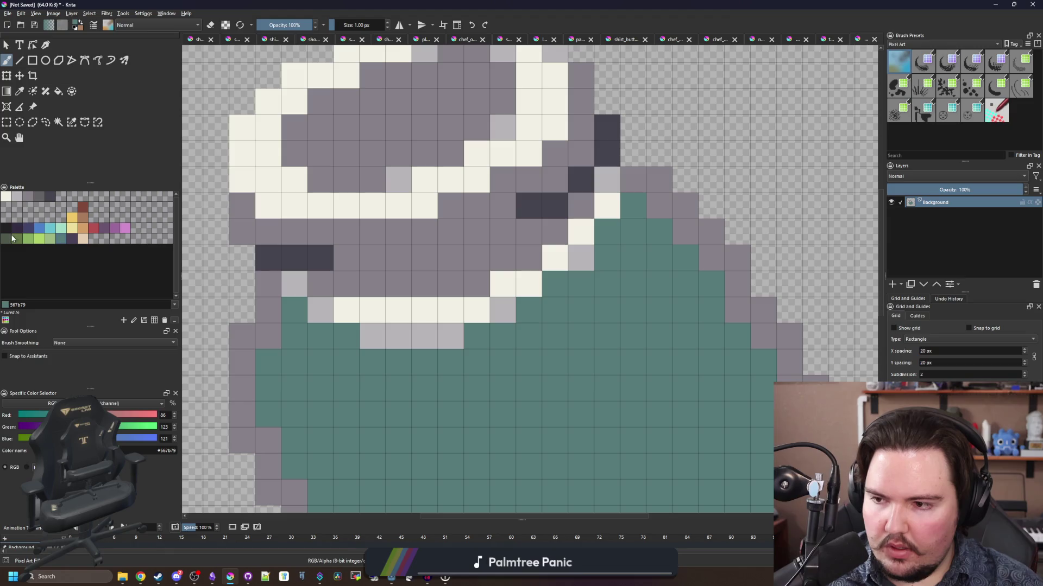
- Fill the pot body dark green and paint leftover light pixels under the lid
{"action": "left_click", "coordinate": [7, 239]}
{"action": "key", "text": "f"}
{"action": "left_click", "coordinate": [458, 387]}
{"action": "scroll", "coordinate": [424, 364], "scroll_direction": "down", "scroll_amount": 5}
{"action": "scroll", "coordinate": [429, 375], "scroll_direction": "up", "scroll_amount": 3}
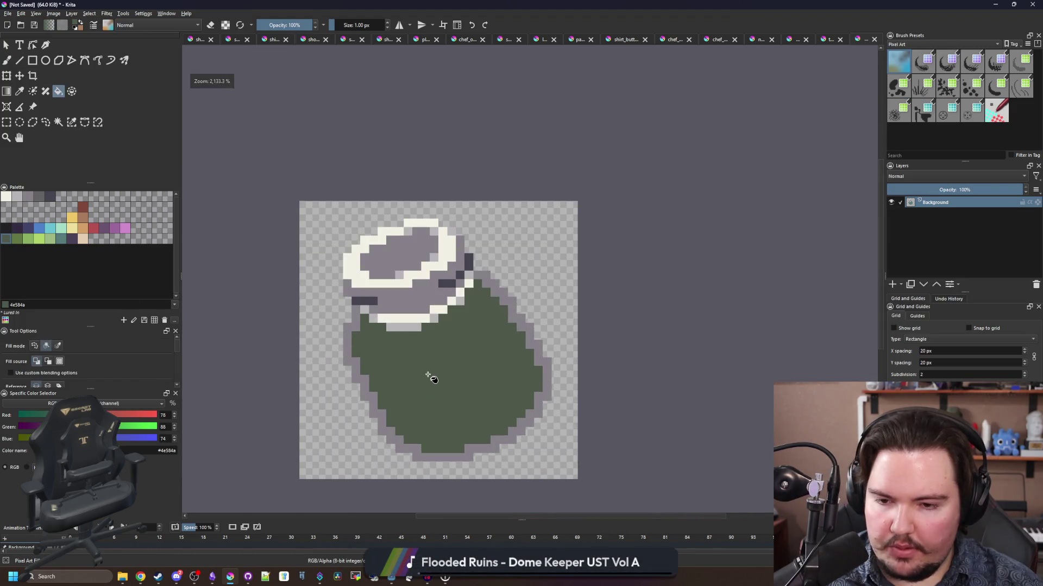
{"action": "scroll", "coordinate": [350, 184], "scroll_direction": "up", "scroll_amount": 2}
{"action": "key", "text": "b"}
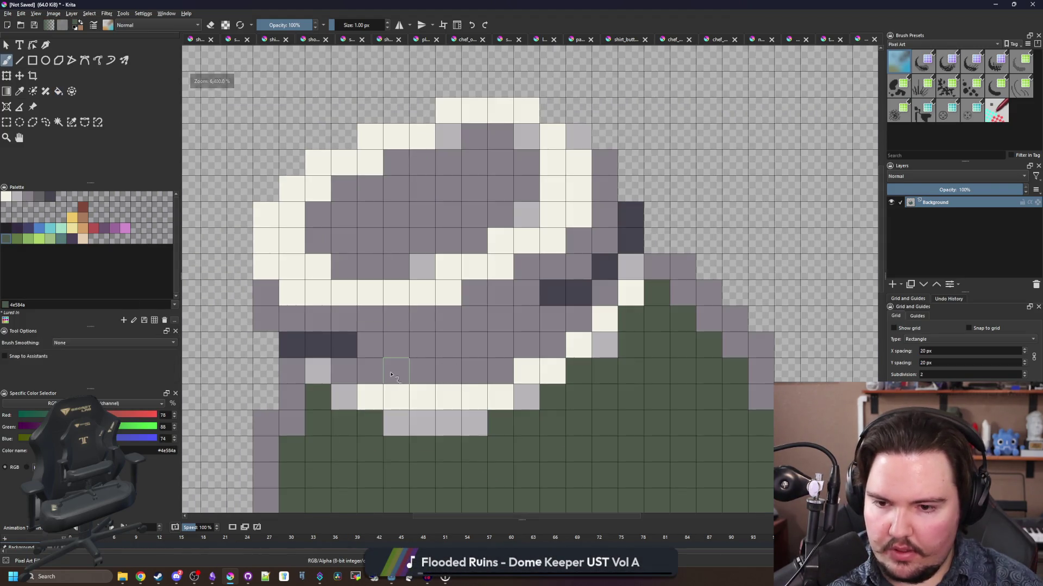
{"action": "mouse_move", "coordinate": [400, 374]}
{"action": "left_mouse_down"}
{"action": "mouse_move", "coordinate": [489, 353]}
{"action": "mouse_move", "coordinate": [526, 320]}
{"action": "mouse_move", "coordinate": [527, 347]}
{"action": "mouse_move", "coordinate": [487, 331]}
{"action": "left_mouse_up"}
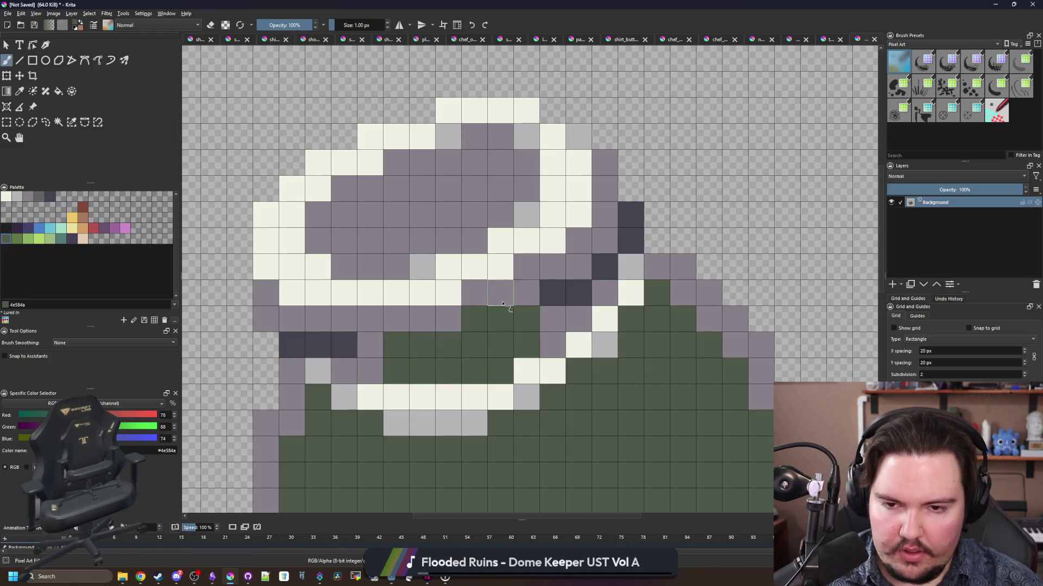
{"action": "scroll", "coordinate": [502, 304], "scroll_direction": "down", "scroll_amount": 10}
{"action": "scroll", "coordinate": [413, 288], "scroll_direction": "up", "scroll_amount": 10}
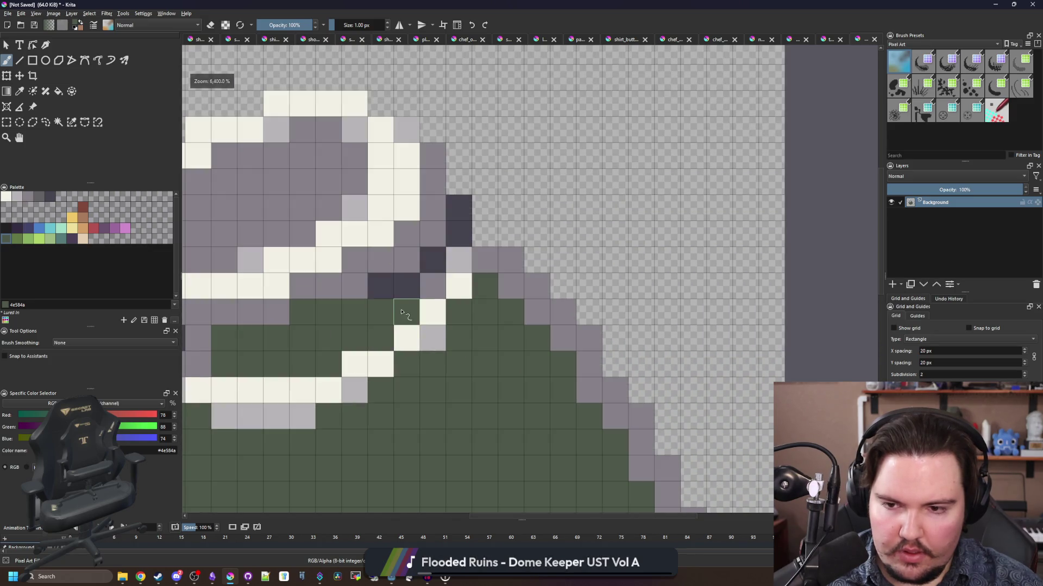
{"action": "scroll", "coordinate": [426, 244], "scroll_direction": "down", "scroll_amount": 10}
{"action": "scroll", "coordinate": [401, 235], "scroll_direction": "up", "scroll_amount": 10}
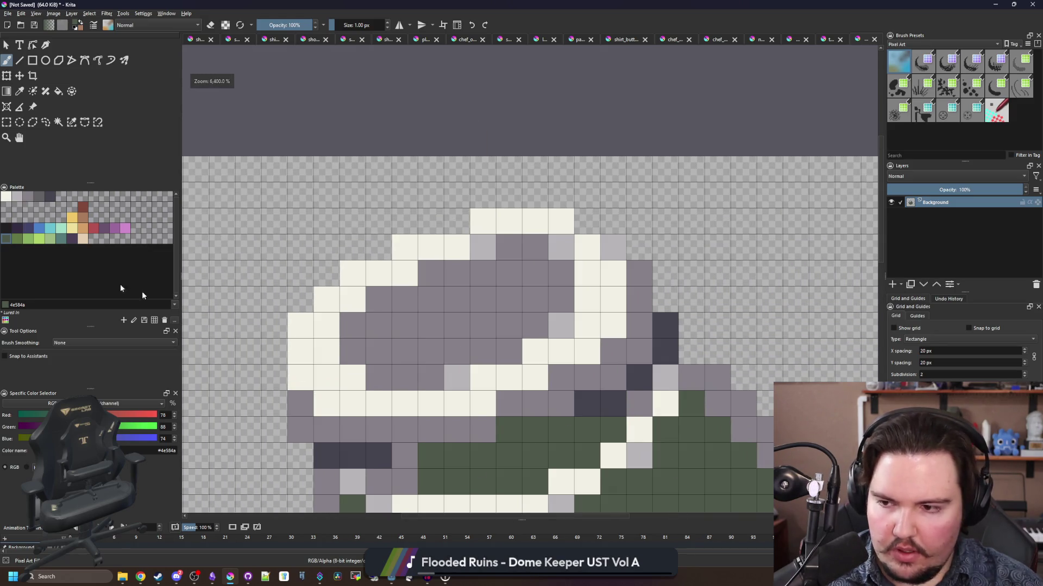
- Paint light green leaves across the jar top, keeping one rim pixel cream
{"action": "left_click", "coordinate": [50, 239]}
{"action": "scroll", "coordinate": [380, 296], "scroll_direction": "down", "scroll_amount": 10}
{"action": "scroll", "coordinate": [380, 297], "scroll_direction": "up", "scroll_amount": 10}
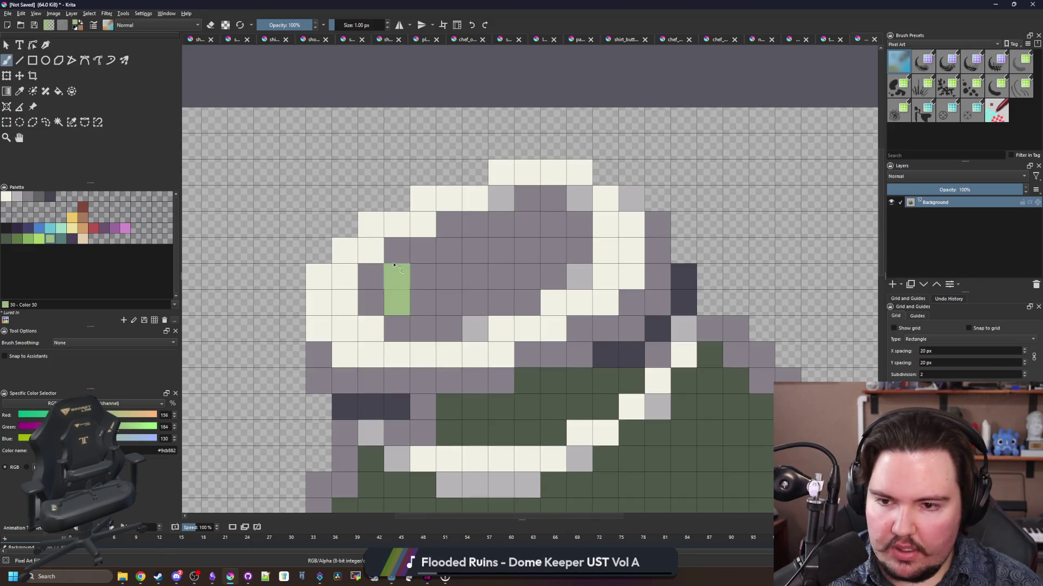
{"action": "mouse_move", "coordinate": [323, 300]}
{"action": "left_mouse_down"}
{"action": "mouse_move", "coordinate": [319, 275]}
{"action": "mouse_move", "coordinate": [343, 270]}
{"action": "mouse_move", "coordinate": [366, 221]}
{"action": "mouse_move", "coordinate": [373, 277]}
{"action": "mouse_move", "coordinate": [397, 303]}
{"action": "mouse_move", "coordinate": [397, 266]}
{"action": "mouse_move", "coordinate": [425, 305]}
{"action": "mouse_move", "coordinate": [424, 278]}
{"action": "left_mouse_up"}
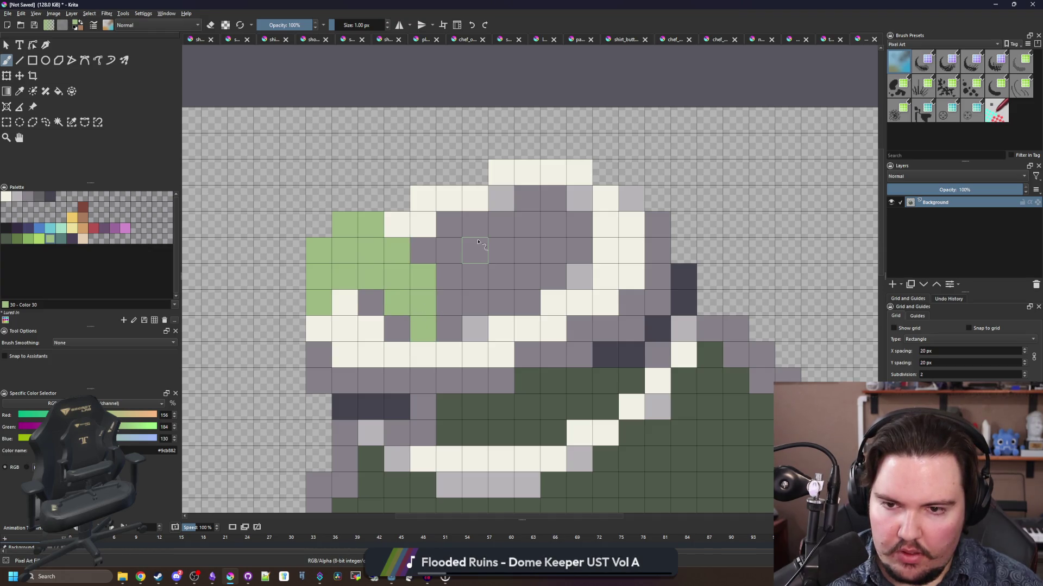
{"action": "left_click_drag", "start_coordinate": [427, 192], "coordinate": [484, 150]}
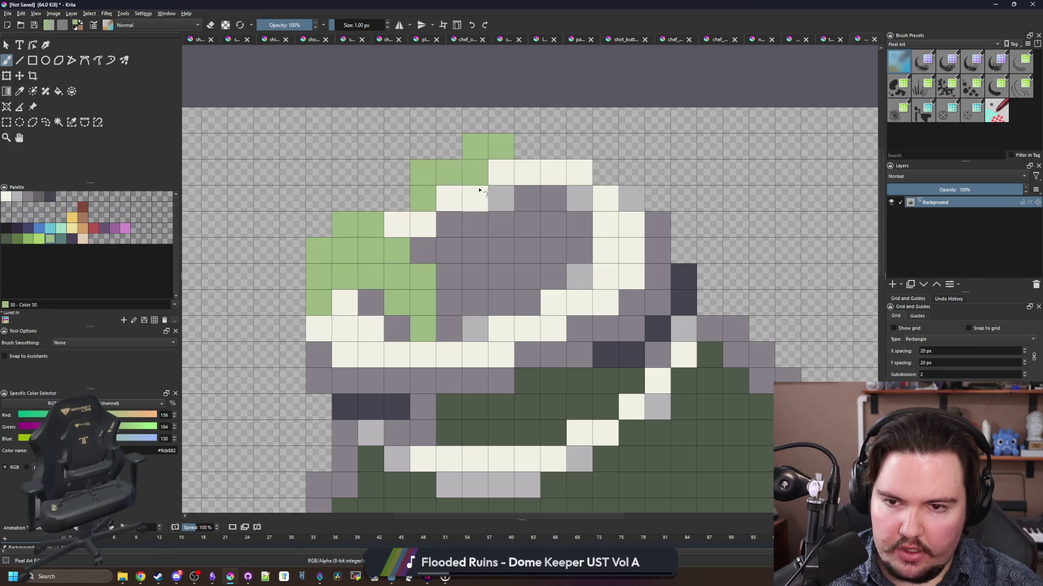
{"action": "mouse_move", "coordinate": [479, 190]}
{"action": "left_mouse_down"}
{"action": "mouse_move", "coordinate": [491, 201]}
{"action": "mouse_move", "coordinate": [478, 233]}
{"action": "mouse_move", "coordinate": [497, 245]}
{"action": "mouse_move", "coordinate": [517, 226]}
{"action": "mouse_move", "coordinate": [490, 203]}
{"action": "mouse_move", "coordinate": [473, 264]}
{"action": "mouse_move", "coordinate": [502, 361]}
{"action": "mouse_move", "coordinate": [540, 304]}
{"action": "mouse_move", "coordinate": [461, 283]}
{"action": "mouse_move", "coordinate": [443, 309]}
{"action": "left_mouse_up"}
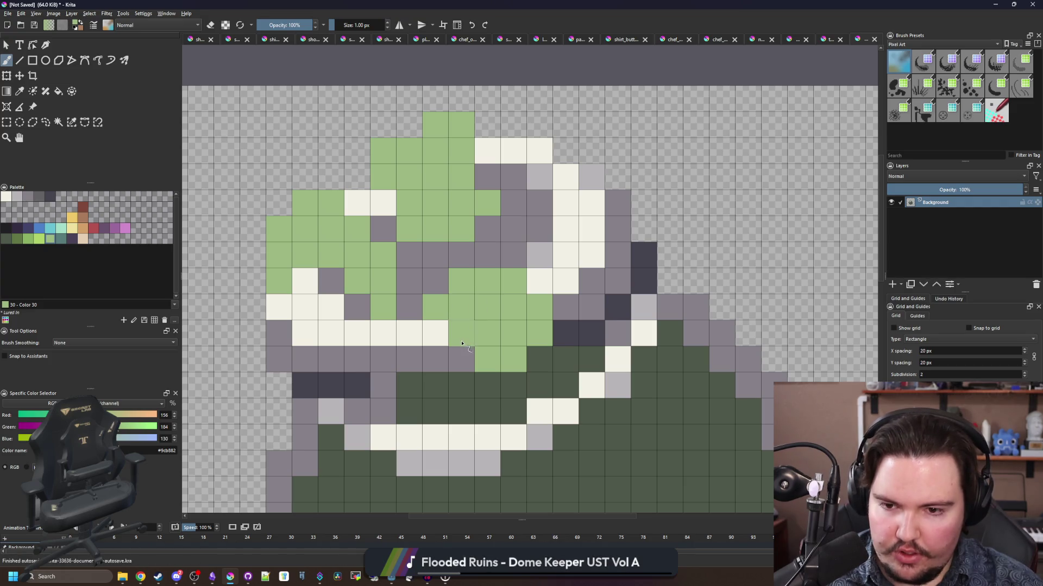
{"action": "left_click", "coordinate": [437, 332], "text": "ctrl"}
{"action": "left_click", "coordinate": [461, 333]}
{"action": "scroll", "coordinate": [424, 337], "scroll_direction": "down", "scroll_amount": 5}
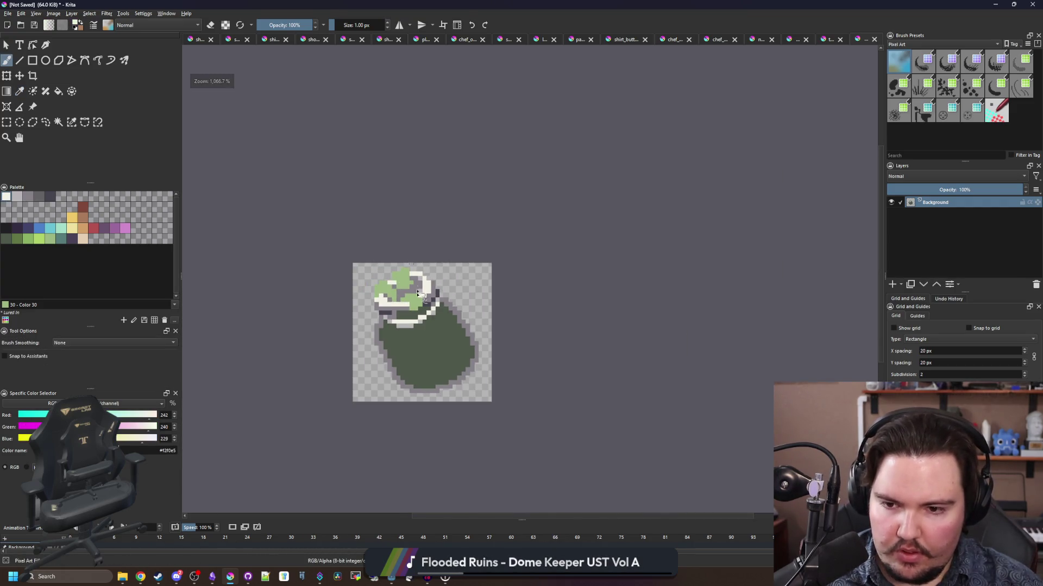
{"action": "scroll", "coordinate": [418, 293], "scroll_direction": "up", "scroll_amount": 3}
- Add small light green leaf sprigs off the upper right and left
{"action": "left_click", "coordinate": [418, 293], "text": "ctrl"}
{"action": "scroll", "coordinate": [495, 195], "scroll_direction": "up", "scroll_amount": 2}
{"action": "mouse_move", "coordinate": [494, 220]}
{"action": "left_mouse_down"}
{"action": "mouse_move", "coordinate": [495, 196]}
{"action": "mouse_move", "coordinate": [549, 143]}
{"action": "mouse_move", "coordinate": [604, 142]}
{"action": "mouse_move", "coordinate": [554, 172]}
{"action": "mouse_move", "coordinate": [535, 220]}
{"action": "left_mouse_up"}
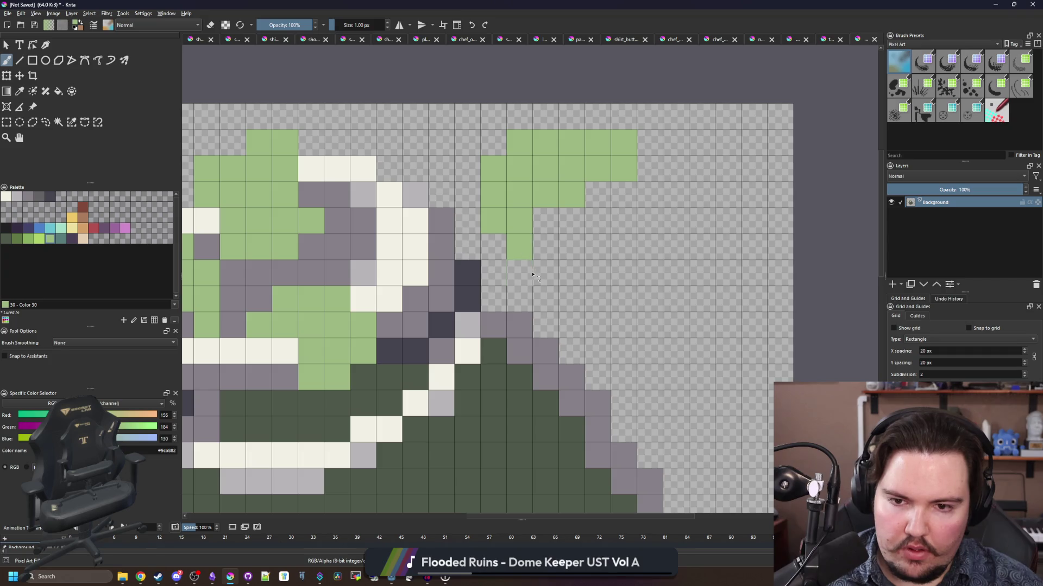
{"action": "scroll", "coordinate": [462, 188], "scroll_direction": "down", "scroll_amount": 5}
{"action": "scroll", "coordinate": [437, 237], "scroll_direction": "up", "scroll_amount": 4}
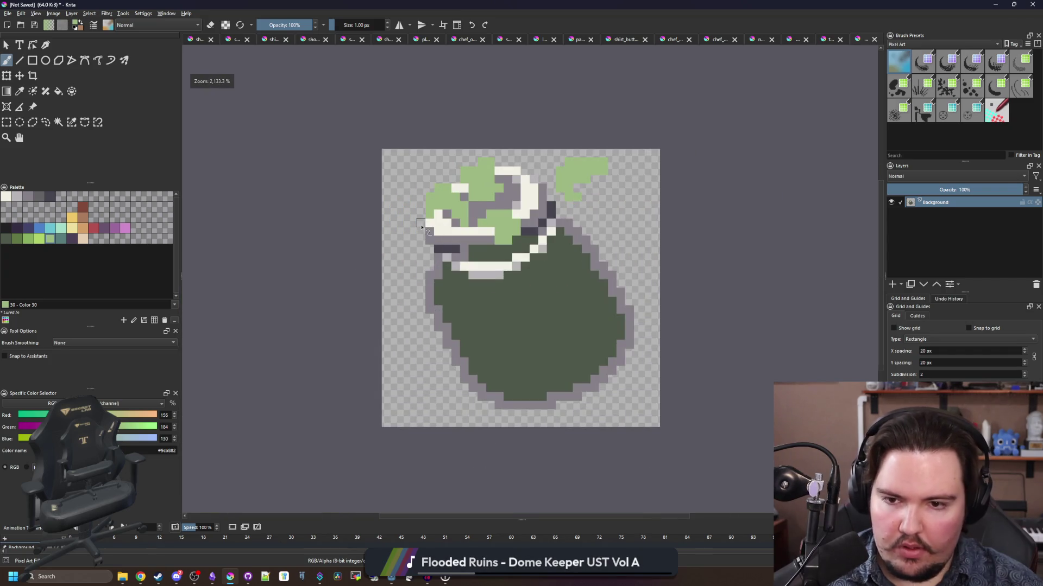
{"action": "left_click_drag", "start_coordinate": [400, 265], "coordinate": [367, 225]}
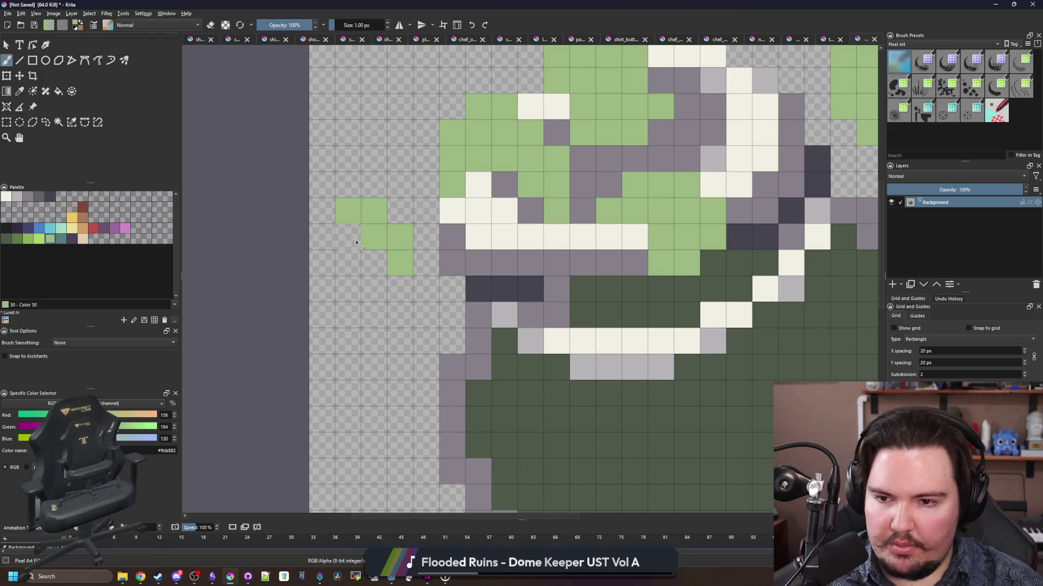
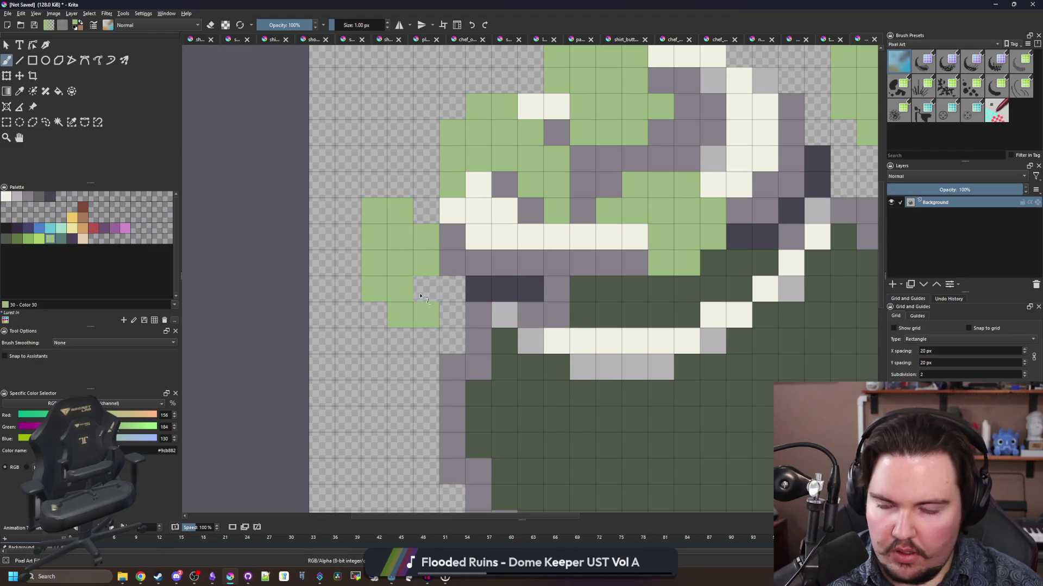
- Paint trial teal pixels on the left leaf, undoing the one placed on the leafy top
{"action": "left_click_drag", "start_coordinate": [421, 296], "coordinate": [385, 316]}
{"action": "left_click", "coordinate": [61, 240]}
{"action": "left_click", "coordinate": [338, 231]}
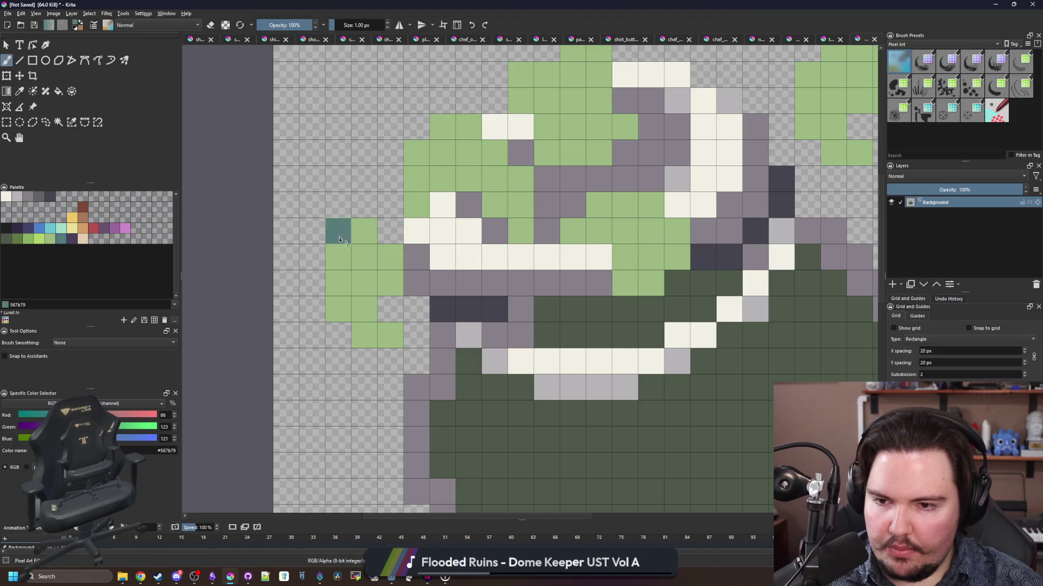
{"action": "left_click", "coordinate": [338, 310]}
{"action": "left_click", "coordinate": [364, 335]}
{"action": "scroll", "coordinate": [400, 278], "scroll_direction": "down", "scroll_amount": 5}
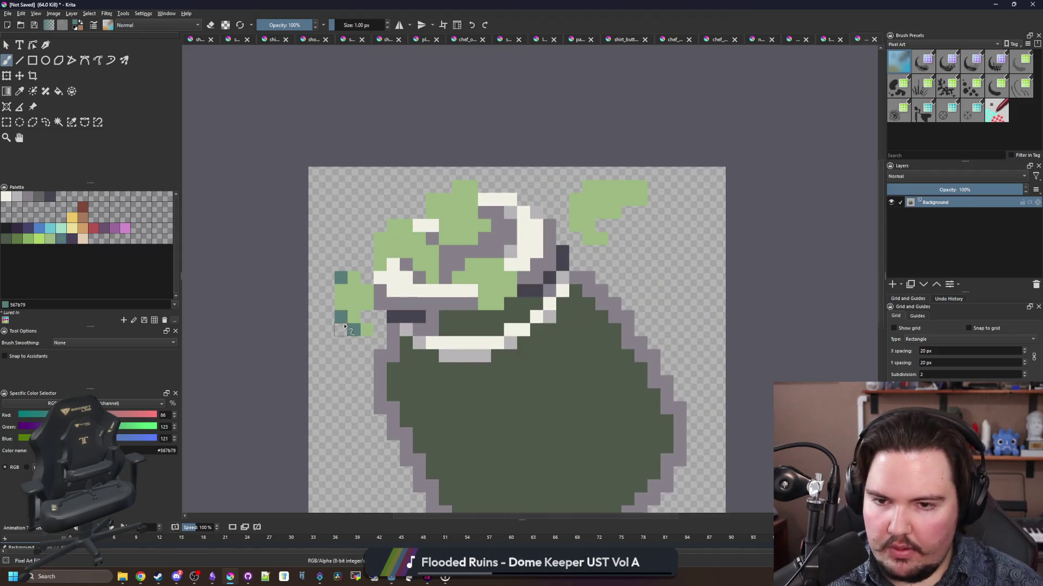
{"action": "scroll", "coordinate": [429, 254], "scroll_direction": "up", "scroll_amount": 5}
{"action": "left_click", "coordinate": [435, 252]}
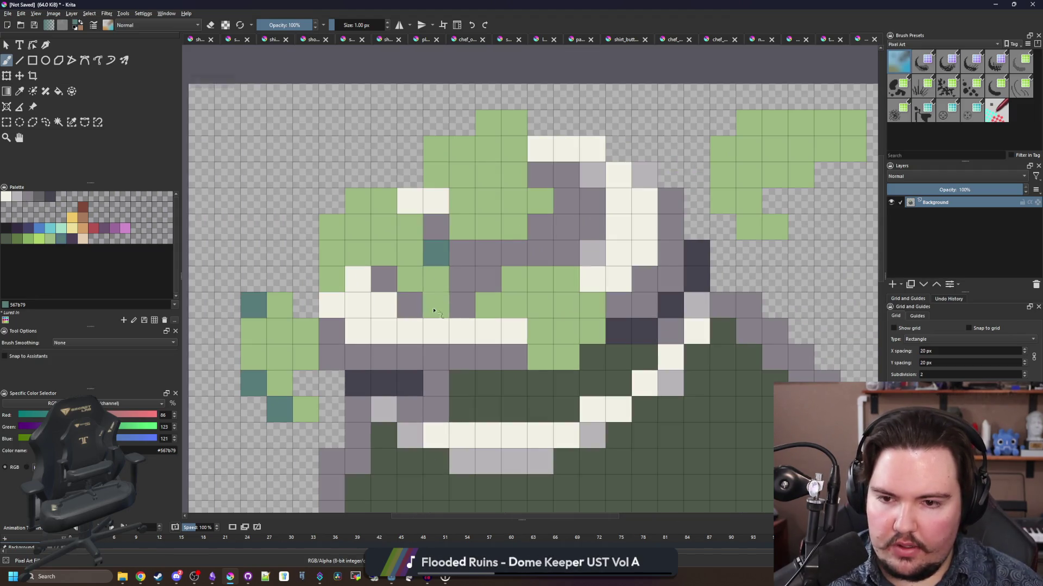
{"action": "key", "text": "ctrl+z"}
- Switch to mid green #8ab060 and repaint the teal left-leaf pixels green
{"action": "left_click", "coordinate": [29, 239]}
{"action": "left_click", "coordinate": [436, 252]}
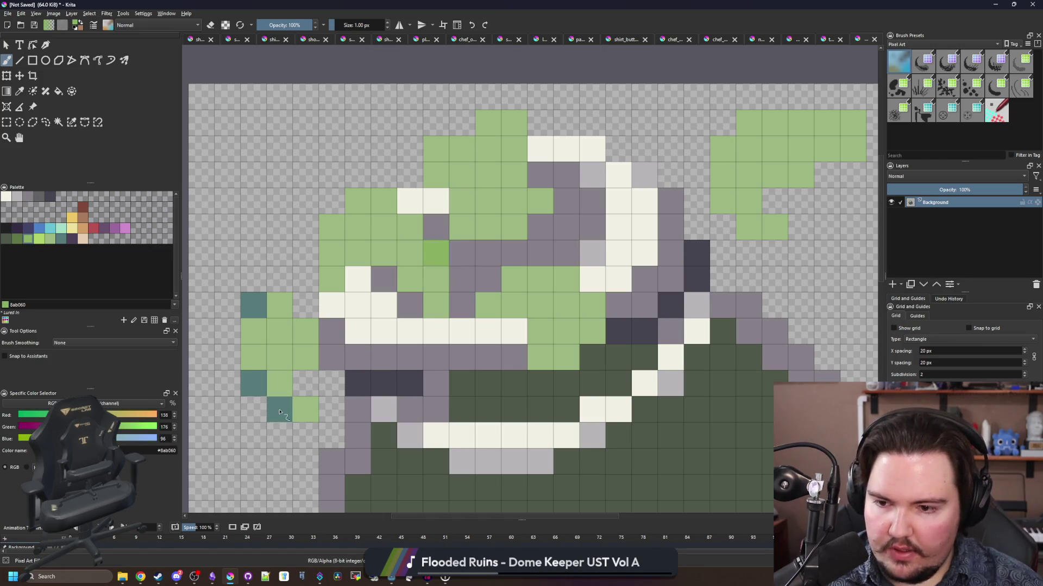
{"action": "left_click", "coordinate": [279, 410]}
{"action": "left_click", "coordinate": [253, 384]}
{"action": "left_click", "coordinate": [253, 306]}
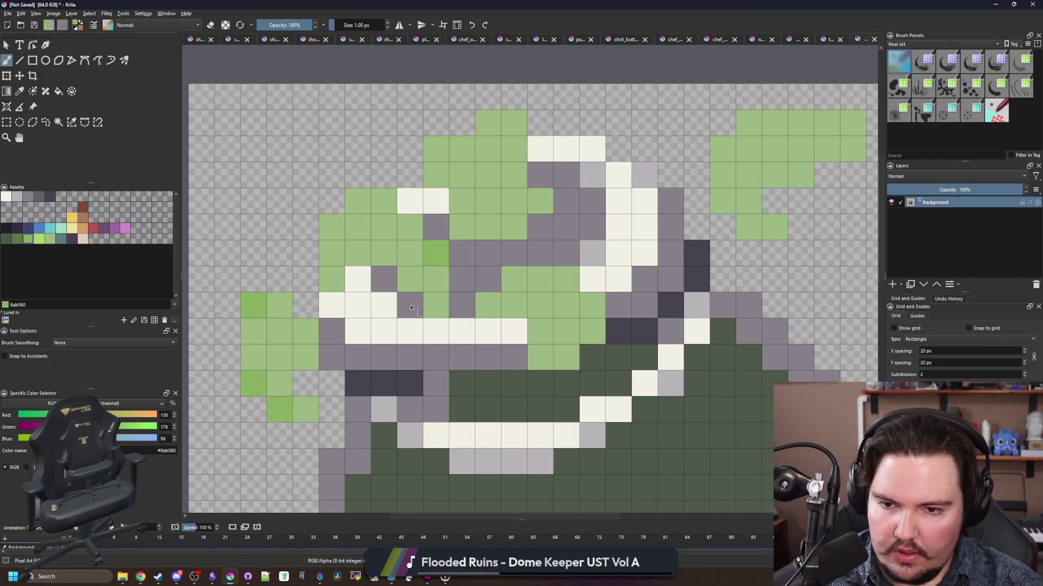
{"action": "left_click", "coordinate": [538, 332]}
- Shade a patch of cells along the top edge of the leaves in mid green
{"action": "left_click_drag", "start_coordinate": [500, 305], "coordinate": [472, 324]}
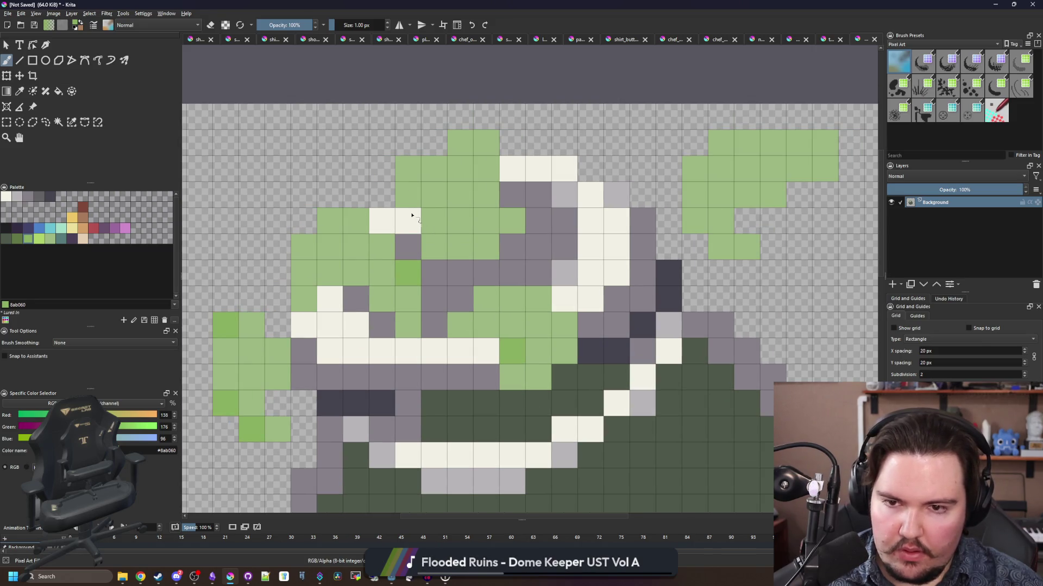
{"action": "left_click", "coordinate": [443, 144]}
{"action": "mouse_move", "coordinate": [499, 243]}
{"action": "left_mouse_down"}
{"action": "mouse_move", "coordinate": [508, 219]}
{"action": "mouse_move", "coordinate": [461, 247]}
{"action": "mouse_move", "coordinate": [453, 201]}
{"action": "mouse_move", "coordinate": [479, 203]}
{"action": "left_mouse_up"}
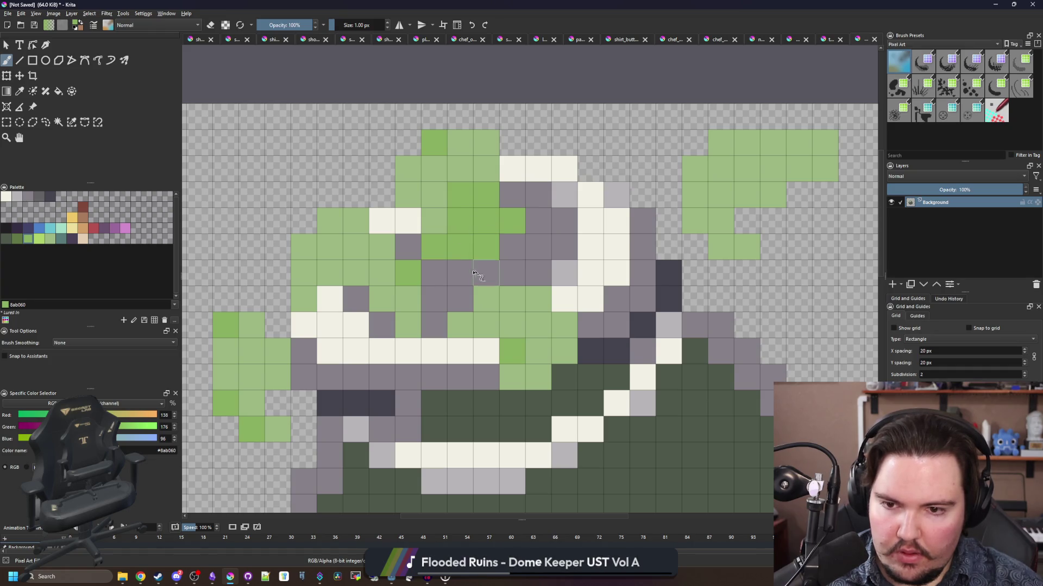
{"action": "mouse_move", "coordinate": [392, 308]}
{"action": "left_mouse_down"}
{"action": "mouse_move", "coordinate": [404, 326]}
{"action": "mouse_move", "coordinate": [383, 247]}
{"action": "left_mouse_up"}
- Shade the right-hand leaf with darker mid-green cells
{"action": "scroll", "coordinate": [380, 249], "scroll_direction": "down", "scroll_amount": 1}
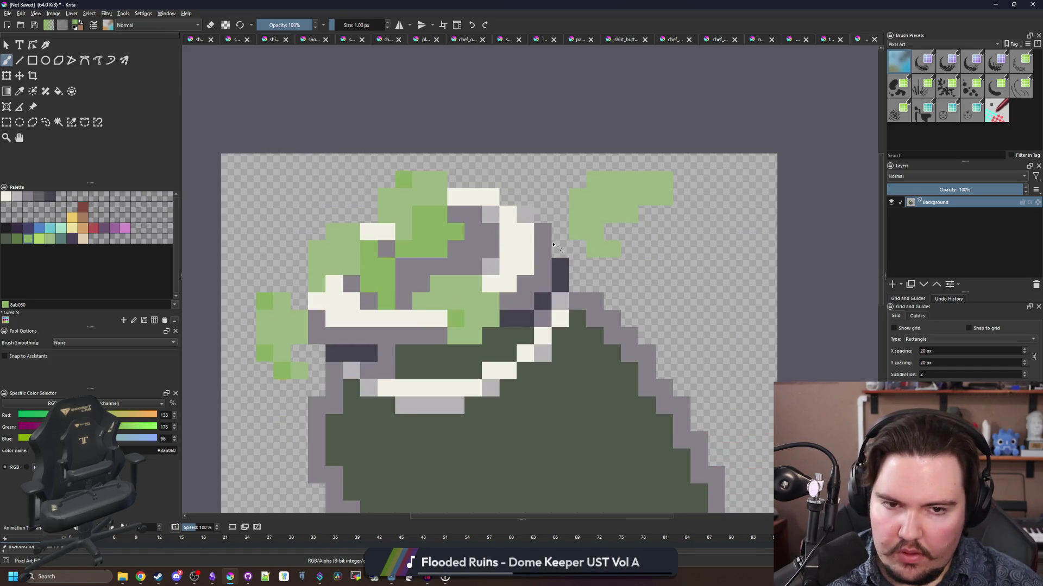
{"action": "scroll", "coordinate": [609, 243], "scroll_direction": "up", "scroll_amount": 1}
{"action": "left_click_drag", "start_coordinate": [613, 212], "coordinate": [638, 212]}
{"action": "left_click", "coordinate": [691, 159]}
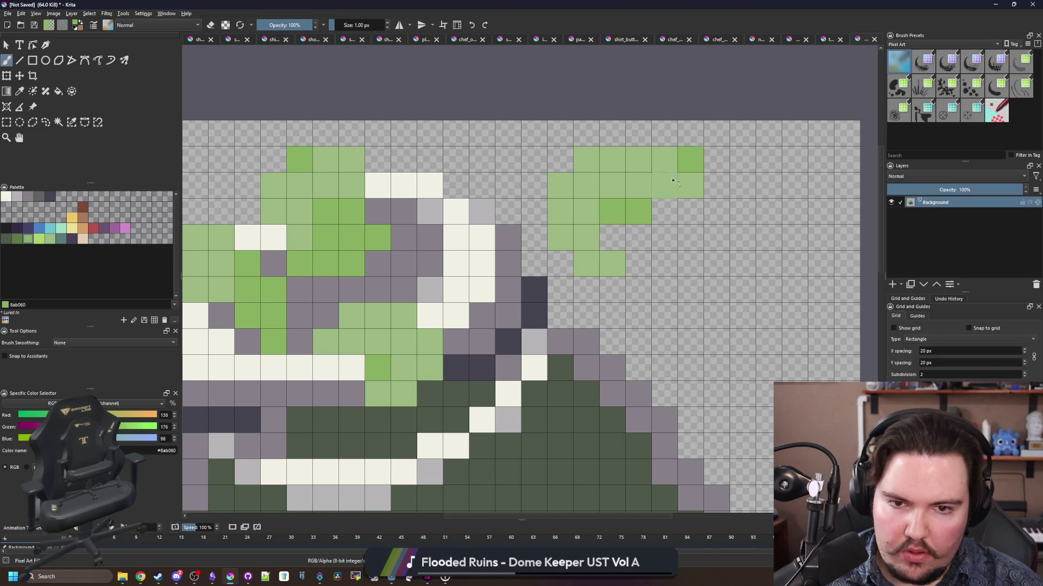
{"action": "mouse_move", "coordinate": [612, 261]}
{"action": "left_mouse_down"}
{"action": "mouse_move", "coordinate": [587, 238]}
{"action": "mouse_move", "coordinate": [586, 212]}
{"action": "left_mouse_up"}
{"action": "scroll", "coordinate": [519, 202], "scroll_direction": "down", "scroll_amount": 5}
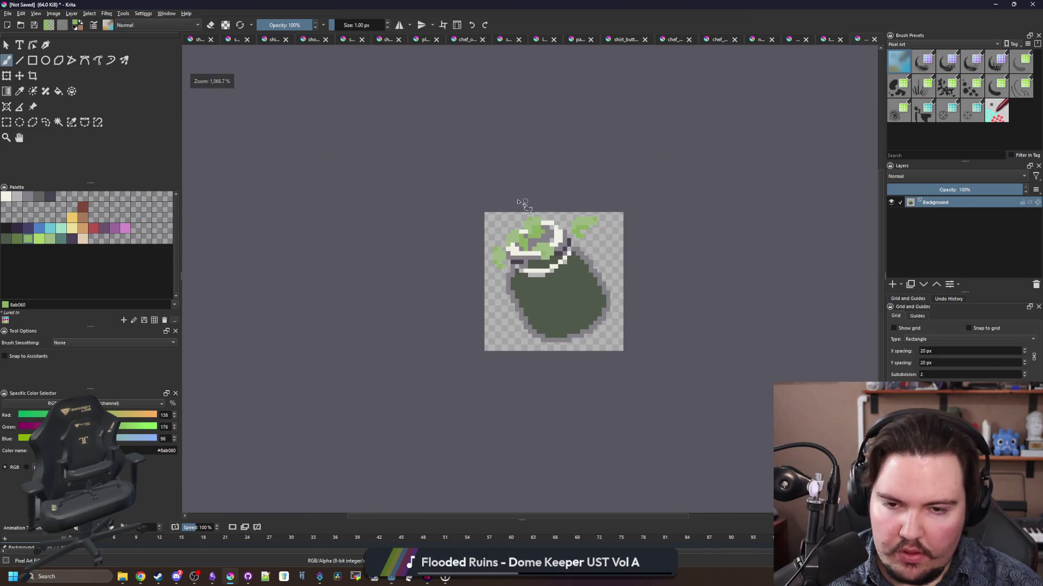
{"action": "scroll", "coordinate": [553, 242], "scroll_direction": "up", "scroll_amount": 5}
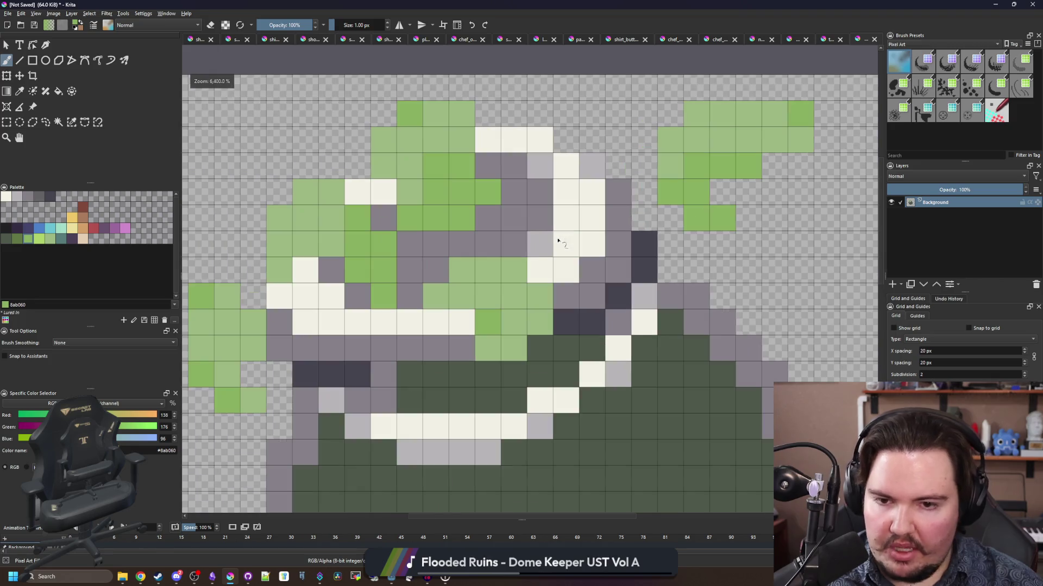
- Paint dark green #5f7743 shadow cells on the left leaf and leafy top
{"action": "left_click", "coordinate": [23, 239]}
{"action": "left_click", "coordinate": [227, 347]}
{"action": "left_click", "coordinate": [201, 348]}
{"action": "left_click_drag", "start_coordinate": [236, 339], "coordinate": [154, 356]}
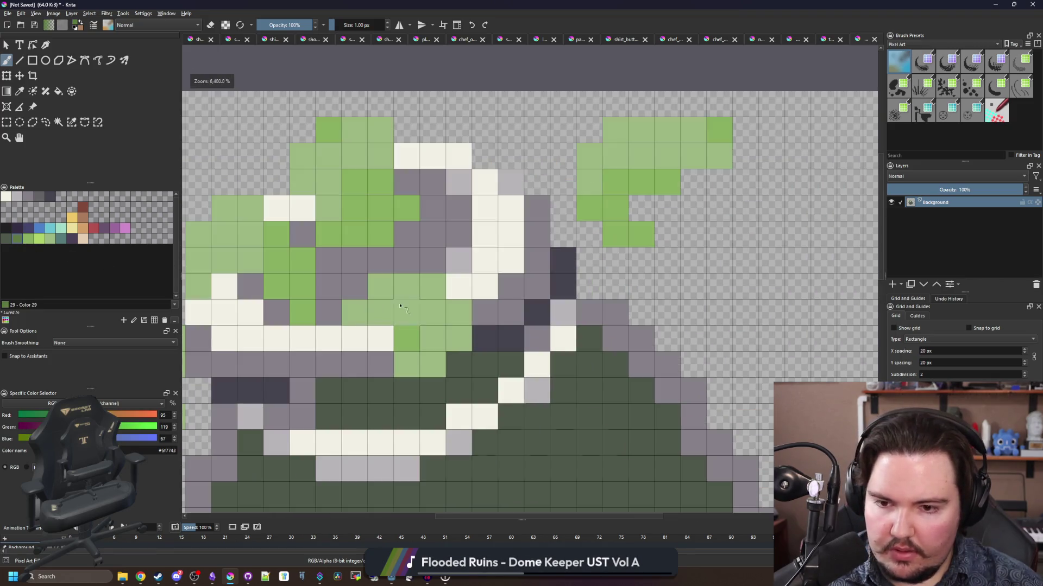
{"action": "left_click_drag", "start_coordinate": [433, 338], "coordinate": [432, 313]}
{"action": "left_click", "coordinate": [412, 307]}
{"action": "left_click_drag", "start_coordinate": [329, 155], "coordinate": [354, 156]}
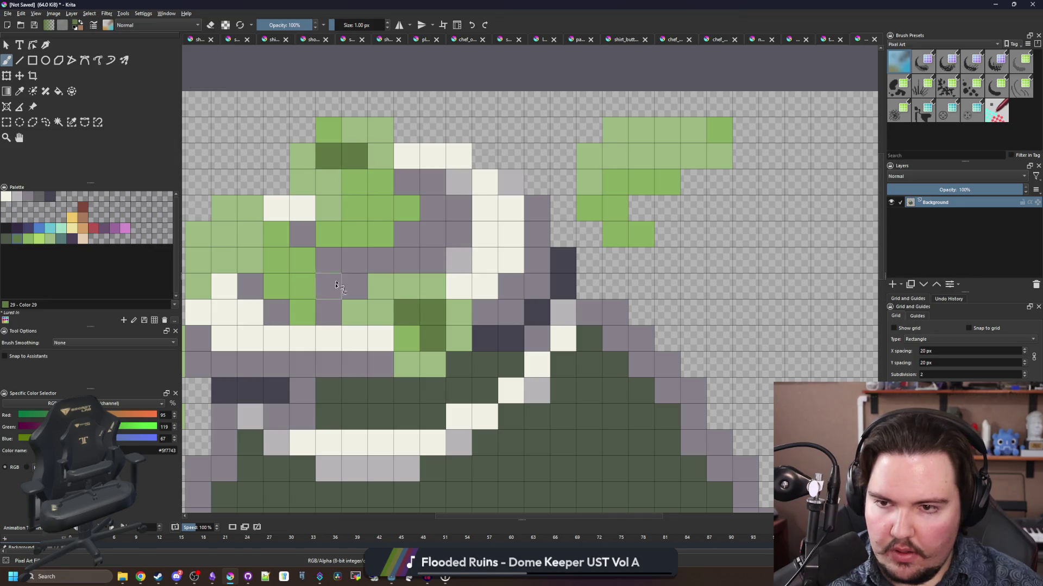
{"action": "left_click_drag", "start_coordinate": [249, 234], "coordinate": [250, 260]}
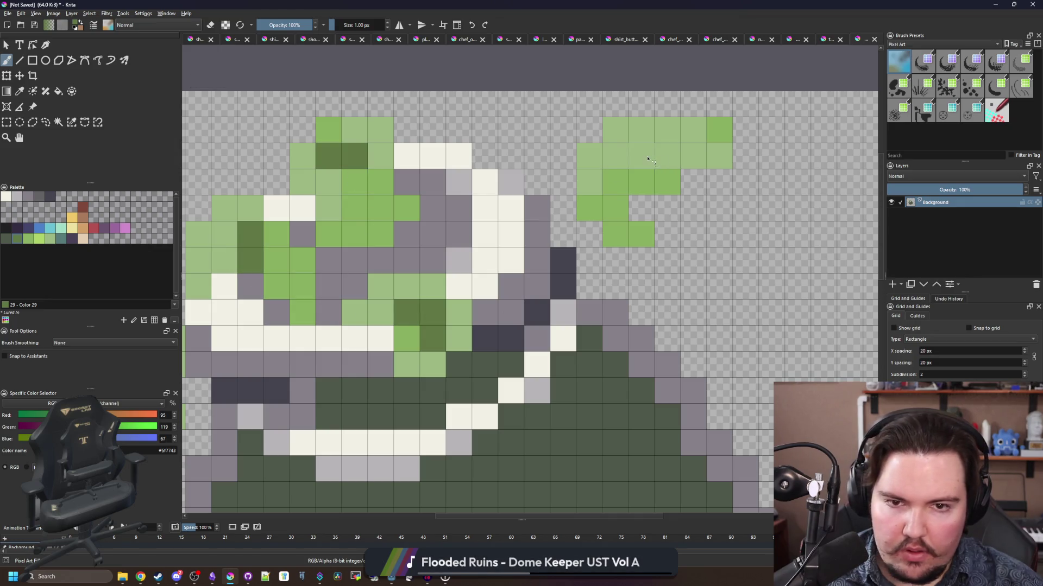
- Darken cells in the upper-right leaf, undoing stray ones and shading below its tip
{"action": "left_click_drag", "start_coordinate": [647, 159], "coordinate": [641, 131]}
{"action": "scroll", "coordinate": [472, 168], "scroll_direction": "down", "scroll_amount": 10}
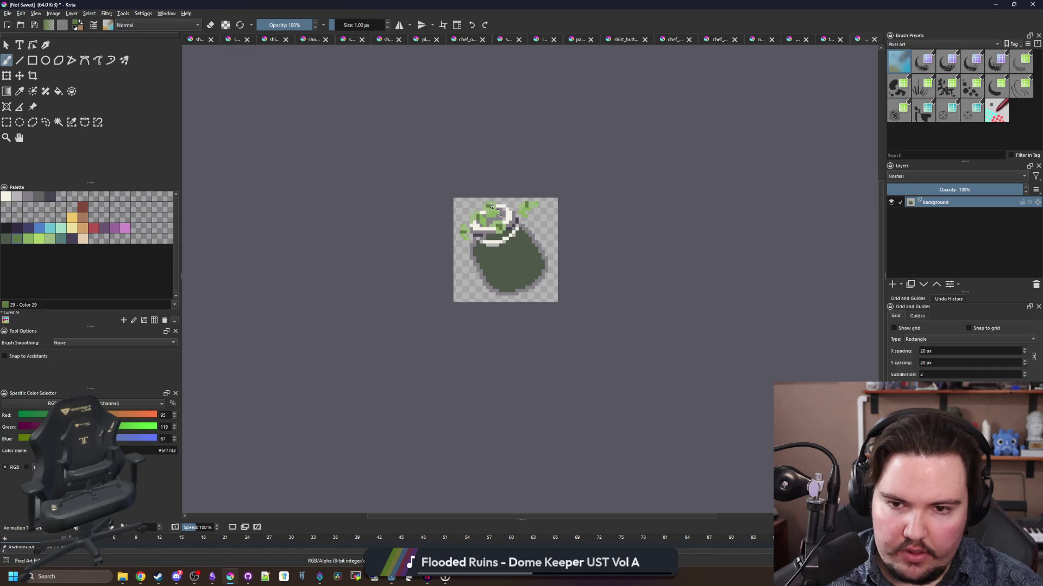
{"action": "scroll", "coordinate": [492, 207], "scroll_direction": "up", "scroll_amount": 6}
{"action": "left_click", "coordinate": [607, 205]}
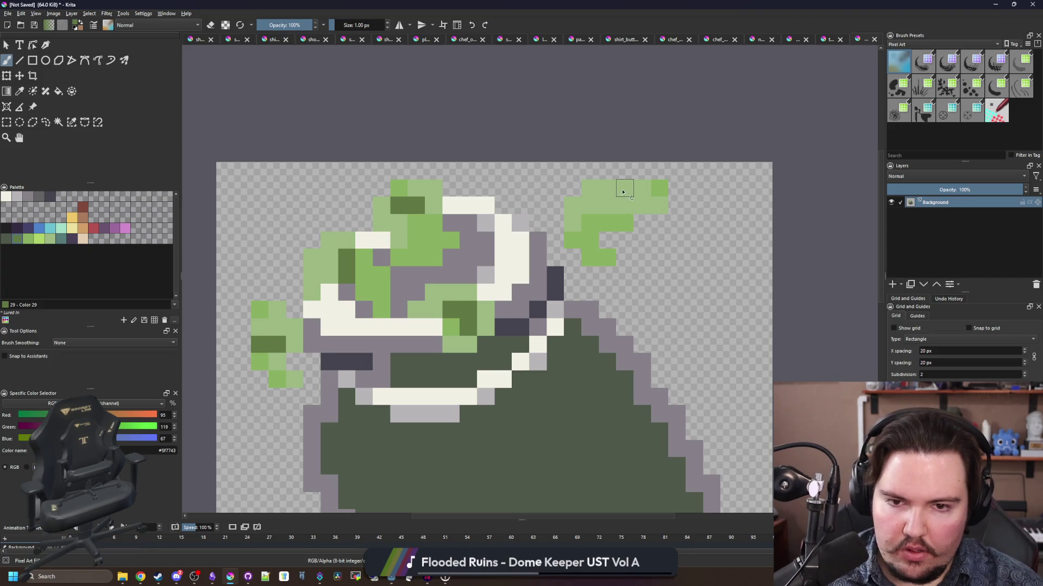
{"action": "left_click_drag", "start_coordinate": [607, 188], "coordinate": [624, 188]}
{"action": "left_click", "coordinate": [625, 223]}
{"action": "scroll", "coordinate": [556, 237], "scroll_direction": "down", "scroll_amount": 5}
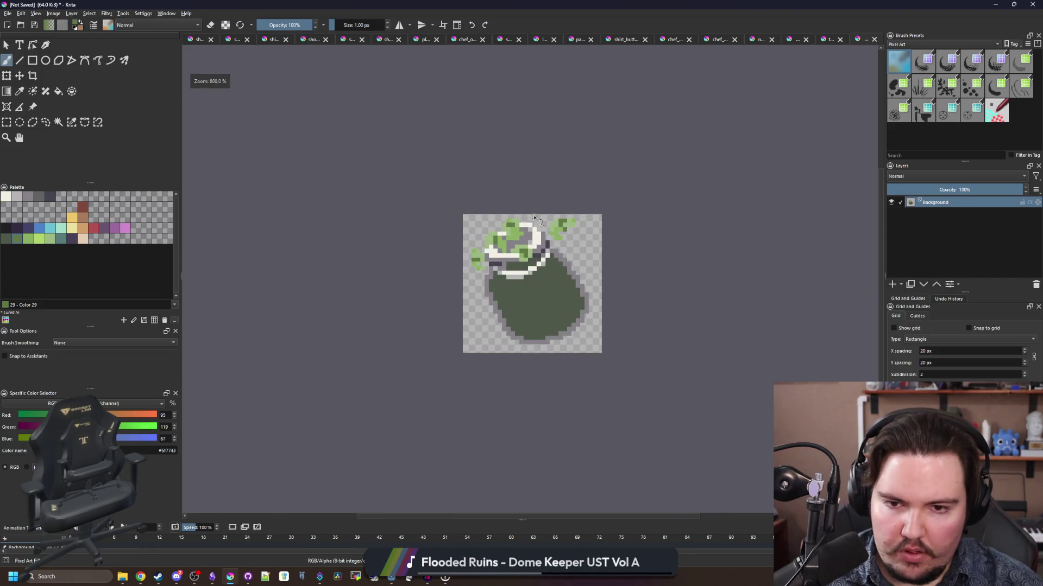
{"action": "key", "text": "ctrl+z"}
{"action": "scroll", "coordinate": [582, 211], "scroll_direction": "up", "scroll_amount": 5}
{"action": "key", "text": "ctrl+z"}
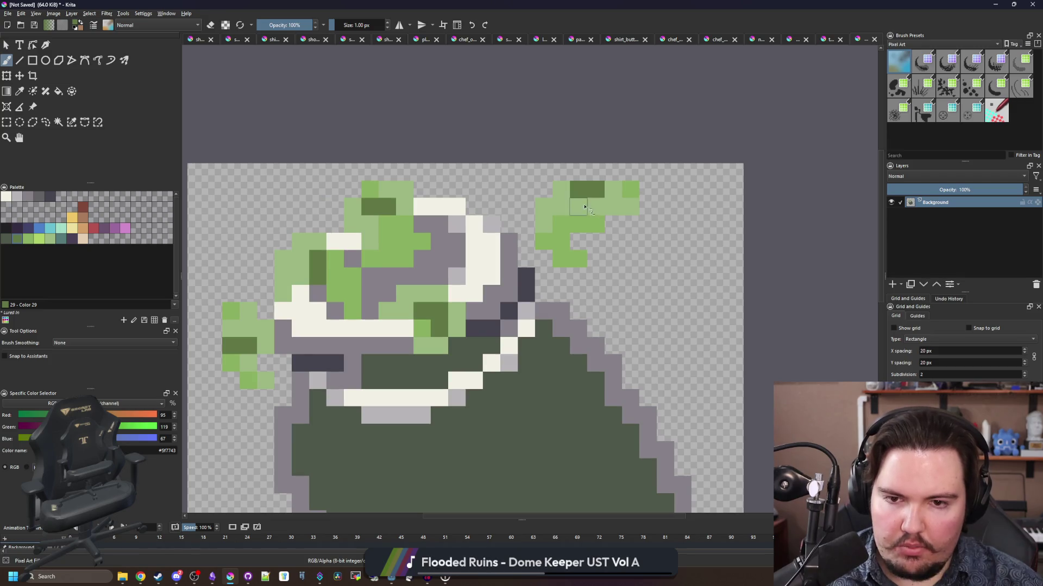
{"action": "key", "text": "ctrl+z"}
{"action": "left_click_drag", "start_coordinate": [579, 190], "coordinate": [585, 212]}
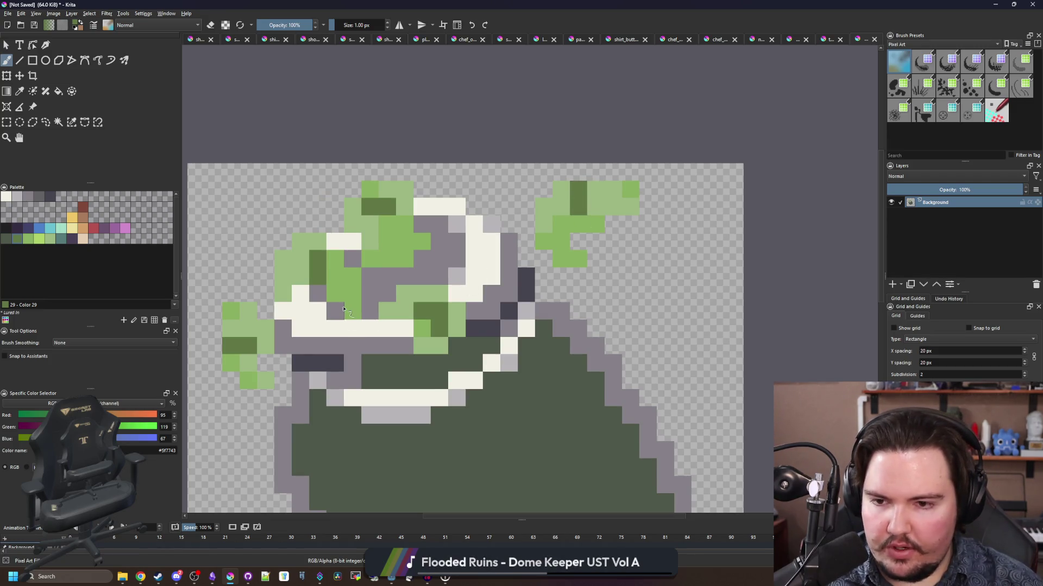
{"action": "scroll", "coordinate": [365, 285], "scroll_direction": "up", "scroll_amount": 1}
- Fill the grey cells of the leafy top with teal, undoing one accidental dark fill
{"action": "key", "text": "p"}
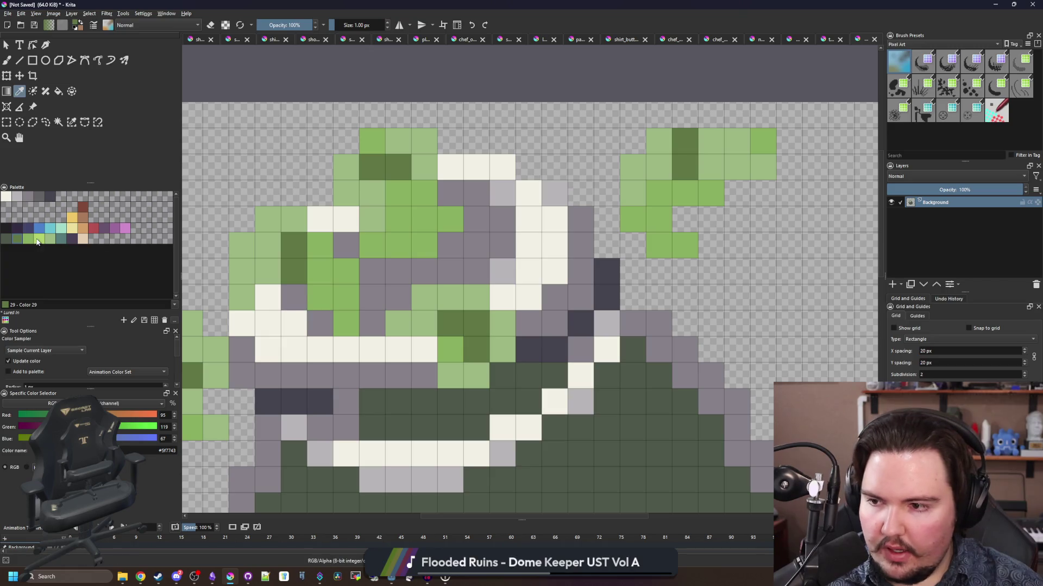
{"action": "left_click", "coordinate": [62, 242]}
{"action": "key", "text": "f"}
{"action": "left_click", "coordinate": [417, 277]}
{"action": "left_click", "coordinate": [345, 246]}
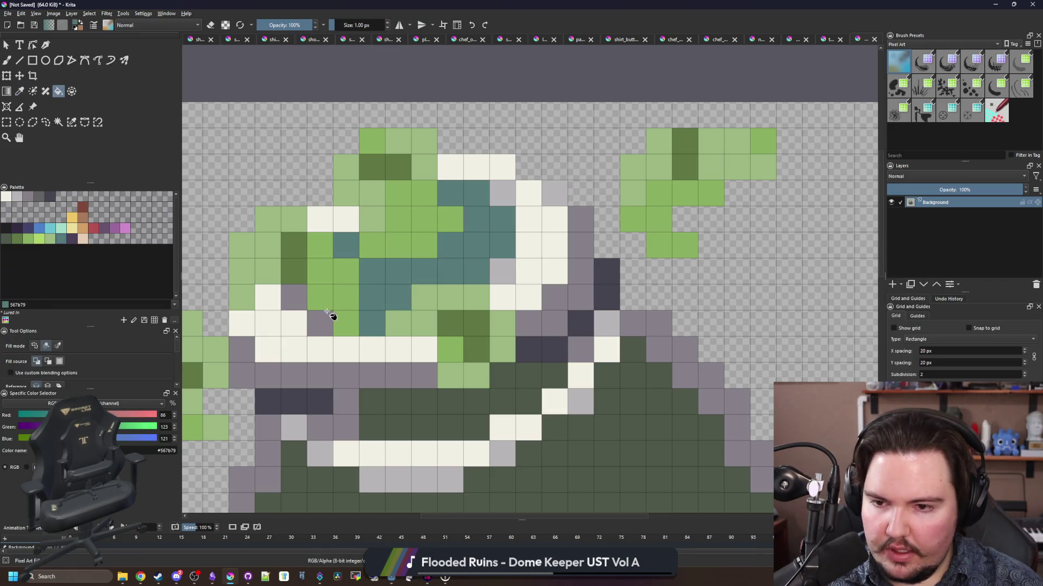
{"action": "left_click", "coordinate": [320, 324]}
{"action": "left_click", "coordinate": [297, 301]}
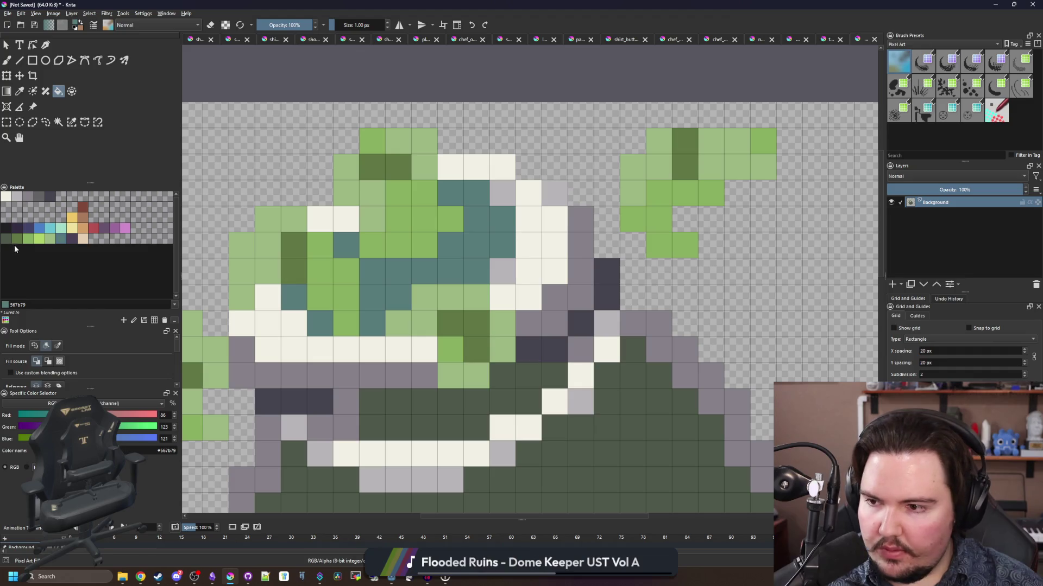
{"action": "left_click", "coordinate": [333, 259]}
{"action": "key", "text": "ctrl+z"}
{"action": "left_click", "coordinate": [346, 247]}
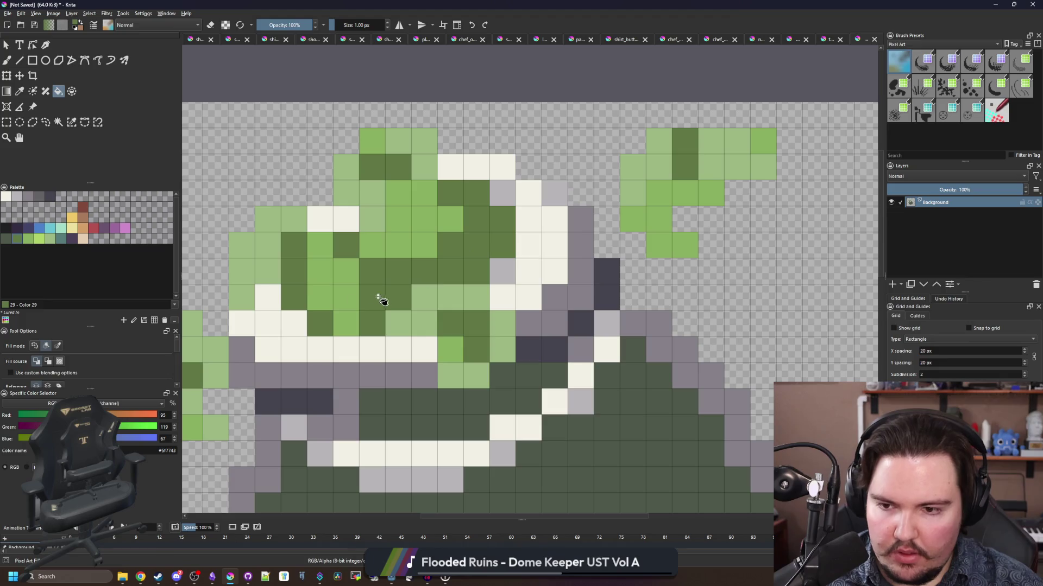
- Sample the light leaf green from the leafy top as the painting colour
{"action": "key", "text": "b"}
{"action": "left_click", "coordinate": [346, 298], "text": "ctrl"}
{"action": "scroll", "coordinate": [392, 277], "scroll_direction": "down", "scroll_amount": 5}
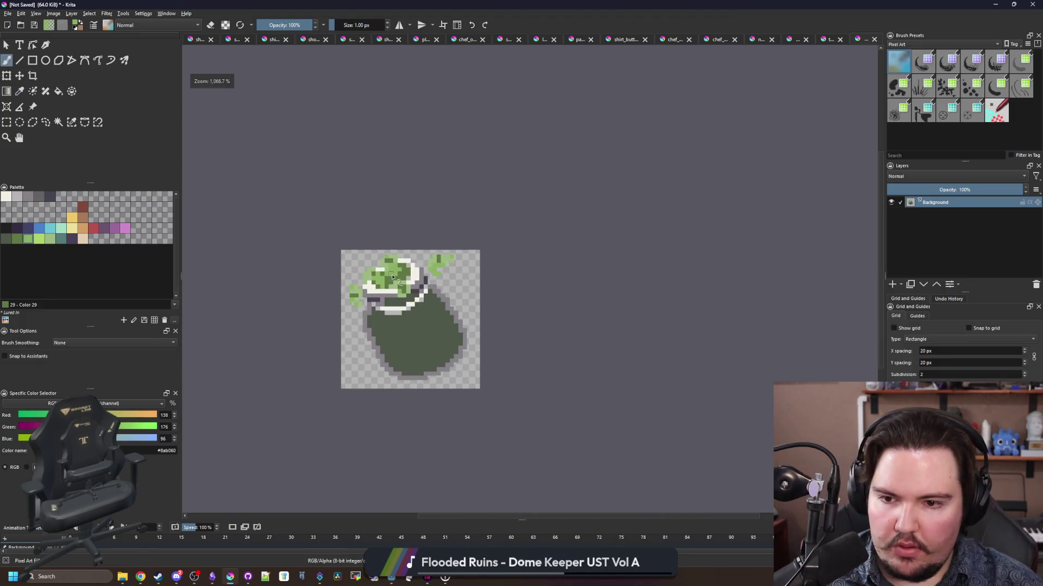
{"action": "scroll", "coordinate": [358, 305], "scroll_direction": "up", "scroll_amount": 3}
{"action": "scroll", "coordinate": [334, 278], "scroll_direction": "down", "scroll_amount": 2}
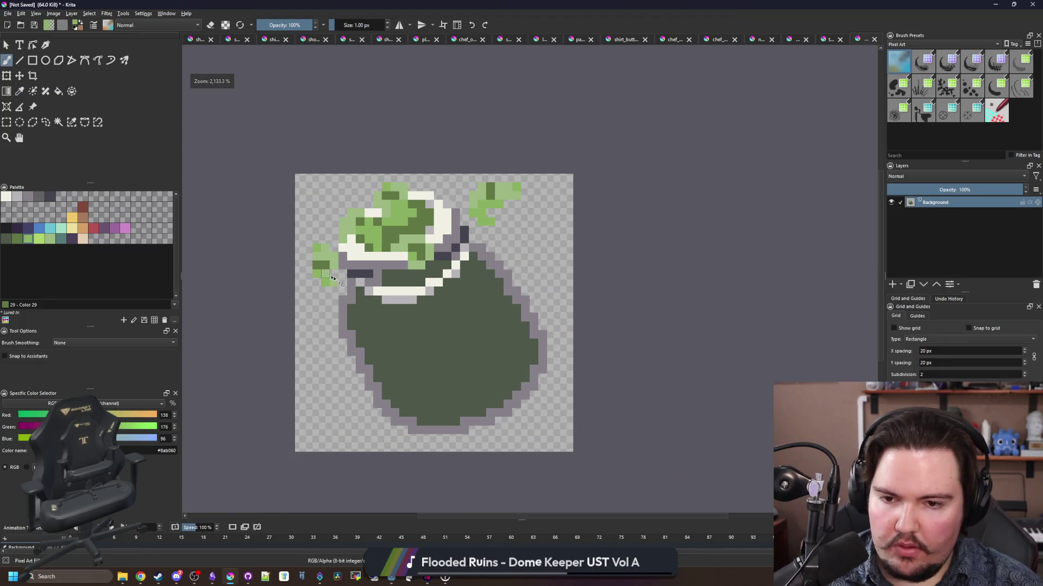
{"action": "scroll", "coordinate": [419, 354], "scroll_direction": "up", "scroll_amount": 2}
{"action": "key", "text": "p"}
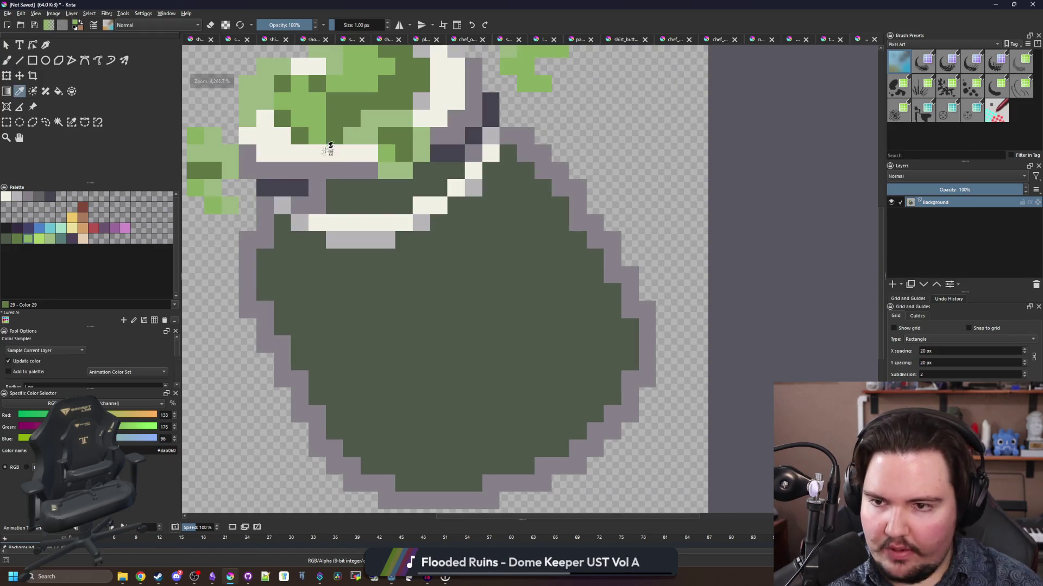
{"action": "left_click", "coordinate": [315, 106]}
{"action": "scroll", "coordinate": [353, 244], "scroll_direction": "down", "scroll_amount": 4}
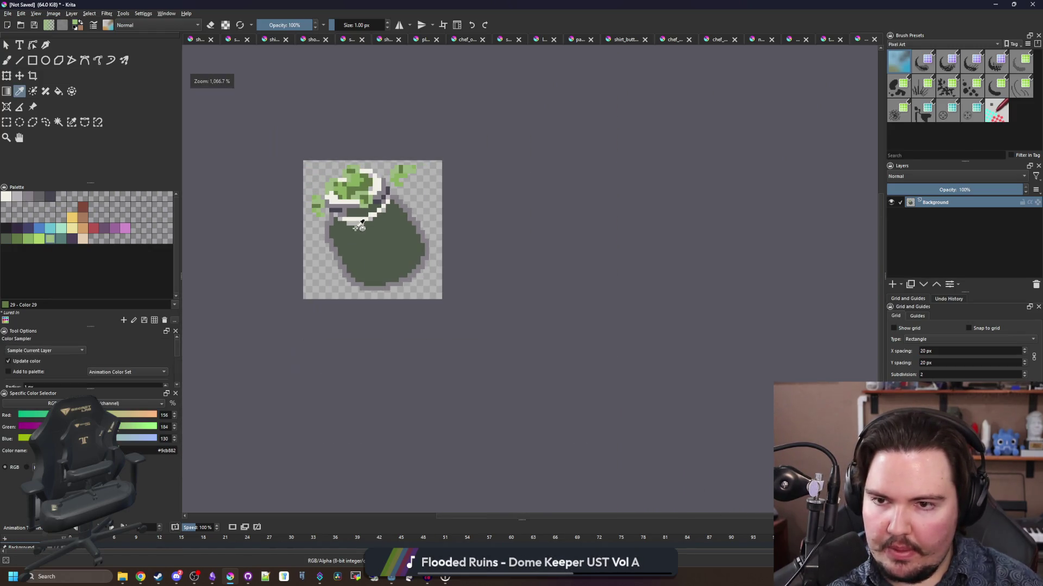
{"action": "scroll", "coordinate": [333, 217], "scroll_direction": "up", "scroll_amount": 4}
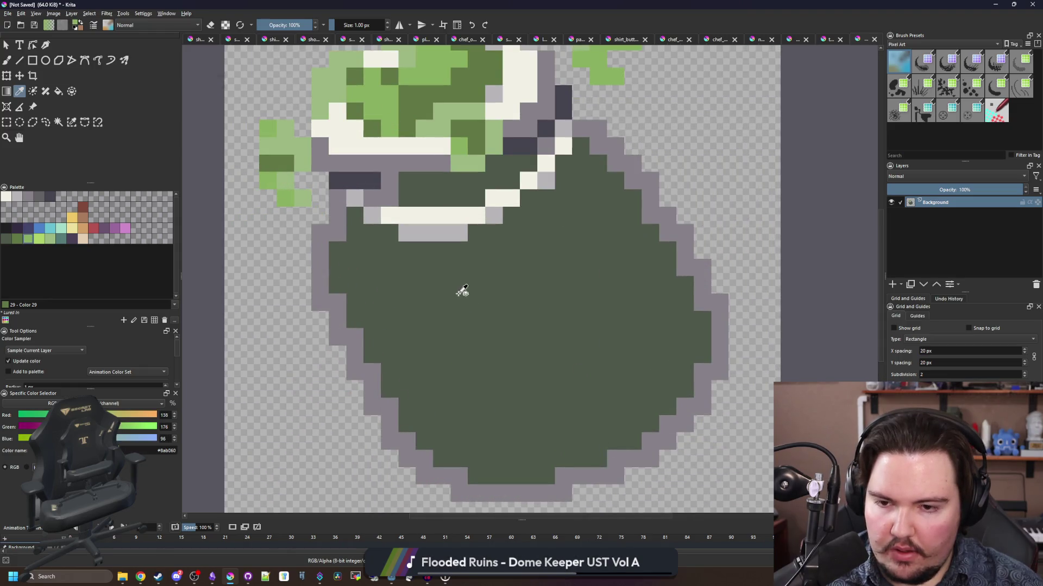
{"action": "scroll", "coordinate": [380, 343], "scroll_direction": "up", "scroll_amount": 1}
- Paint a light-green stroke and pixel on the sack body, undoing a trial diagonal
{"action": "key", "text": "b"}
{"action": "mouse_move", "coordinate": [380, 348]}
{"action": "left_mouse_down"}
{"action": "mouse_move", "coordinate": [387, 326]}
{"action": "mouse_move", "coordinate": [359, 297]}
{"action": "left_mouse_up"}
{"action": "left_click", "coordinate": [340, 286]}
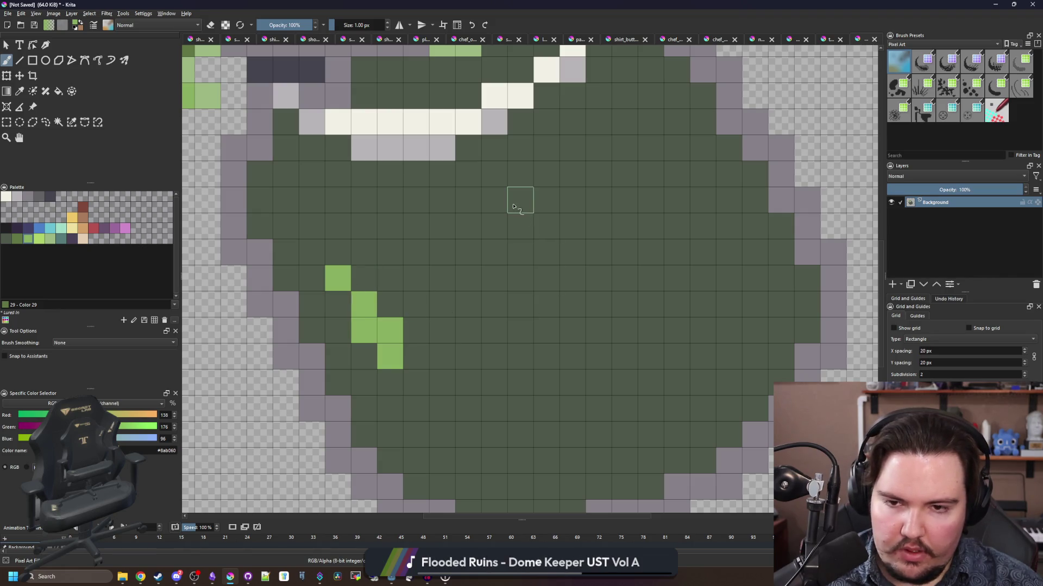
{"action": "left_click", "coordinate": [493, 200]}
{"action": "left_click", "coordinate": [520, 174]}
{"action": "left_click", "coordinate": [538, 154]}
{"action": "key", "text": "ctrl+z"}
{"action": "key", "text": "ctrl+z"}
{"action": "key", "text": "ctrl+z"}
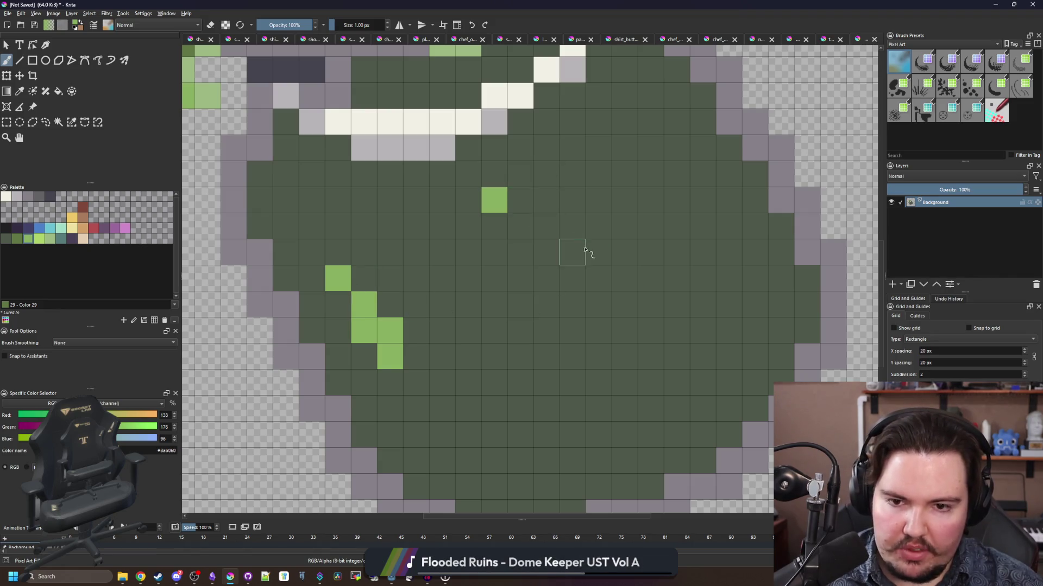
- Add an L-shaped light-green spot and a short light-green streak near the bottom
{"action": "mouse_move", "coordinate": [573, 283]}
{"action": "left_mouse_down"}
{"action": "mouse_move", "coordinate": [621, 249]}
{"action": "mouse_move", "coordinate": [624, 181]}
{"action": "left_mouse_up"}
{"action": "left_click", "coordinate": [607, 198]}
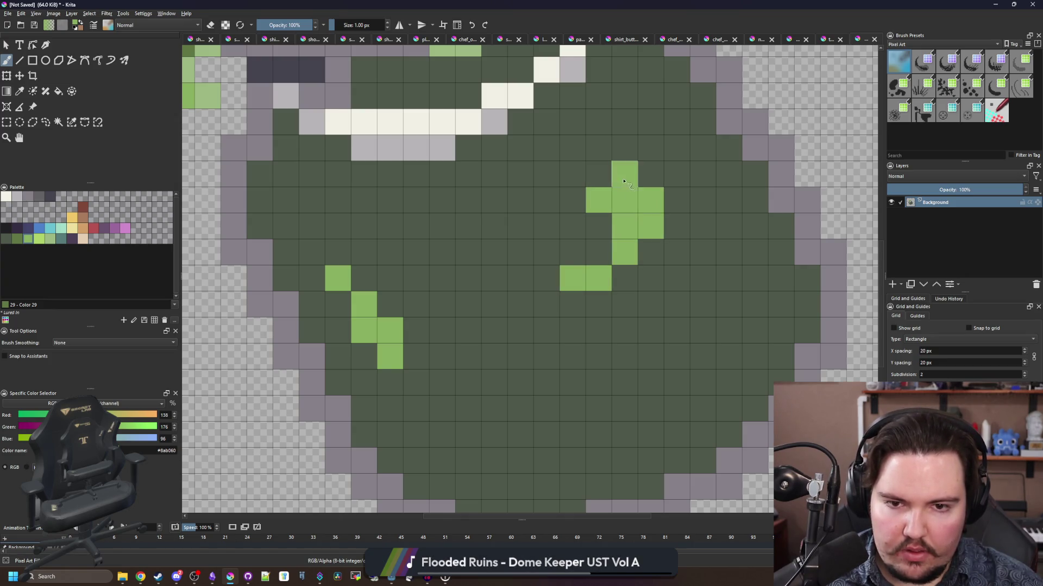
{"action": "left_click_drag", "start_coordinate": [626, 276], "coordinate": [639, 252]}
{"action": "scroll", "coordinate": [589, 288], "scroll_direction": "down", "scroll_amount": 5}
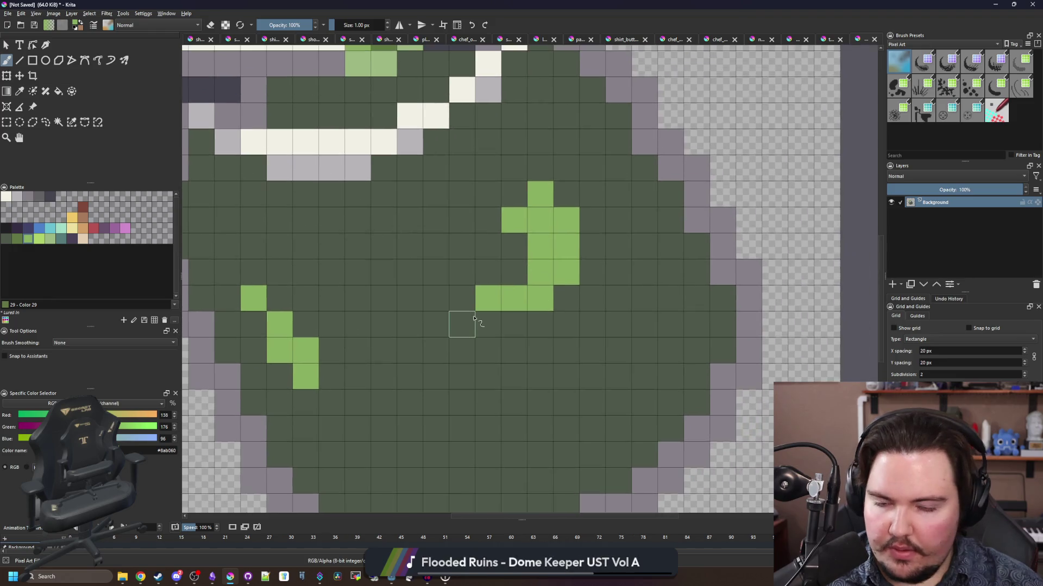
{"action": "scroll", "coordinate": [510, 381], "scroll_direction": "up", "scroll_amount": 5}
{"action": "left_click_drag", "start_coordinate": [497, 383], "coordinate": [575, 356]}
{"action": "scroll", "coordinate": [543, 347], "scroll_direction": "down", "scroll_amount": 3}
{"action": "scroll", "coordinate": [435, 263], "scroll_direction": "up", "scroll_amount": 2}
{"action": "scroll", "coordinate": [434, 262], "scroll_direction": "down", "scroll_amount": 3}
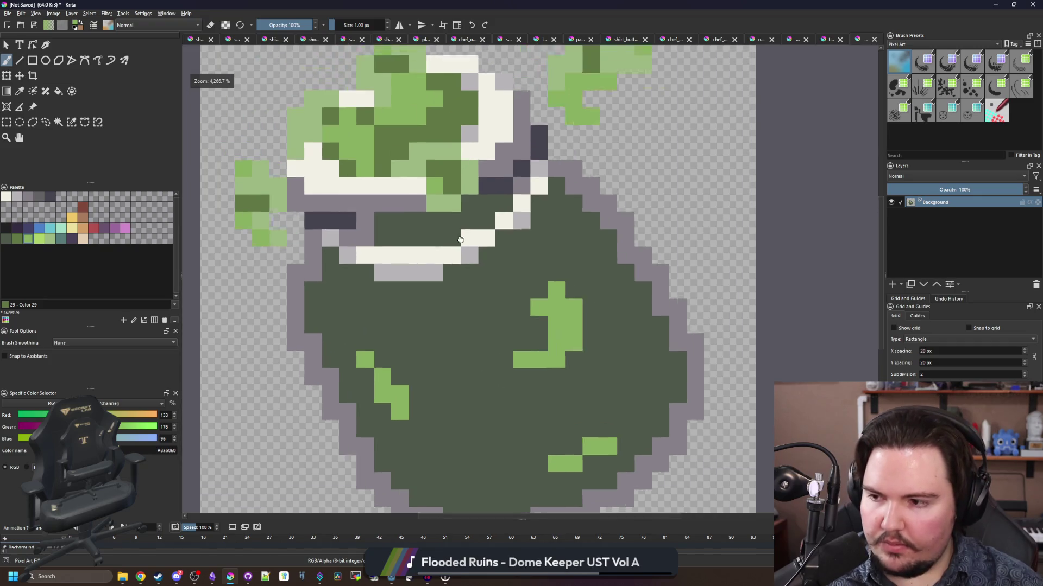
{"action": "scroll", "coordinate": [472, 375], "scroll_direction": "up", "scroll_amount": 4}
- Paint two diagonal yellow pixels and a 2x2 yellow block on the body
{"action": "left_click", "coordinate": [72, 218]}
{"action": "scroll", "coordinate": [464, 281], "scroll_direction": "down", "scroll_amount": 1}
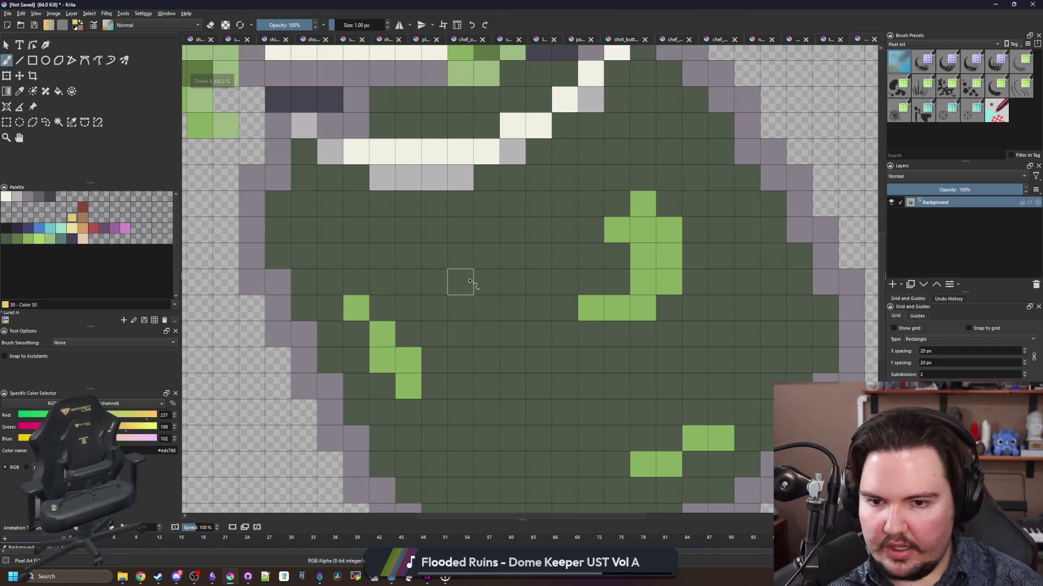
{"action": "left_click_drag", "start_coordinate": [461, 279], "coordinate": [486, 252]}
{"action": "scroll", "coordinate": [477, 292], "scroll_direction": "down", "scroll_amount": 3}
{"action": "scroll", "coordinate": [495, 340], "scroll_direction": "up", "scroll_amount": 3}
{"action": "scroll", "coordinate": [496, 341], "scroll_direction": "up", "scroll_amount": 2}
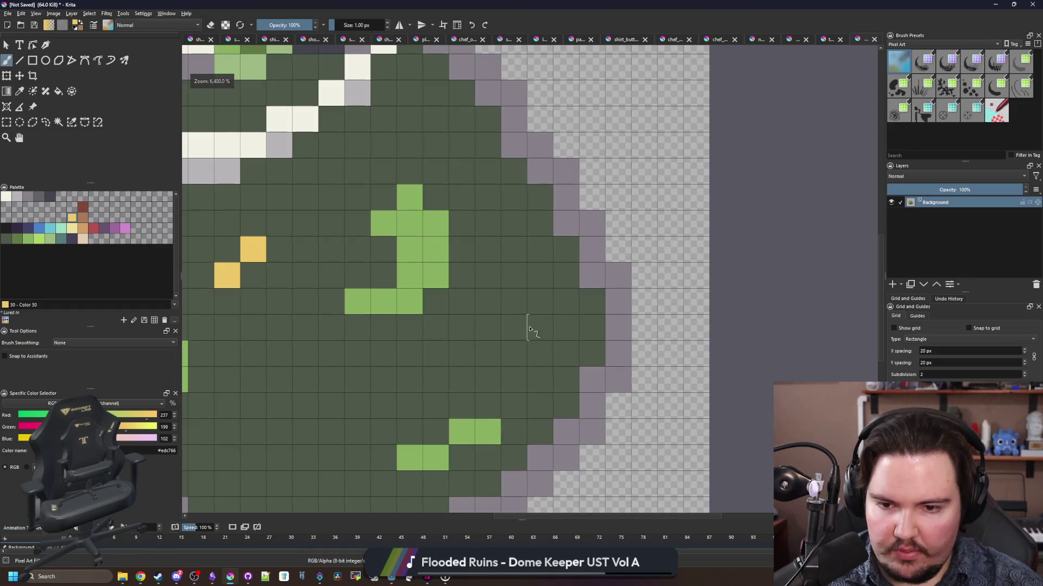
{"action": "mouse_move", "coordinate": [514, 329]}
{"action": "left_mouse_down"}
{"action": "mouse_move", "coordinate": [523, 303]}
{"action": "mouse_move", "coordinate": [512, 326]}
{"action": "left_mouse_up"}
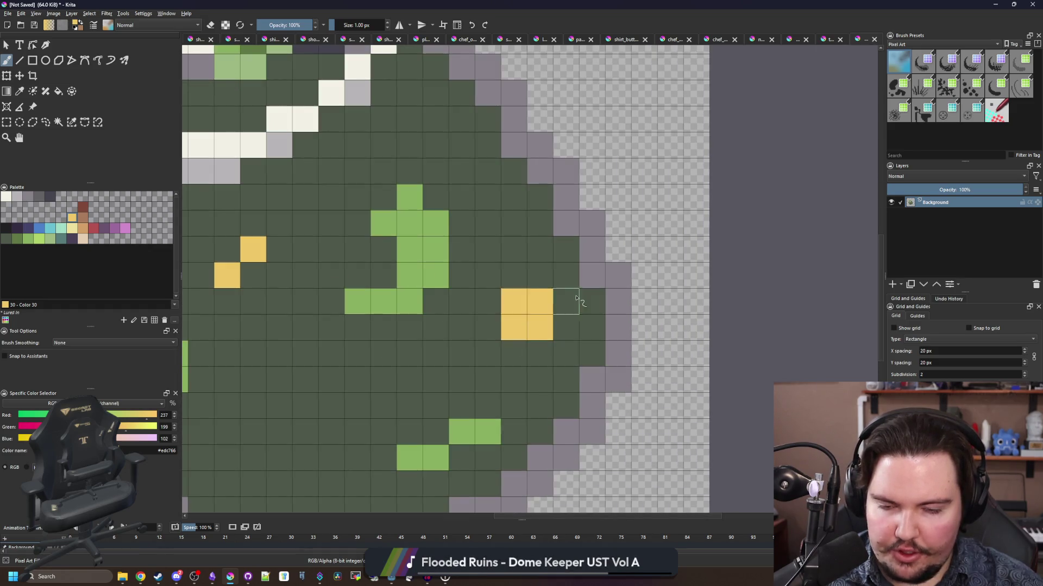
{"action": "scroll", "coordinate": [577, 298], "scroll_direction": "down", "scroll_amount": 10}
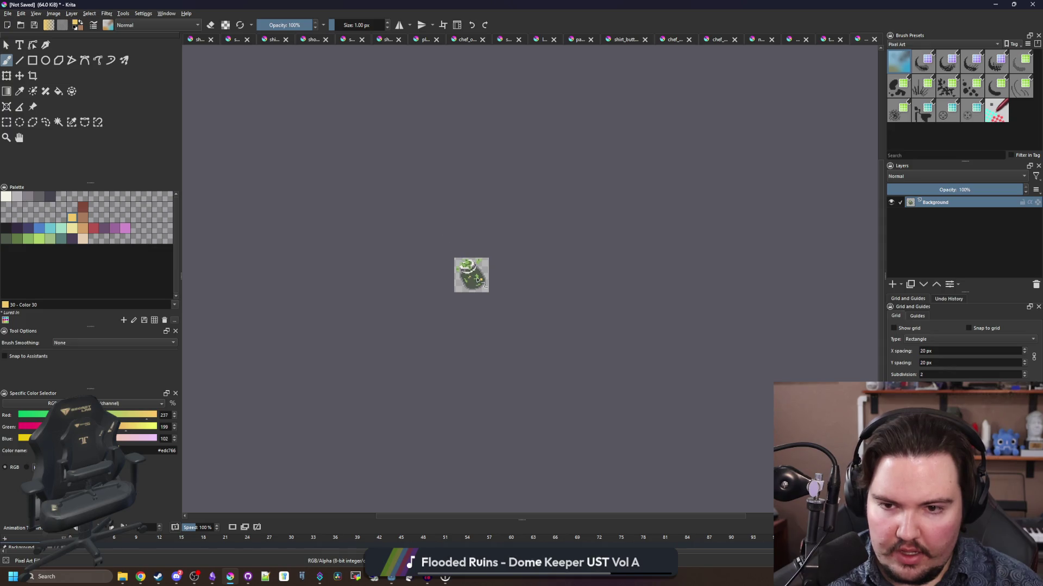
{"action": "scroll", "coordinate": [477, 279], "scroll_direction": "up", "scroll_amount": 4}
{"action": "scroll", "coordinate": [461, 266], "scroll_direction": "up", "scroll_amount": 4}
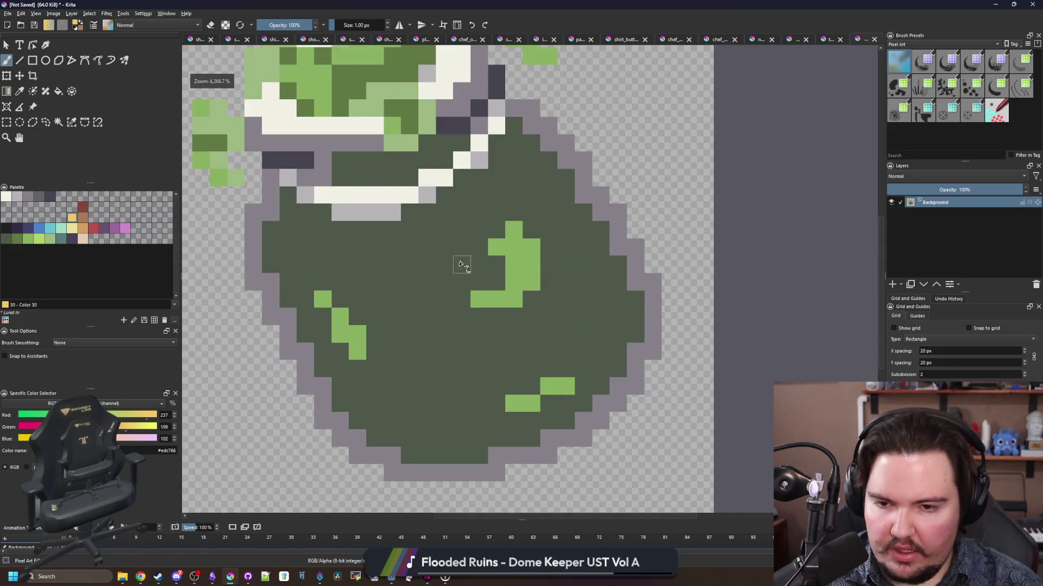
- Paint teal shadow pixels beside and on the green spots
{"action": "left_click", "coordinate": [27, 240]}
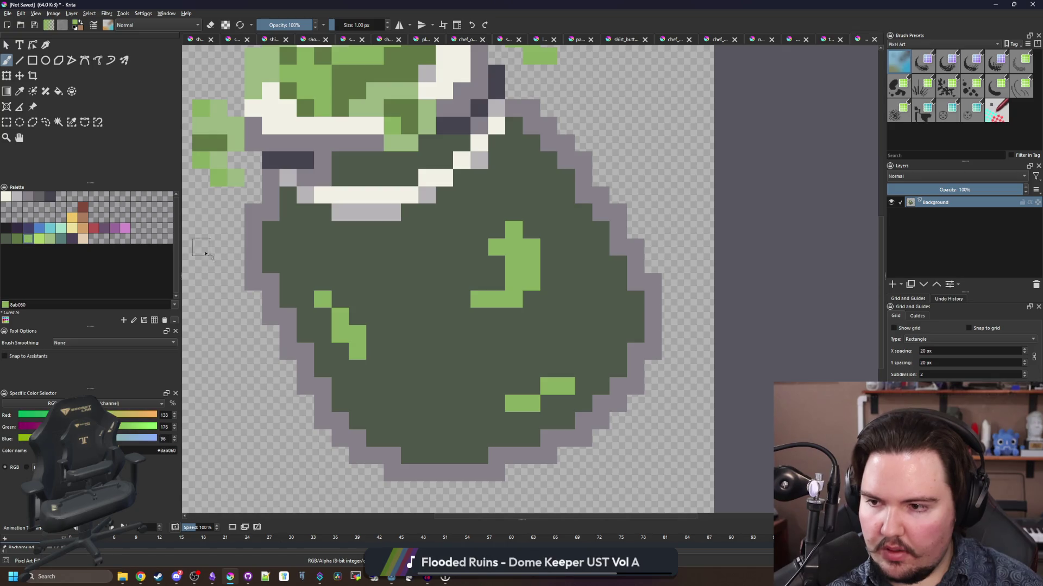
{"action": "left_click", "coordinate": [60, 243]}
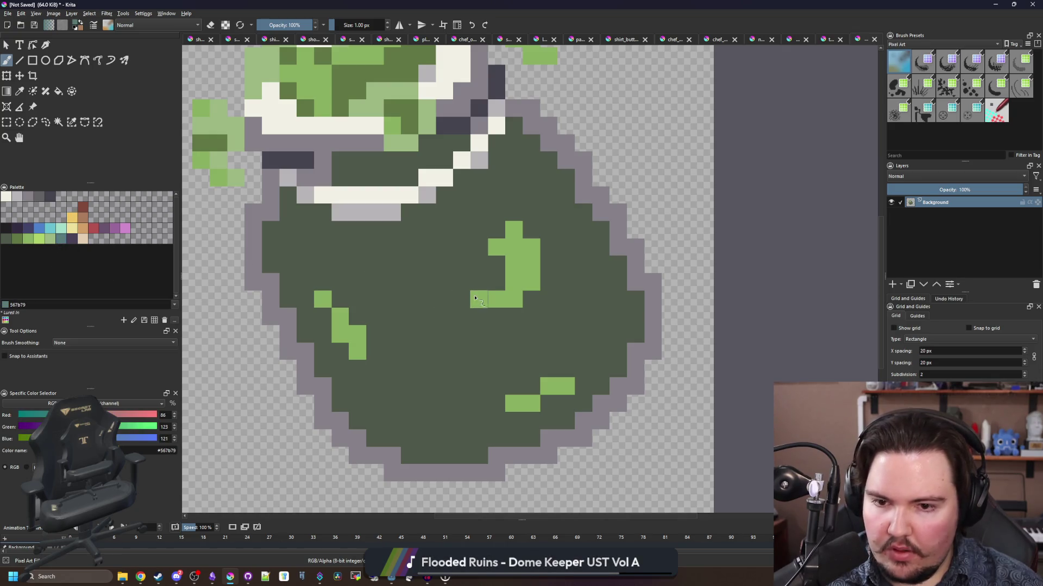
{"action": "left_click", "coordinate": [479, 298]}
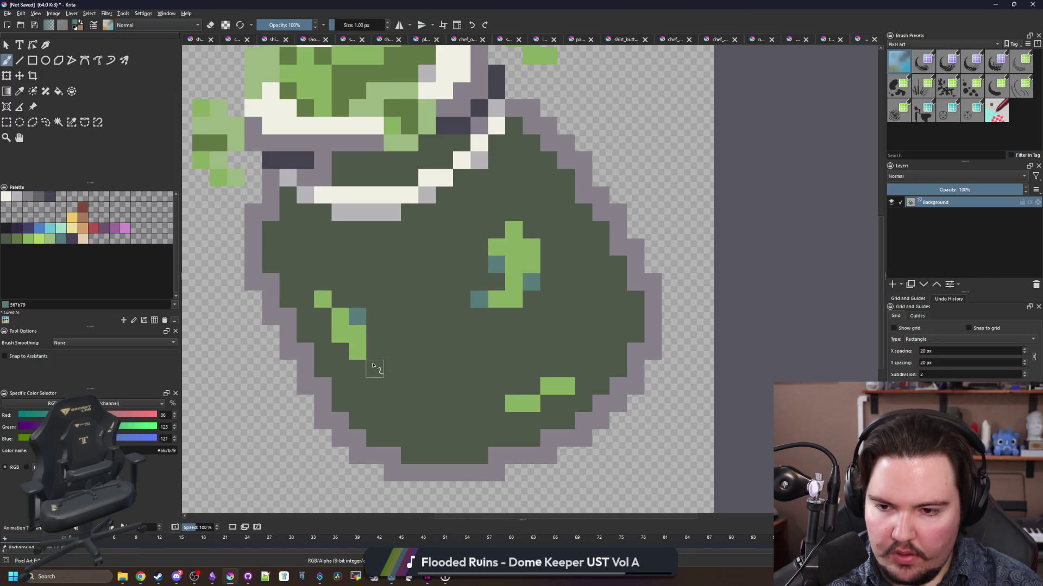
{"action": "left_click", "coordinate": [566, 385]}
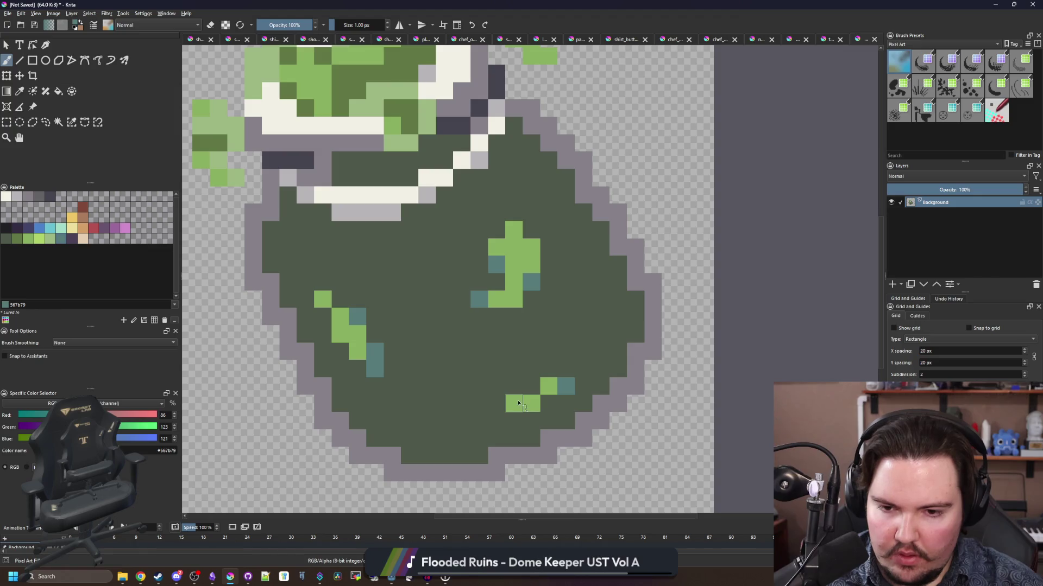
{"action": "left_click", "coordinate": [519, 403]}
{"action": "scroll", "coordinate": [519, 403], "scroll_direction": "down", "scroll_amount": 10}
{"action": "scroll", "coordinate": [473, 381], "scroll_direction": "up", "scroll_amount": 14}
- Add two diagonal teal specks and build up the upper-left teal blob
{"action": "mouse_move", "coordinate": [463, 383]}
{"action": "left_mouse_down"}
{"action": "mouse_move", "coordinate": [489, 357]}
{"action": "mouse_move", "coordinate": [396, 318]}
{"action": "mouse_move", "coordinate": [429, 313]}
{"action": "mouse_move", "coordinate": [465, 360]}
{"action": "mouse_move", "coordinate": [440, 370]}
{"action": "left_mouse_up"}
{"action": "scroll", "coordinate": [510, 333], "scroll_direction": "down", "scroll_amount": 10}
{"action": "scroll", "coordinate": [494, 255], "scroll_direction": "up", "scroll_amount": 10}
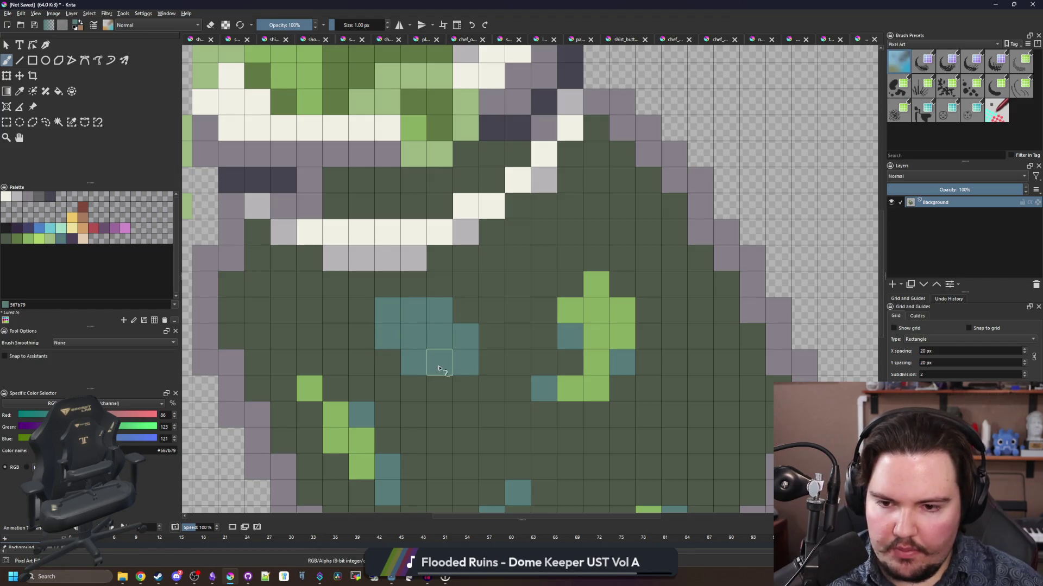
{"action": "left_click", "coordinate": [440, 387]}
{"action": "left_click", "coordinate": [414, 284]}
{"action": "scroll", "coordinate": [418, 320], "scroll_direction": "down", "scroll_amount": 8}
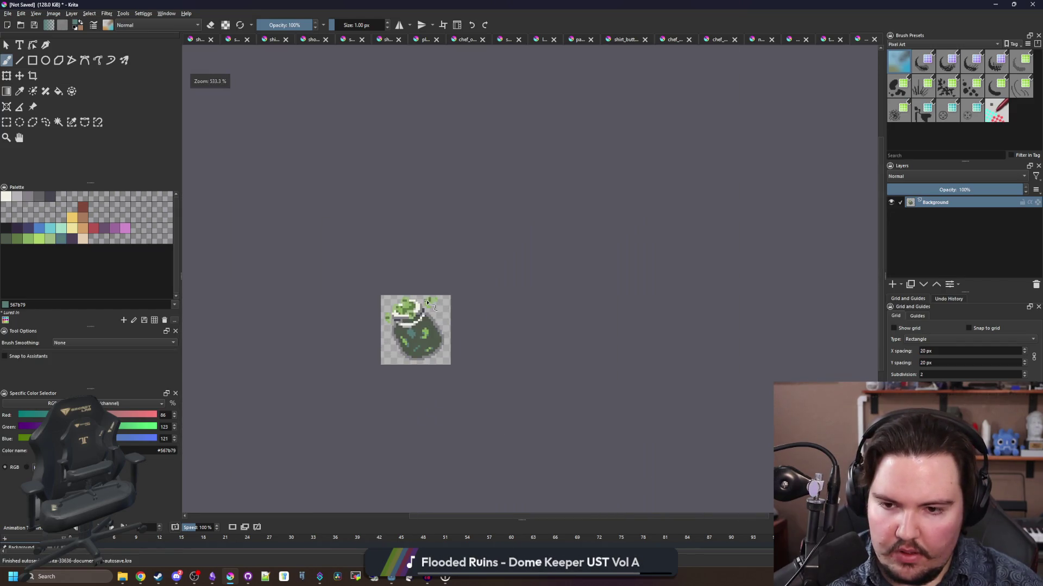
{"action": "scroll", "coordinate": [433, 321], "scroll_direction": "up", "scroll_amount": 6}
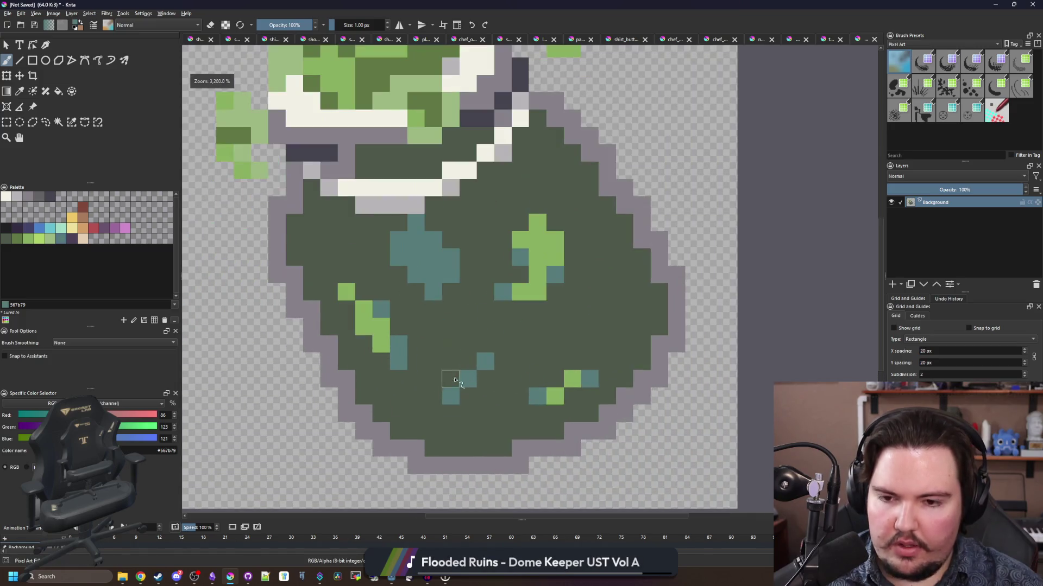
- Paint a 2x2 near-white highlight block and extra white highlight pixels
{"action": "left_click", "coordinate": [6, 196]}
{"action": "mouse_move", "coordinate": [364, 274]}
{"action": "left_mouse_down"}
{"action": "mouse_move", "coordinate": [373, 281]}
{"action": "mouse_move", "coordinate": [374, 256]}
{"action": "mouse_move", "coordinate": [397, 292]}
{"action": "mouse_move", "coordinate": [408, 282]}
{"action": "left_mouse_up"}
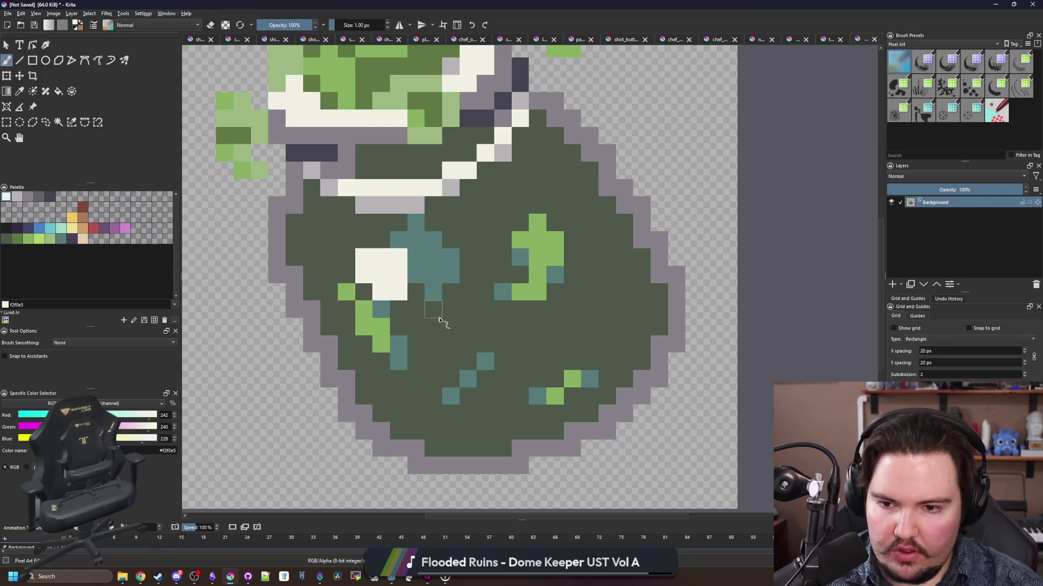
{"action": "left_click_drag", "start_coordinate": [440, 324], "coordinate": [449, 308]}
{"action": "scroll", "coordinate": [389, 296], "scroll_direction": "down", "scroll_amount": 6}
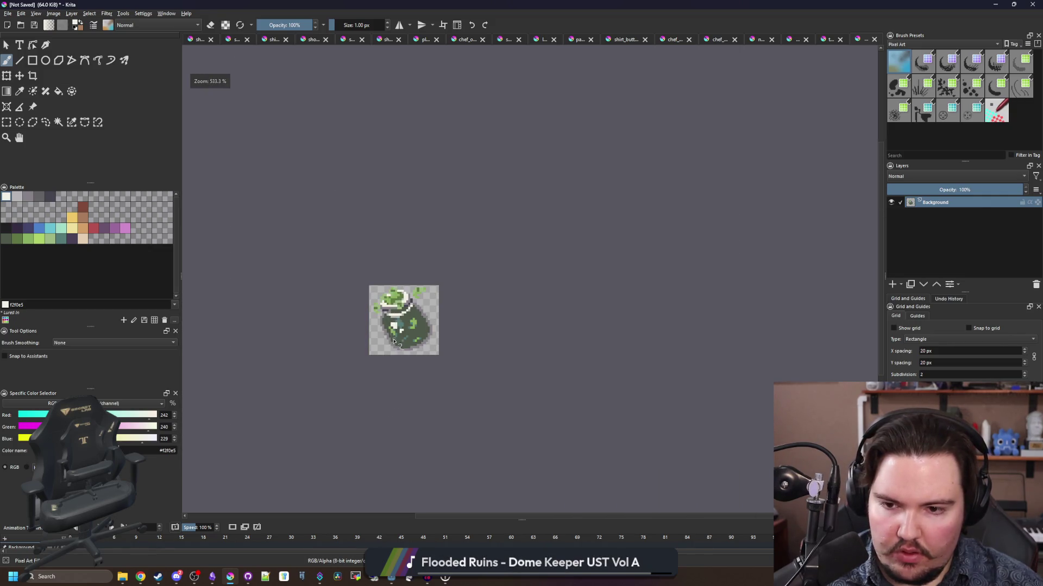
{"action": "scroll", "coordinate": [393, 341], "scroll_direction": "up", "scroll_amount": 6}
{"action": "scroll", "coordinate": [437, 300], "scroll_direction": "down", "scroll_amount": 6}
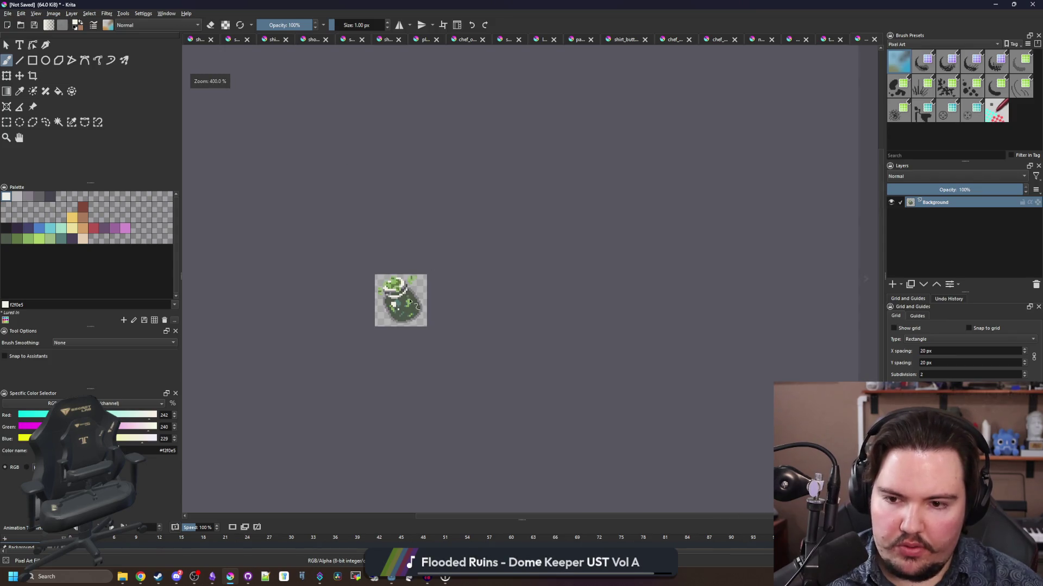
{"action": "scroll", "coordinate": [410, 301], "scroll_direction": "up", "scroll_amount": 6}
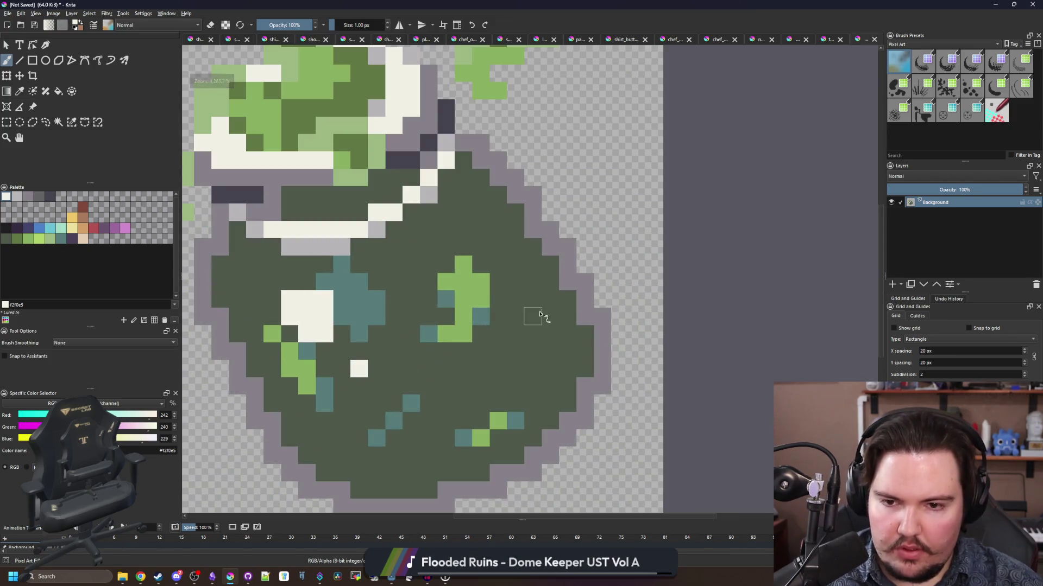
- Paint a white diagonal rim light on the sack's right side, then place a leaf-green pixel near the top
{"action": "mouse_move", "coordinate": [541, 314]}
{"action": "left_mouse_down"}
{"action": "mouse_move", "coordinate": [442, 209]}
{"action": "mouse_move", "coordinate": [508, 260]}
{"action": "mouse_move", "coordinate": [551, 337]}
{"action": "left_mouse_up"}
{"action": "left_click_drag", "start_coordinate": [542, 282], "coordinate": [516, 253]}
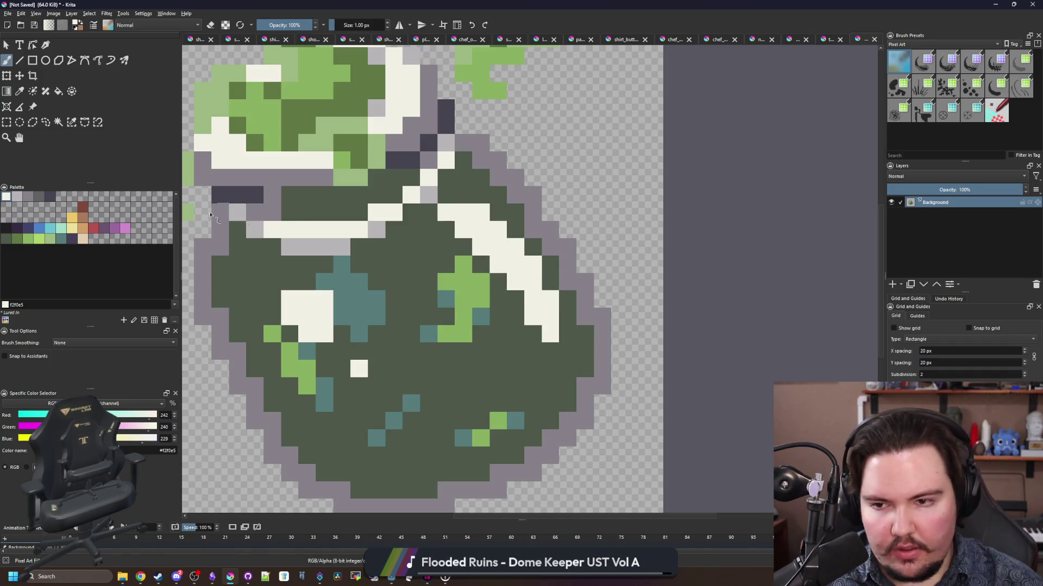
{"action": "left_click", "coordinate": [28, 239]}
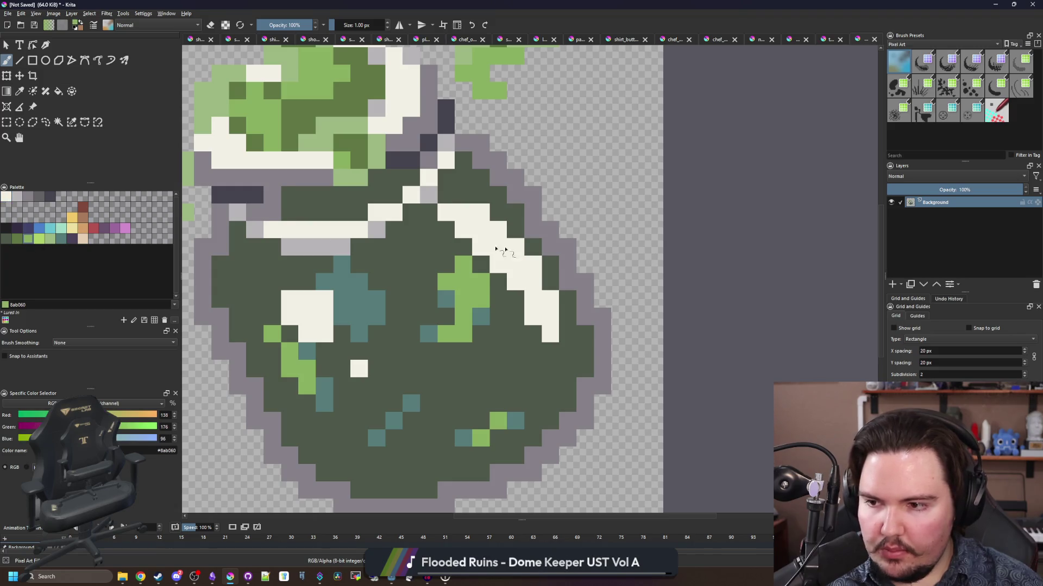
{"action": "scroll", "coordinate": [500, 244], "scroll_direction": "up", "scroll_amount": 2}
{"action": "key", "text": "ctrl+z"}
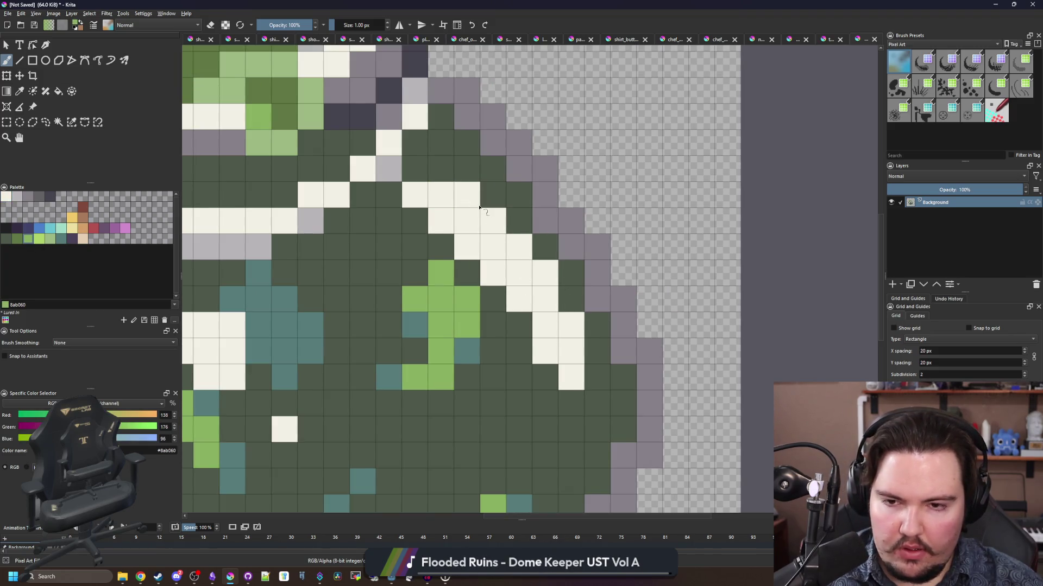
{"action": "left_click", "coordinate": [467, 194]}
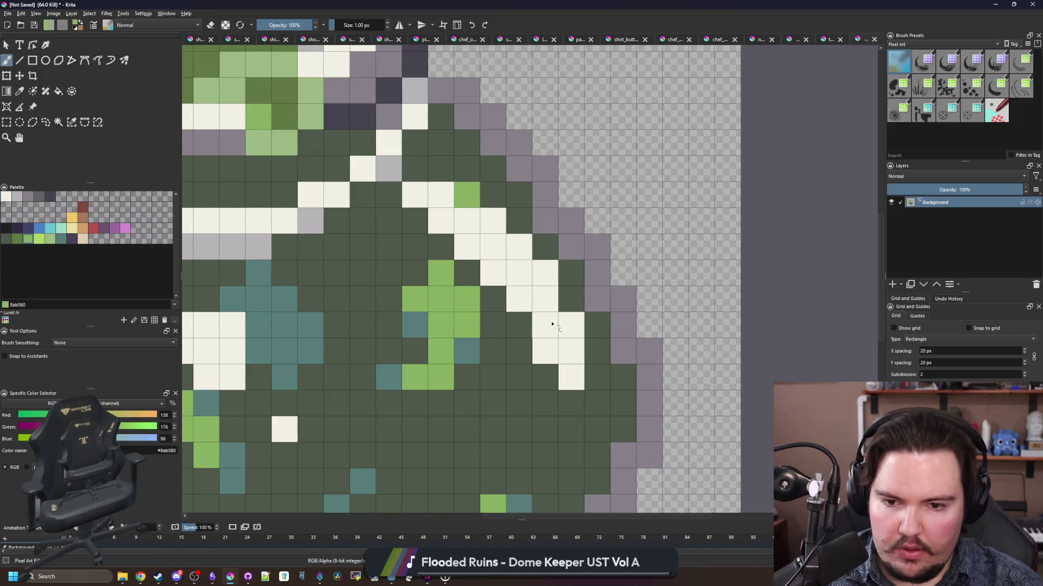
- Repaint cells along the white cord diagonal with leaf green
{"action": "left_click", "coordinate": [570, 384]}
{"action": "left_click", "coordinate": [545, 352]}
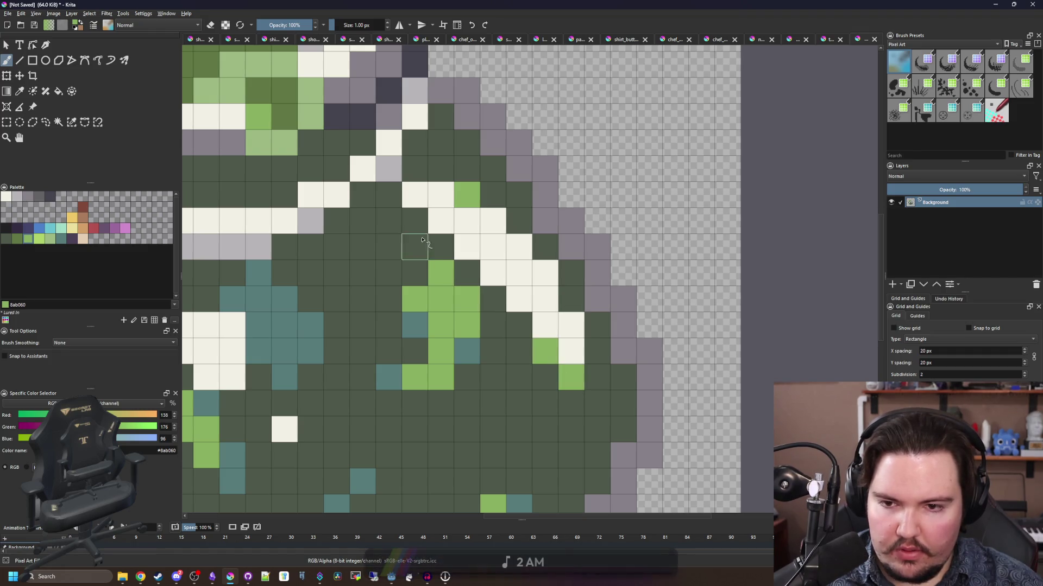
{"action": "left_click", "coordinate": [466, 251]}
{"action": "left_click", "coordinate": [493, 273]}
{"action": "left_click", "coordinate": [518, 274]}
{"action": "left_click", "coordinate": [519, 299]}
{"action": "left_click", "coordinate": [571, 299]}
{"action": "left_click", "coordinate": [467, 273]}
{"action": "scroll", "coordinate": [405, 188], "scroll_direction": "down", "scroll_amount": 5}
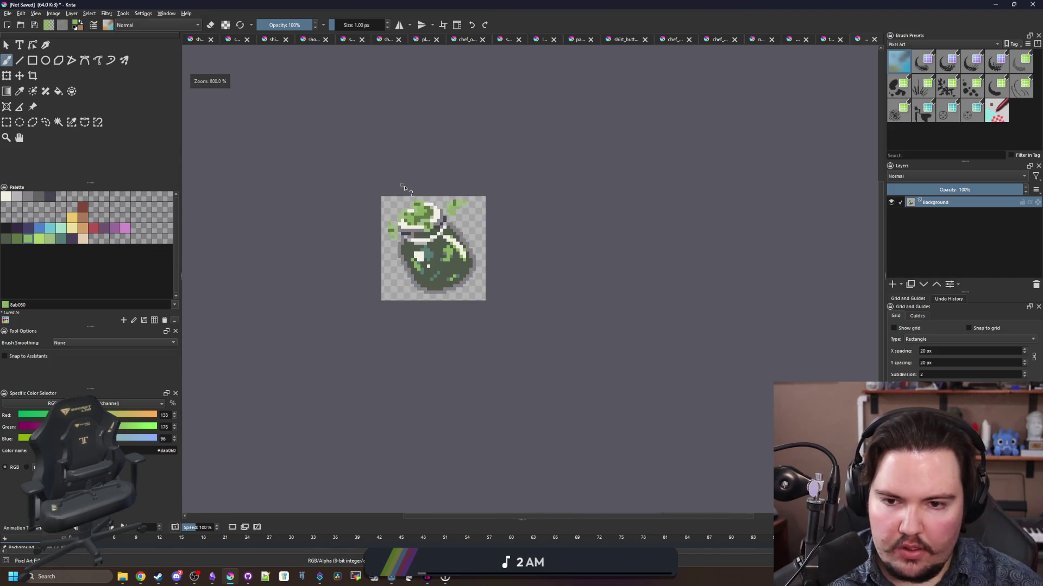
{"action": "scroll", "coordinate": [404, 188], "scroll_direction": "down", "scroll_amount": 3}
{"action": "scroll", "coordinate": [410, 179], "scroll_direction": "up", "scroll_amount": 10}
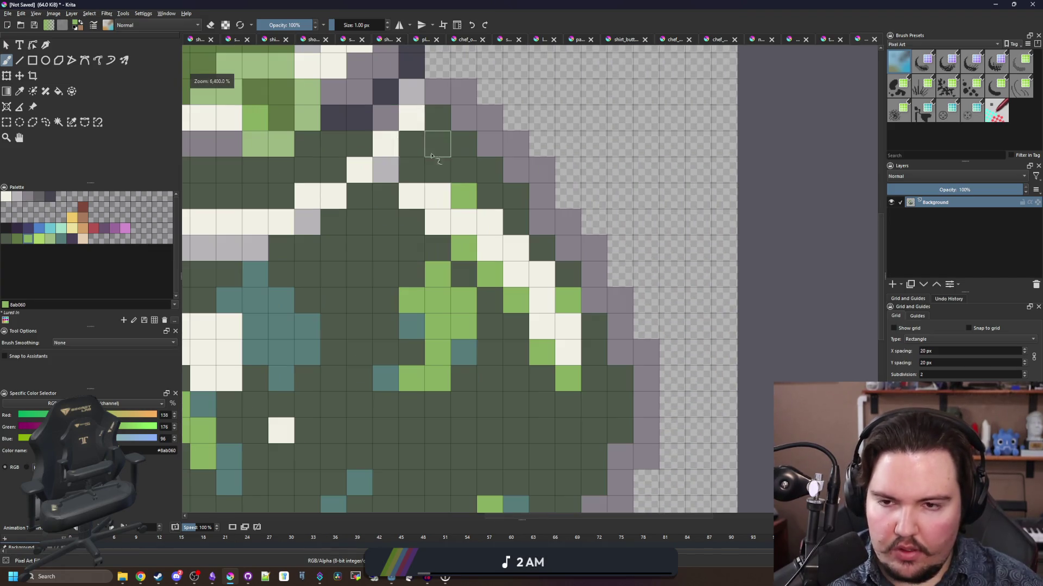
- Touch up cord cells: one back to cream, one green, a stray erased, a gap filled dark green
{"action": "key", "text": "ctrl+z"}
{"action": "left_click", "coordinate": [471, 222], "text": "ctrl"}
{"action": "left_click", "coordinate": [463, 202]}
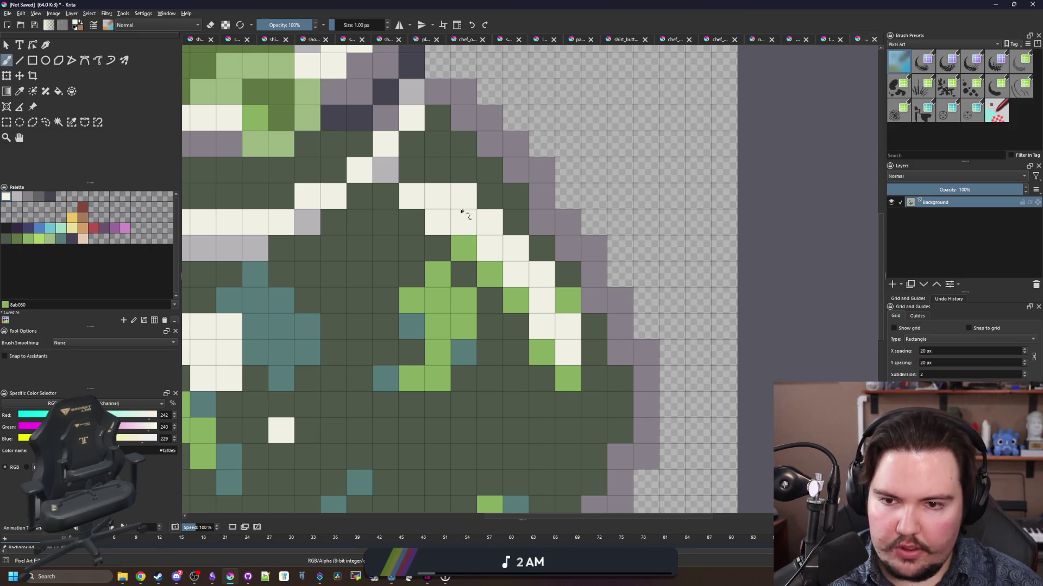
{"action": "left_click", "coordinate": [450, 242], "text": "ctrl"}
{"action": "left_click", "coordinate": [438, 223]}
{"action": "key", "text": "e"}
{"action": "left_click", "coordinate": [411, 196]}
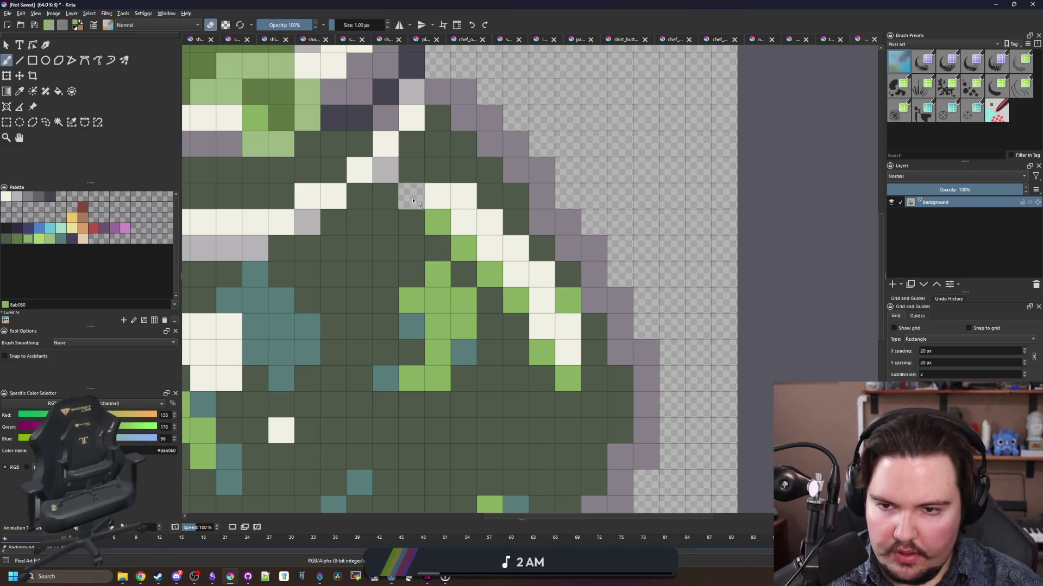
{"action": "left_click", "coordinate": [409, 225], "text": "ctrl"}
{"action": "key", "text": "e"}
{"action": "left_click", "coordinate": [416, 203]}
- Paint the top cord cells light green and darken one cream cell on the cord
{"action": "scroll", "coordinate": [481, 282], "scroll_direction": "down", "scroll_amount": 8}
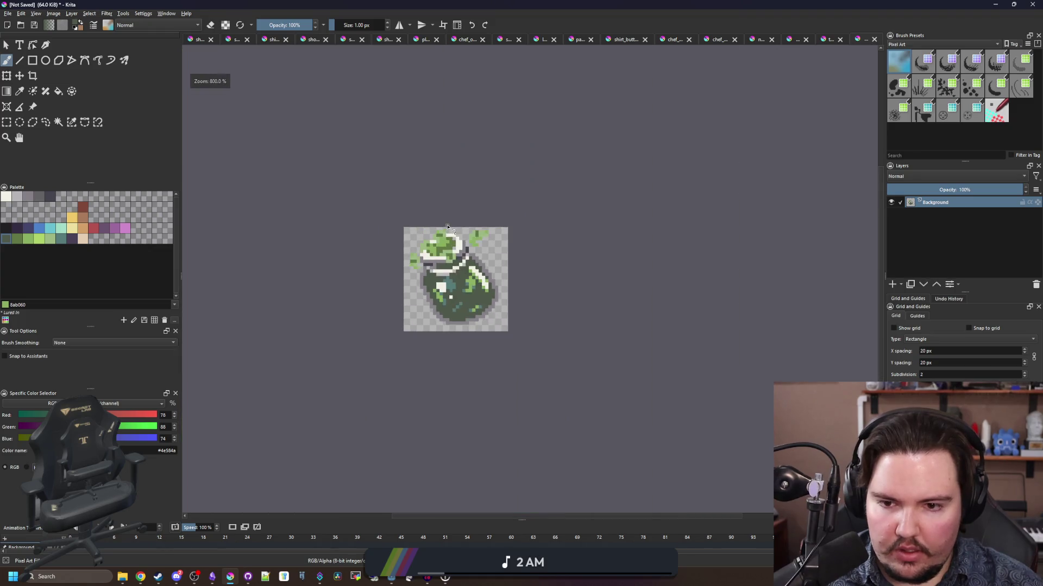
{"action": "scroll", "coordinate": [445, 246], "scroll_direction": "up", "scroll_amount": 8}
{"action": "scroll", "coordinate": [445, 246], "scroll_direction": "up", "scroll_amount": 2}
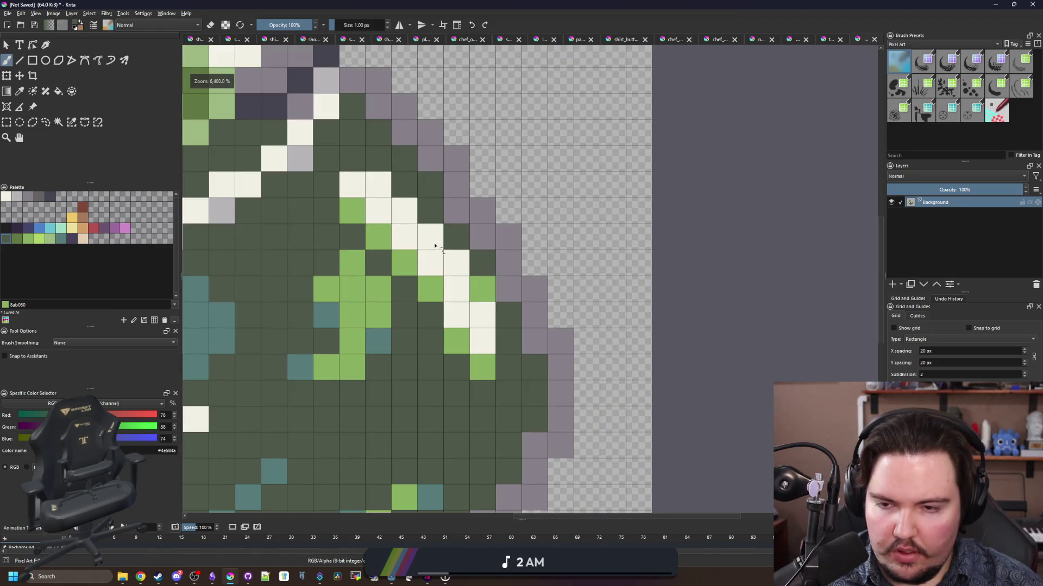
{"action": "left_click", "coordinate": [384, 232], "text": "ctrl"}
{"action": "left_click_drag", "start_coordinate": [352, 185], "coordinate": [395, 213]}
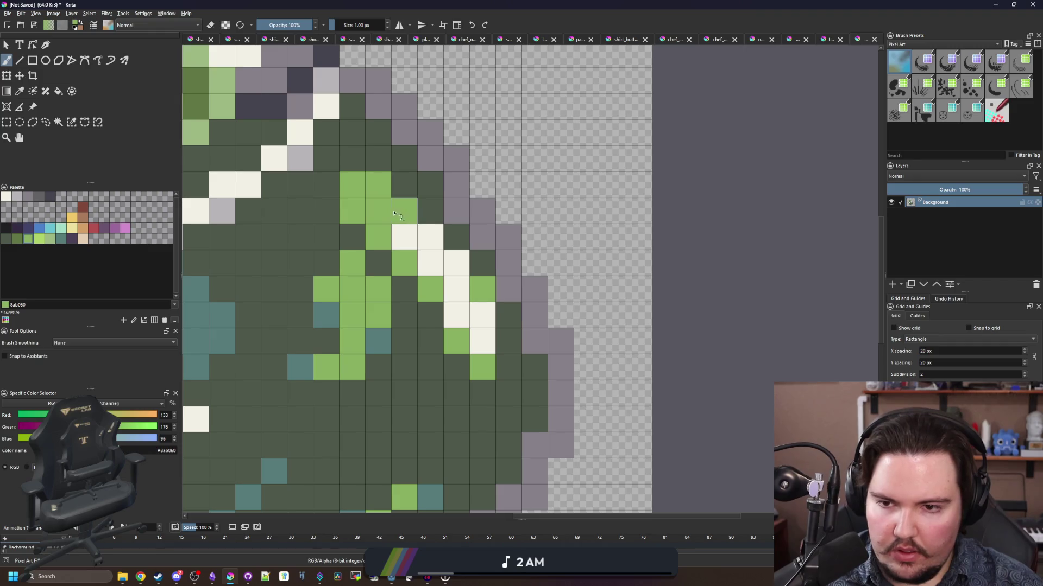
{"action": "left_click", "coordinate": [485, 330]}
- Paint cream rim-light pixels diagonally along the sack's left edge
{"action": "scroll", "coordinate": [459, 279], "scroll_direction": "down", "scroll_amount": 8}
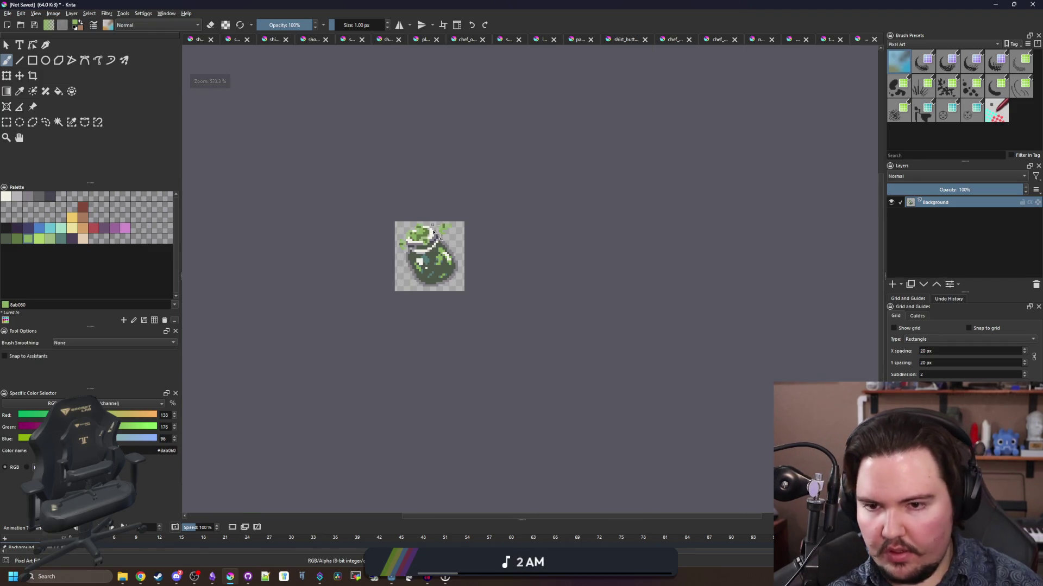
{"action": "scroll", "coordinate": [433, 261], "scroll_direction": "down", "scroll_amount": 2}
{"action": "scroll", "coordinate": [431, 272], "scroll_direction": "up", "scroll_amount": 8}
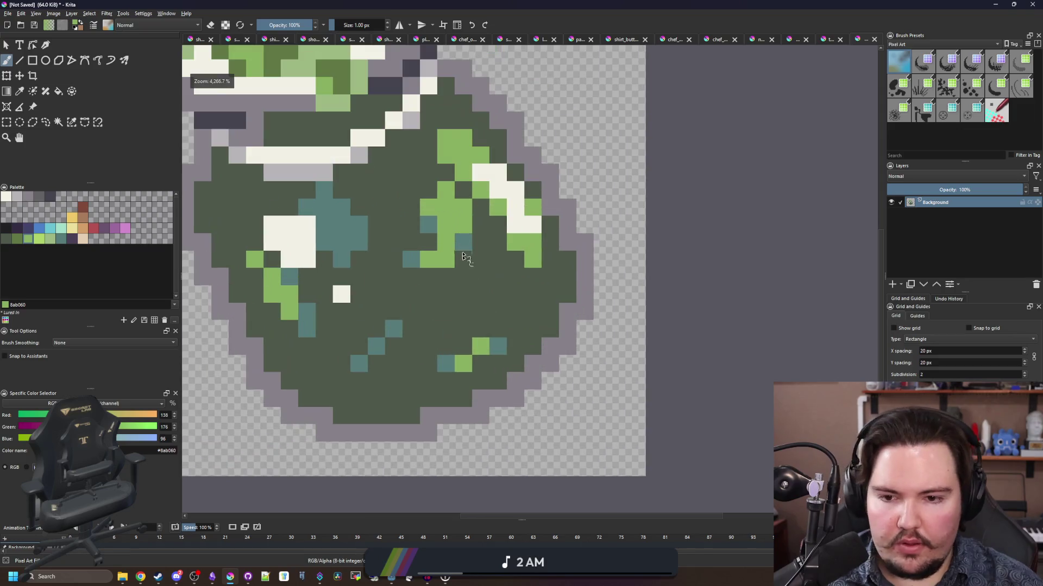
{"action": "scroll", "coordinate": [428, 346], "scroll_direction": "down", "scroll_amount": 1}
{"action": "left_click", "coordinate": [484, 216], "text": "ctrl"}
{"action": "scroll", "coordinate": [553, 267], "scroll_direction": "up", "scroll_amount": 1}
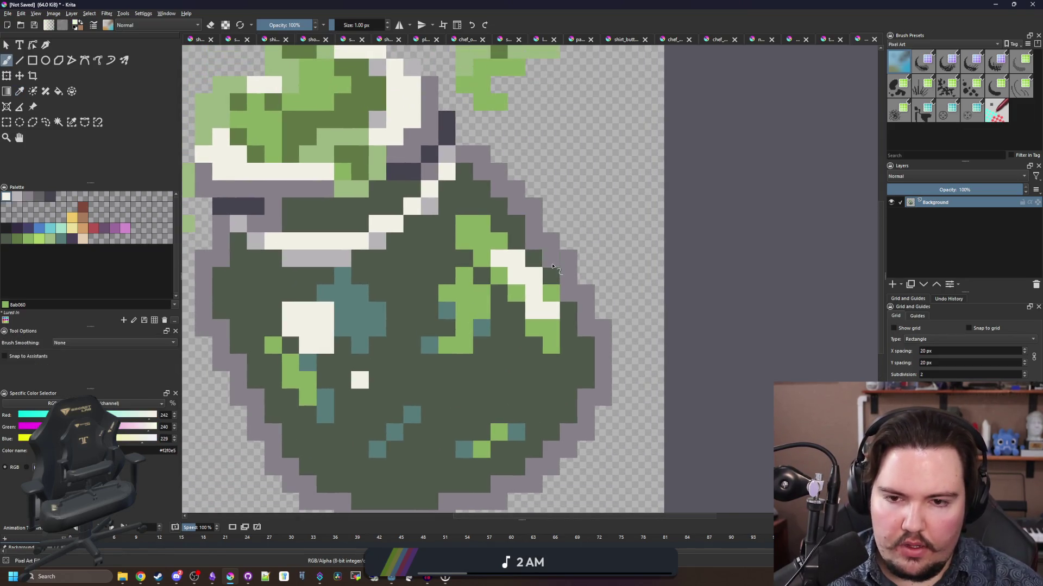
{"action": "scroll", "coordinate": [342, 325], "scroll_direction": "down", "scroll_amount": 1}
{"action": "scroll", "coordinate": [344, 331], "scroll_direction": "up", "scroll_amount": 3}
{"action": "mouse_move", "coordinate": [397, 418]}
{"action": "left_mouse_down"}
{"action": "mouse_move", "coordinate": [371, 391]}
{"action": "mouse_move", "coordinate": [371, 367]}
{"action": "mouse_move", "coordinate": [296, 239]}
{"action": "mouse_move", "coordinate": [294, 209]}
{"action": "left_mouse_up"}
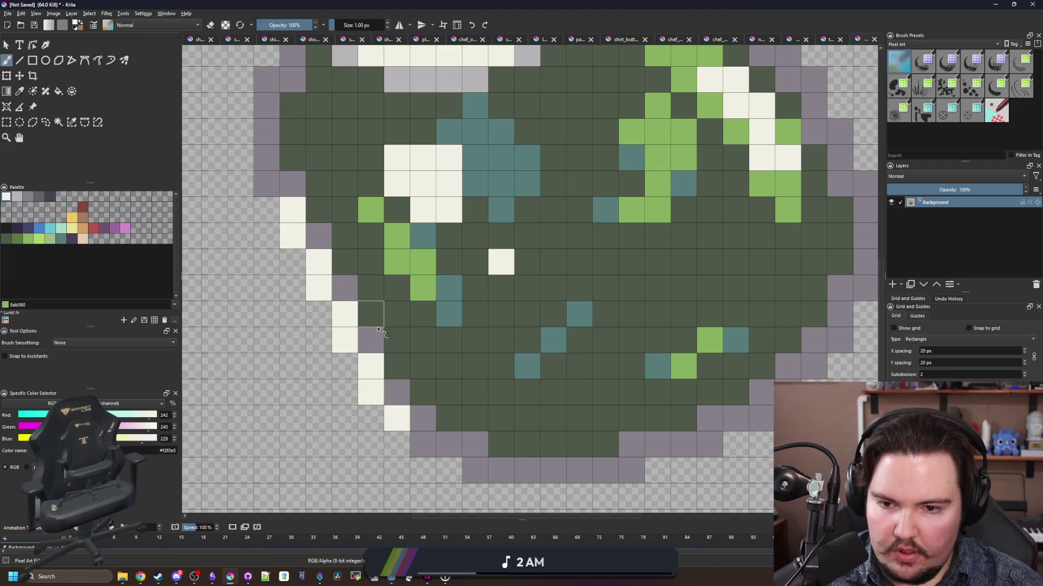
{"action": "scroll", "coordinate": [383, 307], "scroll_direction": "down", "scroll_amount": 10}
{"action": "scroll", "coordinate": [384, 307], "scroll_direction": "up", "scroll_amount": 10}
{"action": "mouse_move", "coordinate": [399, 280]}
{"action": "left_mouse_down"}
{"action": "mouse_move", "coordinate": [423, 337]}
{"action": "mouse_move", "coordinate": [402, 264]}
{"action": "mouse_move", "coordinate": [292, 128]}
{"action": "left_mouse_up"}
- Add cream rim-light pixels along the sack's lower edge
{"action": "scroll", "coordinate": [475, 259], "scroll_direction": "down", "scroll_amount": 5}
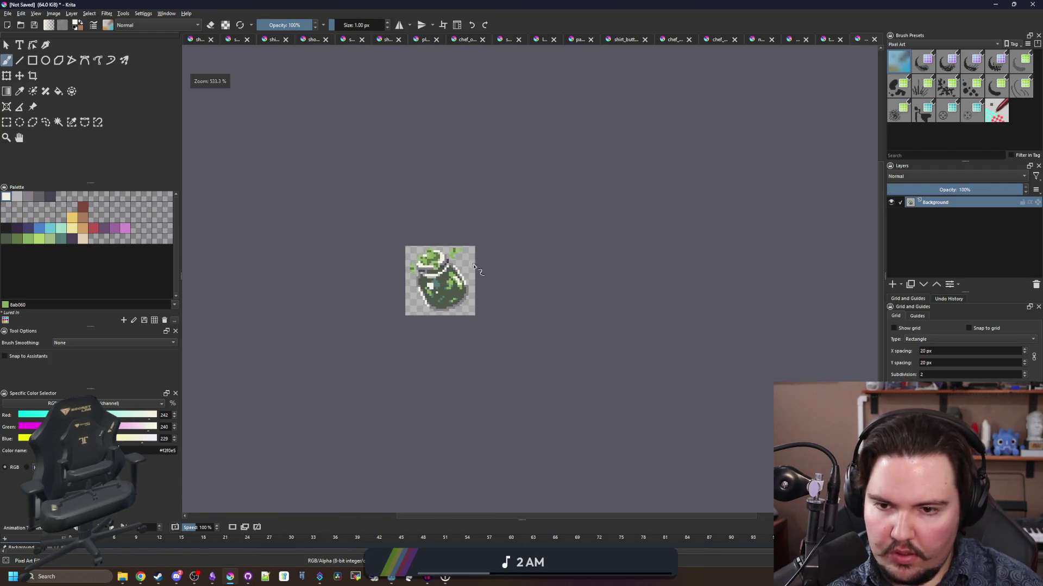
{"action": "scroll", "coordinate": [488, 298], "scroll_direction": "up", "scroll_amount": 10}
{"action": "mouse_move", "coordinate": [439, 326]}
{"action": "left_mouse_down"}
{"action": "mouse_move", "coordinate": [425, 324]}
{"action": "mouse_move", "coordinate": [575, 272]}
{"action": "mouse_move", "coordinate": [647, 197]}
{"action": "left_mouse_up"}
{"action": "scroll", "coordinate": [595, 242], "scroll_direction": "down", "scroll_amount": 10}
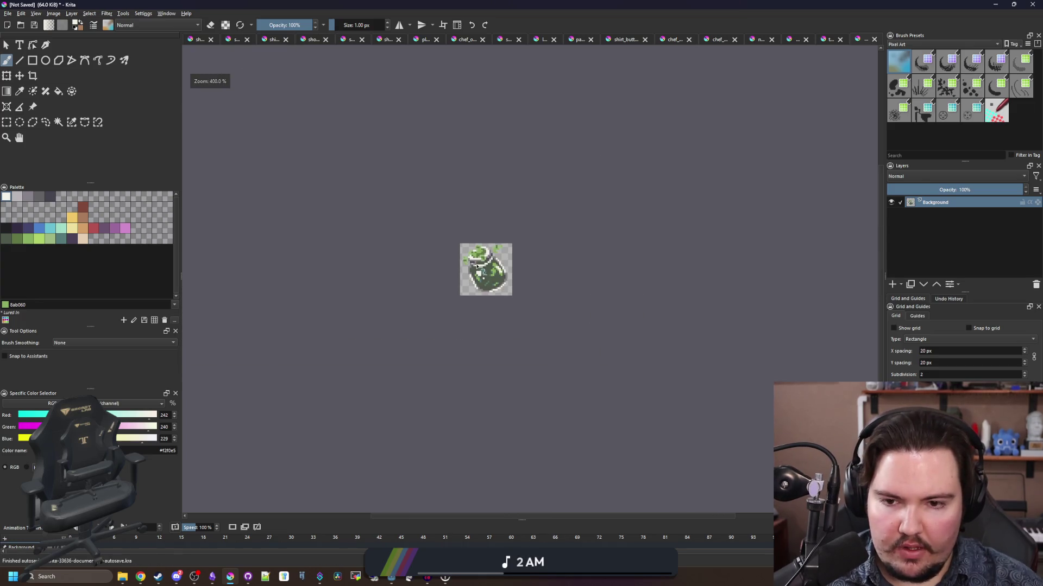
{"action": "scroll", "coordinate": [476, 266], "scroll_direction": "up", "scroll_amount": 8}
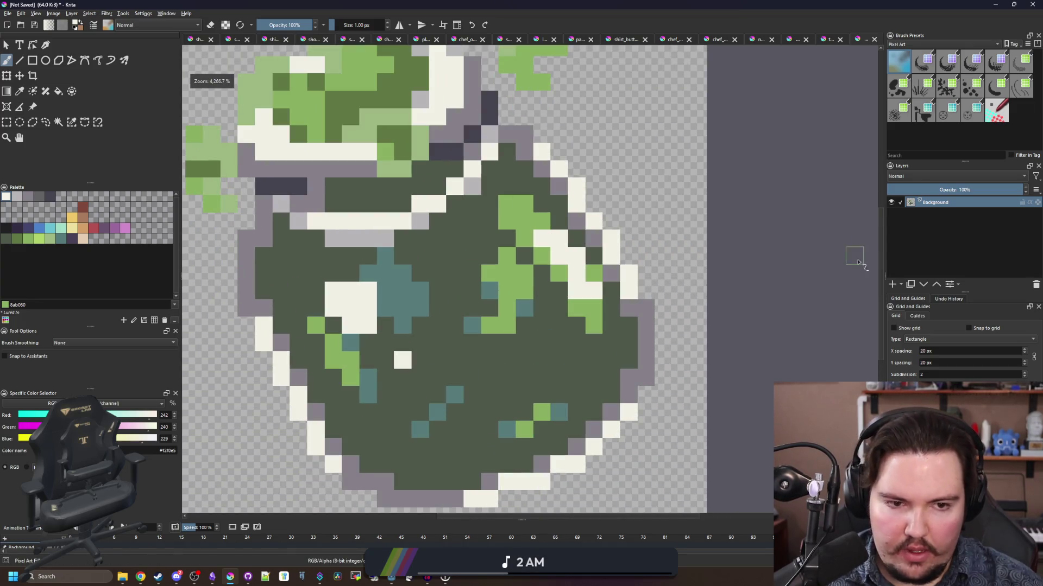
- Add Paint Layer 1 above the background and choose the near-black 212123 swatch
{"action": "left_click", "coordinate": [892, 284]}
{"action": "left_click", "coordinate": [9, 233]}
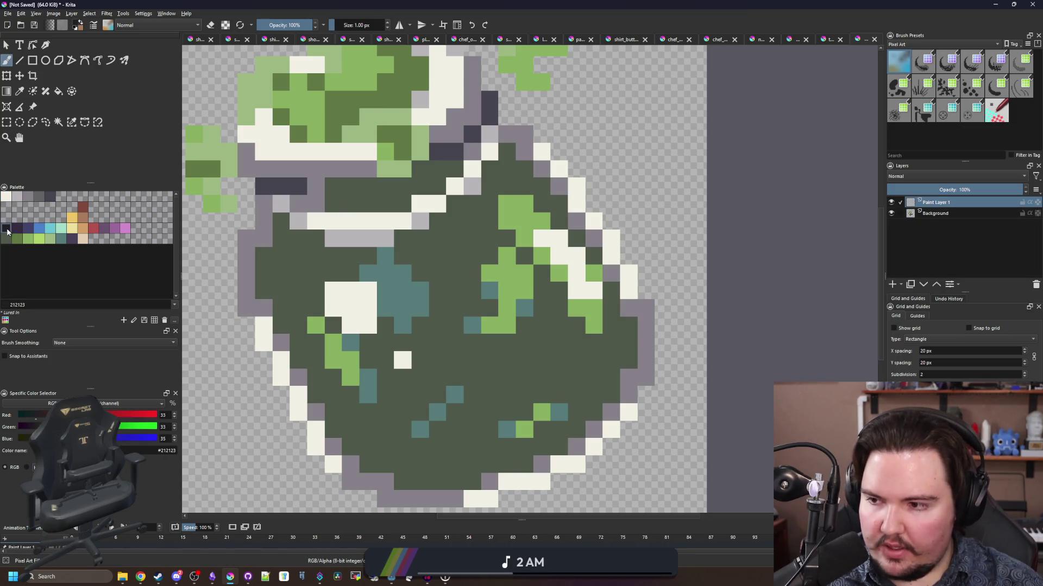
{"action": "left_click_drag", "start_coordinate": [444, 367], "coordinate": [446, 334]}
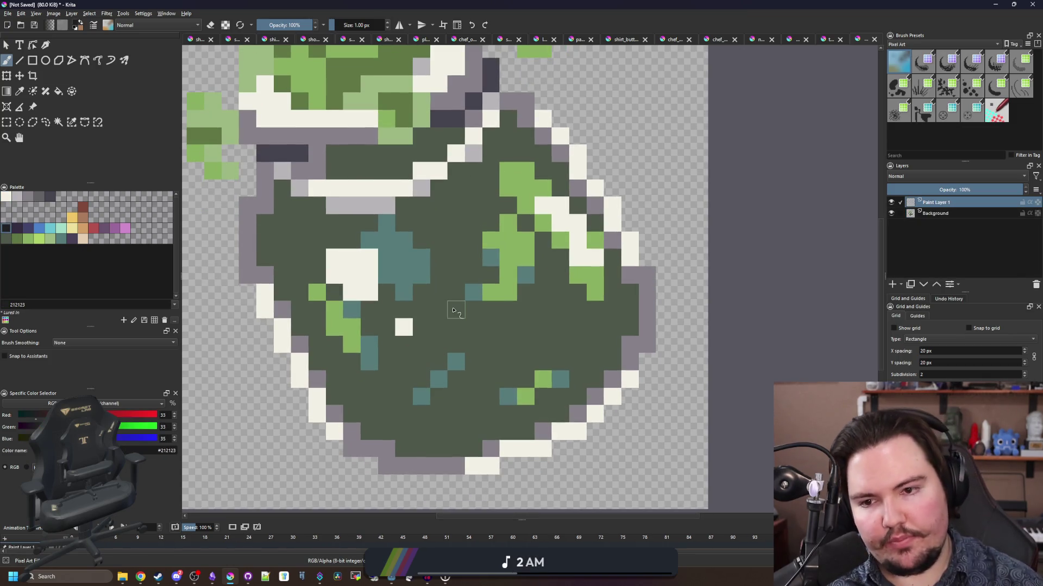
- Paint a jagged near-black crack from the sack's centre up toward its upper-right rim
{"action": "left_click", "coordinate": [421, 241]}
{"action": "left_click_drag", "start_coordinate": [439, 240], "coordinate": [441, 223]}
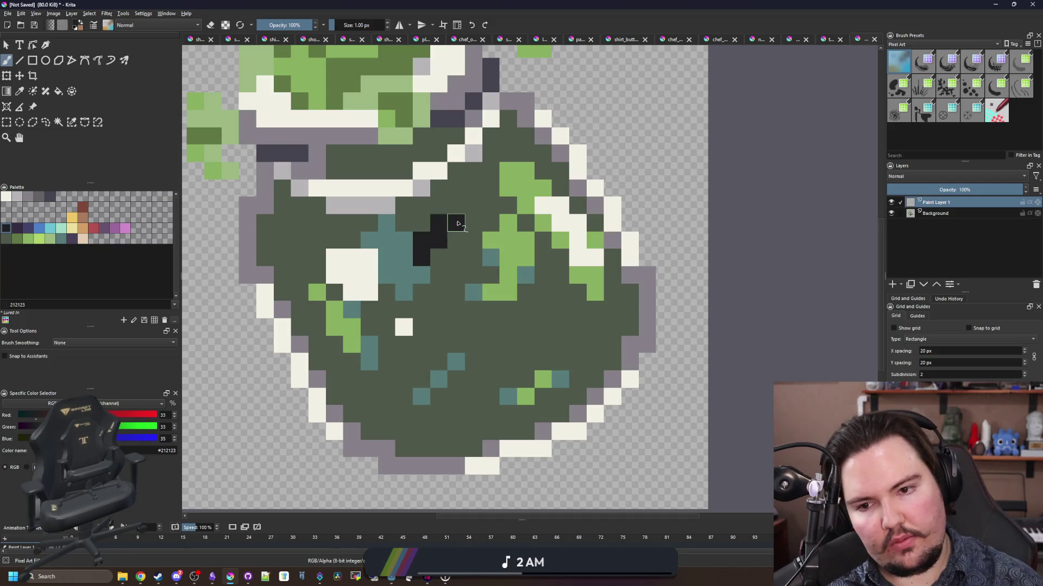
{"action": "left_click_drag", "start_coordinate": [455, 258], "coordinate": [455, 275]}
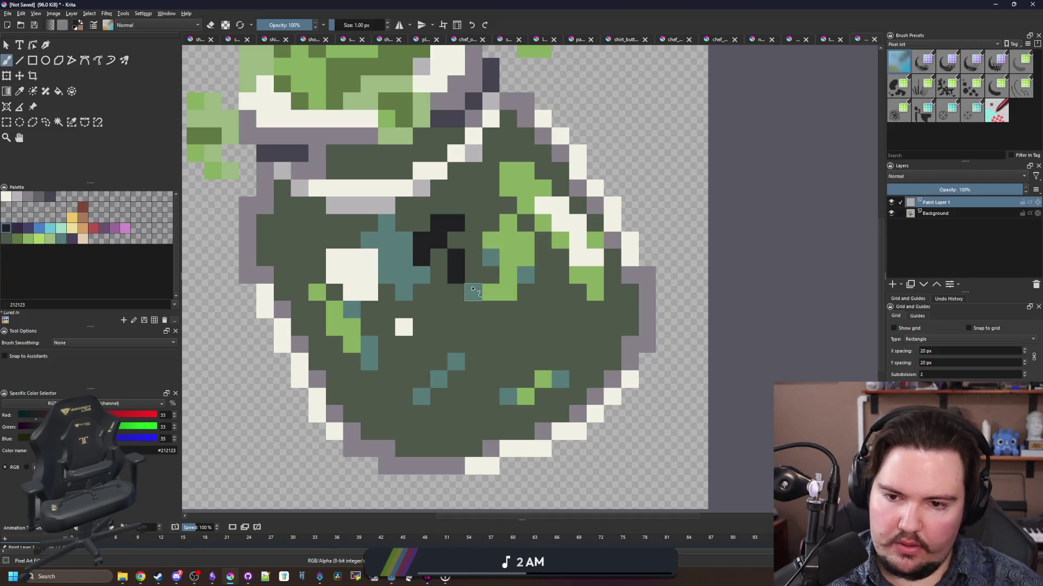
{"action": "mouse_move", "coordinate": [476, 309]}
{"action": "left_mouse_down"}
{"action": "mouse_move", "coordinate": [474, 328]}
{"action": "mouse_move", "coordinate": [456, 328]}
{"action": "mouse_move", "coordinate": [500, 311]}
{"action": "mouse_move", "coordinate": [491, 326]}
{"action": "left_mouse_up"}
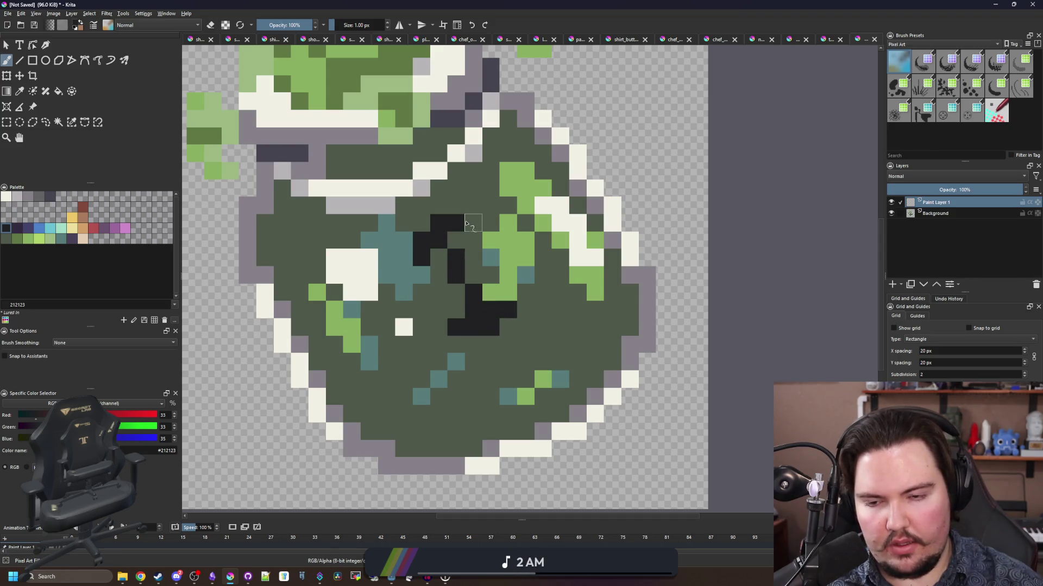
{"action": "scroll", "coordinate": [466, 224], "scroll_direction": "down", "scroll_amount": 4}
{"action": "scroll", "coordinate": [513, 289], "scroll_direction": "up", "scroll_amount": 4}
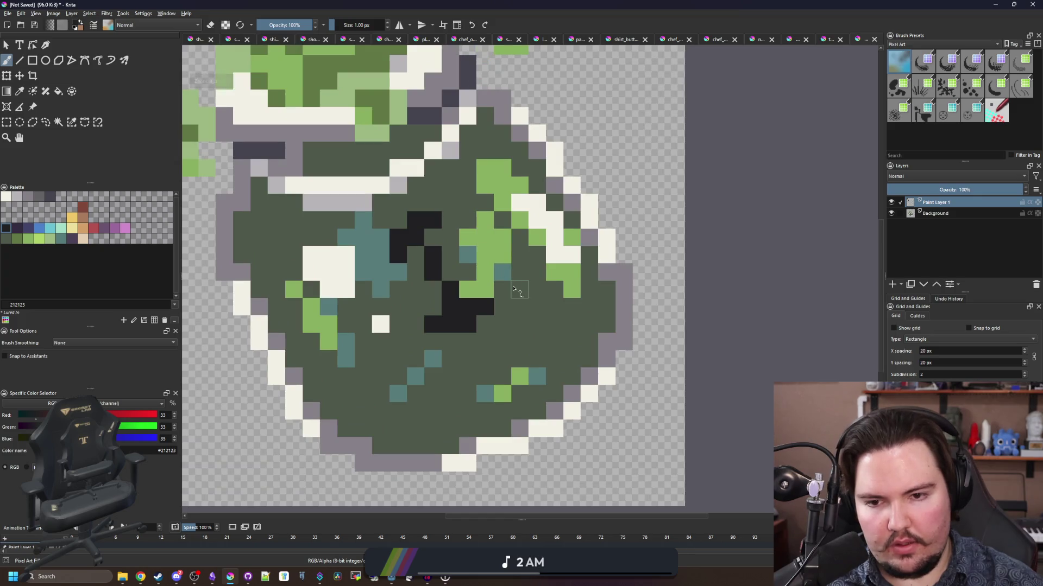
{"action": "mouse_move", "coordinate": [502, 278]}
{"action": "left_mouse_down"}
{"action": "mouse_move", "coordinate": [467, 187]}
{"action": "mouse_move", "coordinate": [499, 187]}
{"action": "mouse_move", "coordinate": [516, 168]}
{"action": "mouse_move", "coordinate": [525, 181]}
{"action": "mouse_move", "coordinate": [503, 244]}
{"action": "left_mouse_up"}
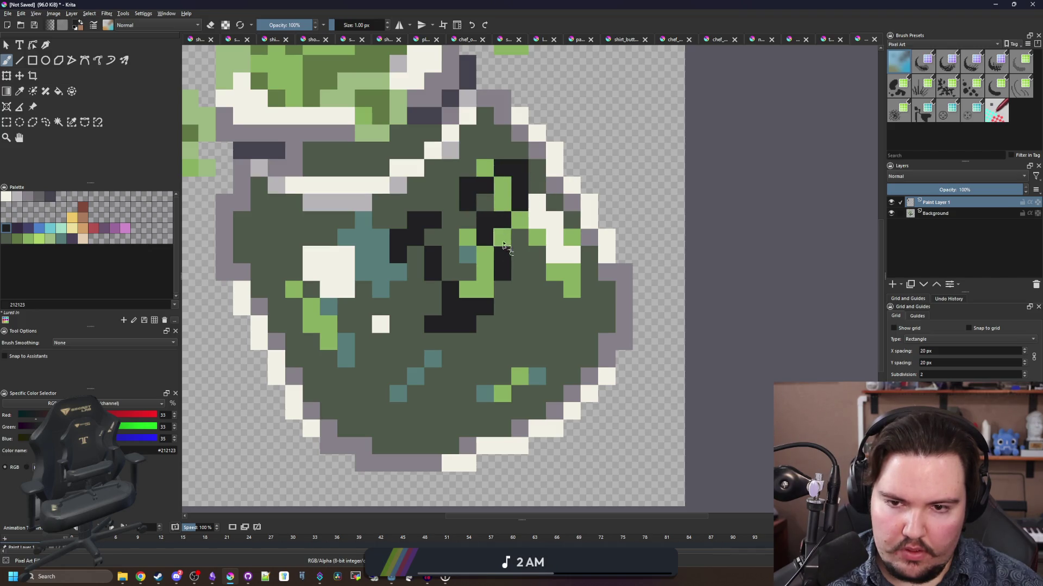
{"action": "scroll", "coordinate": [404, 326], "scroll_direction": "up", "scroll_amount": 2}
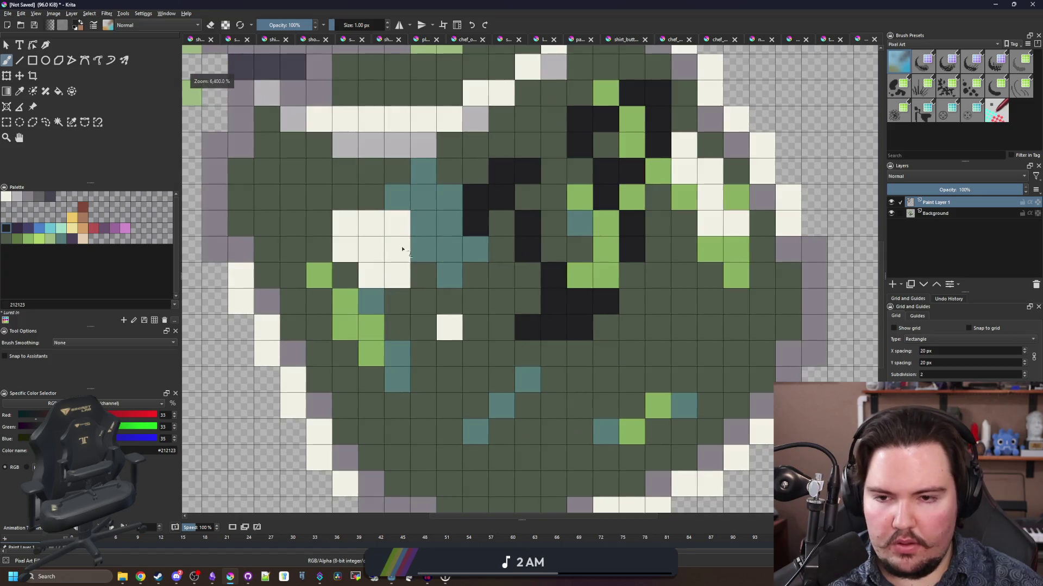